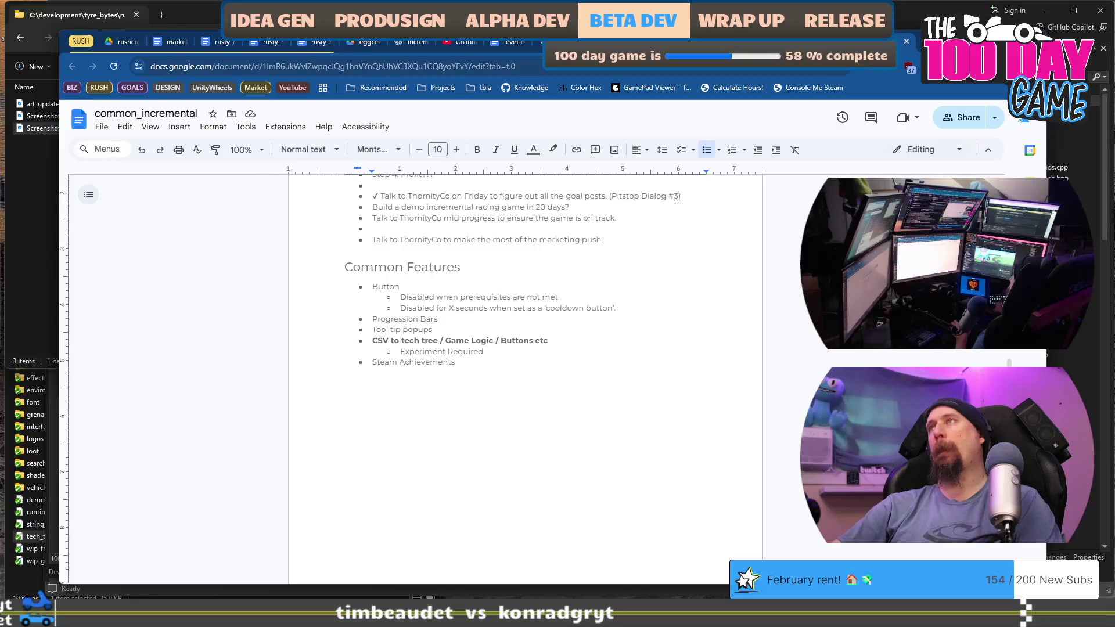
# Close the common_incremental and 100_day_game_ideas documents and the Drive folder tab
pyautogui.click(904, 44)
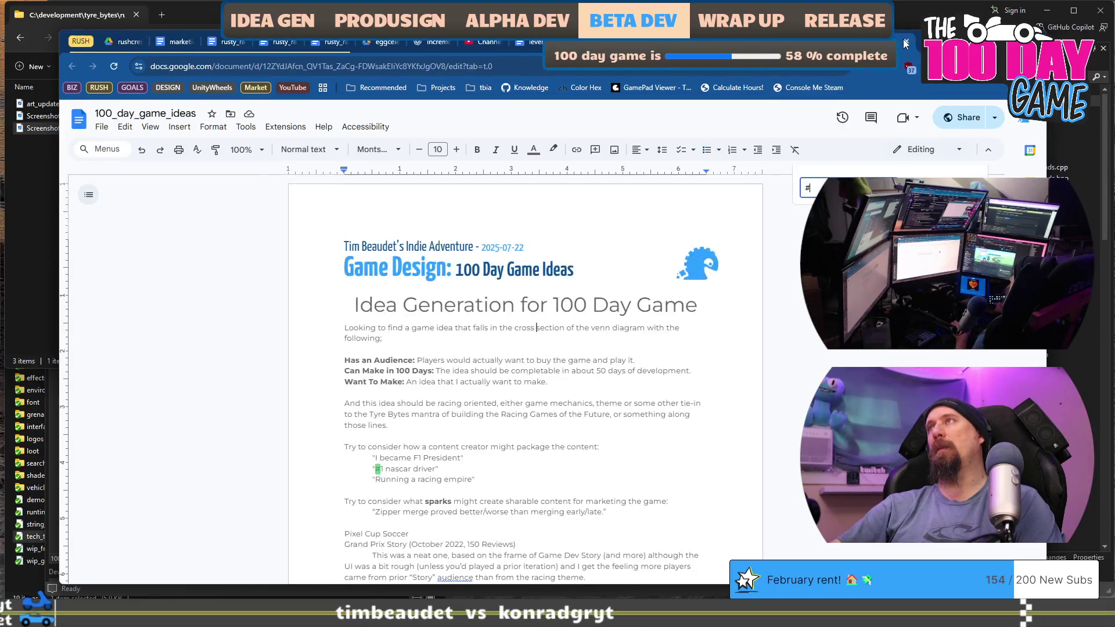
pyautogui.click(904, 44)
pyautogui.click(904, 44)
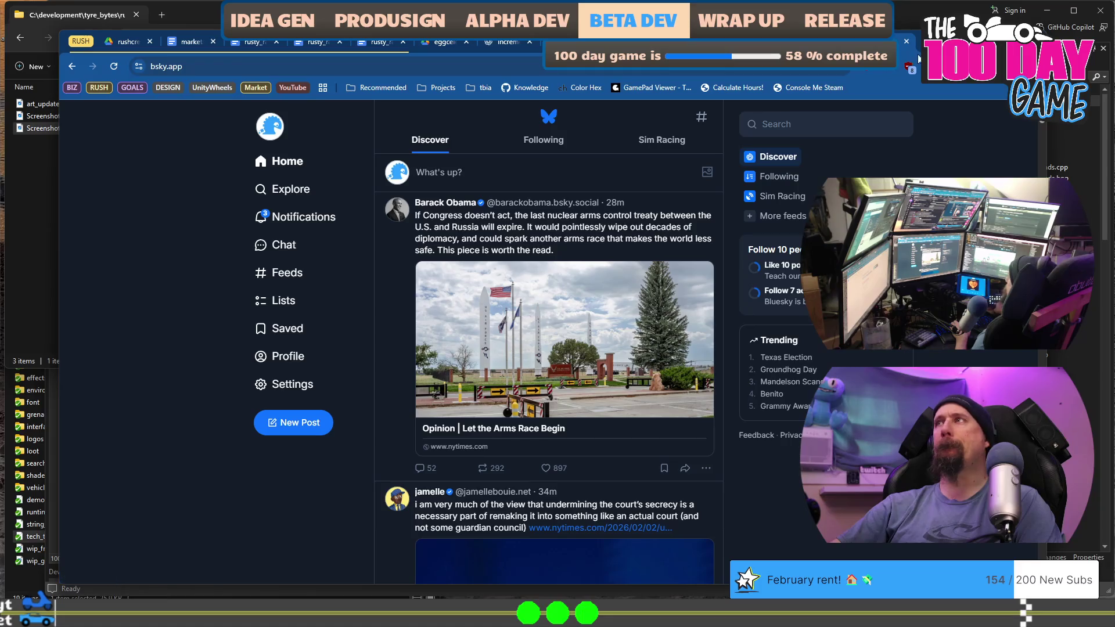
# Close the Bluesky feed tab to reveal the Rushcremental Steam store page
pyautogui.click(907, 43)
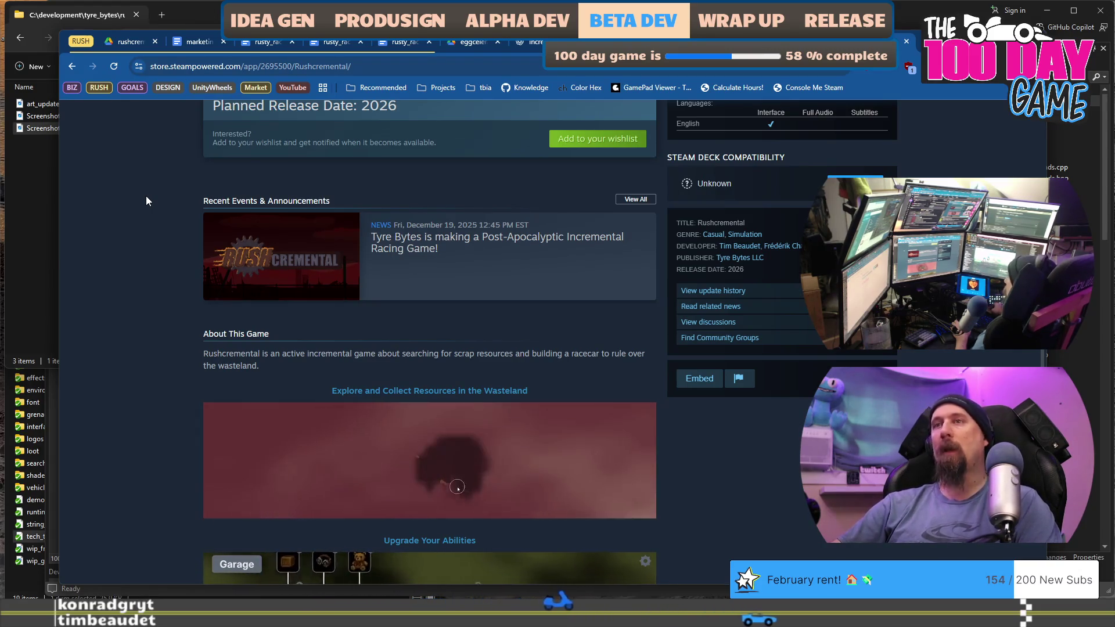
pyautogui.scroll(10, 165, 204)
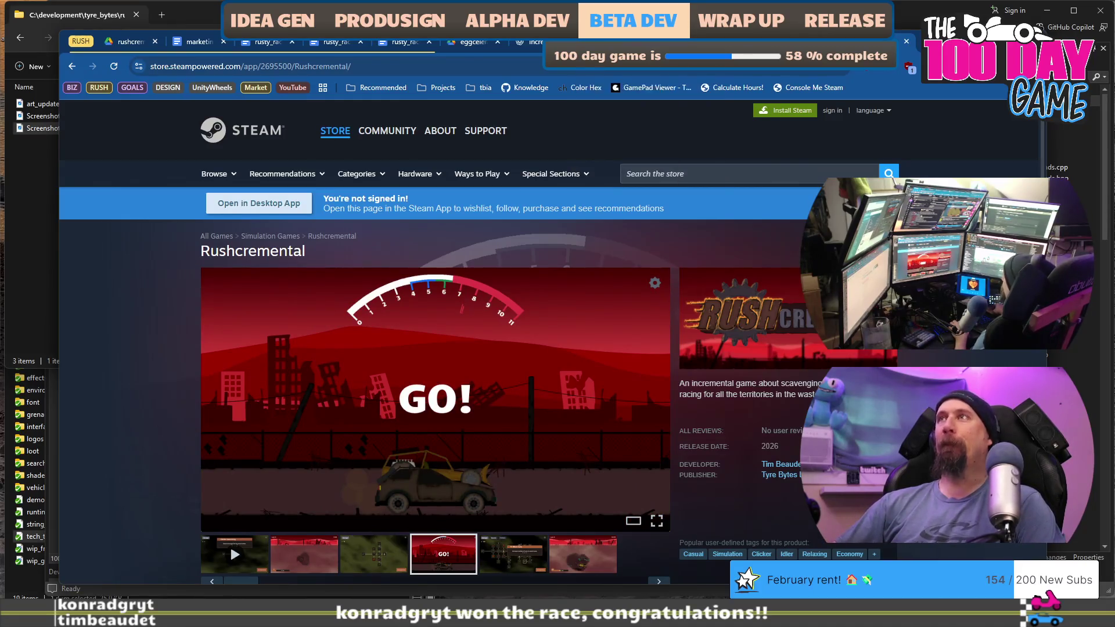
# Cycle through the open browser tabs and return to the Rushcremental Steam store page
pyautogui.click(738, 42)
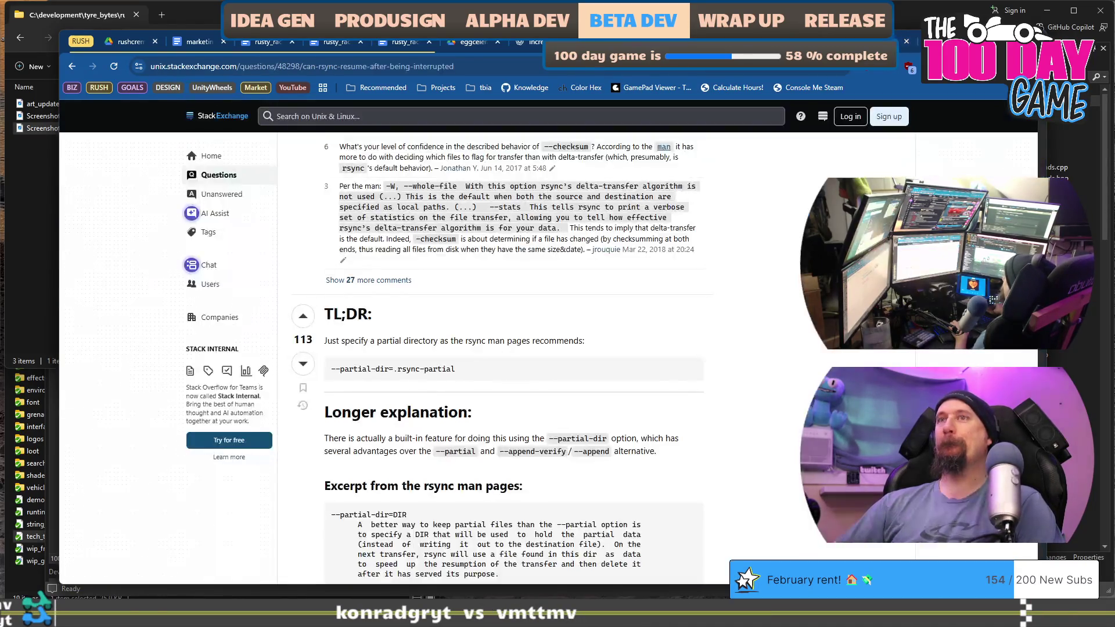
pyautogui.hotkey('ctrl', 'Tab')
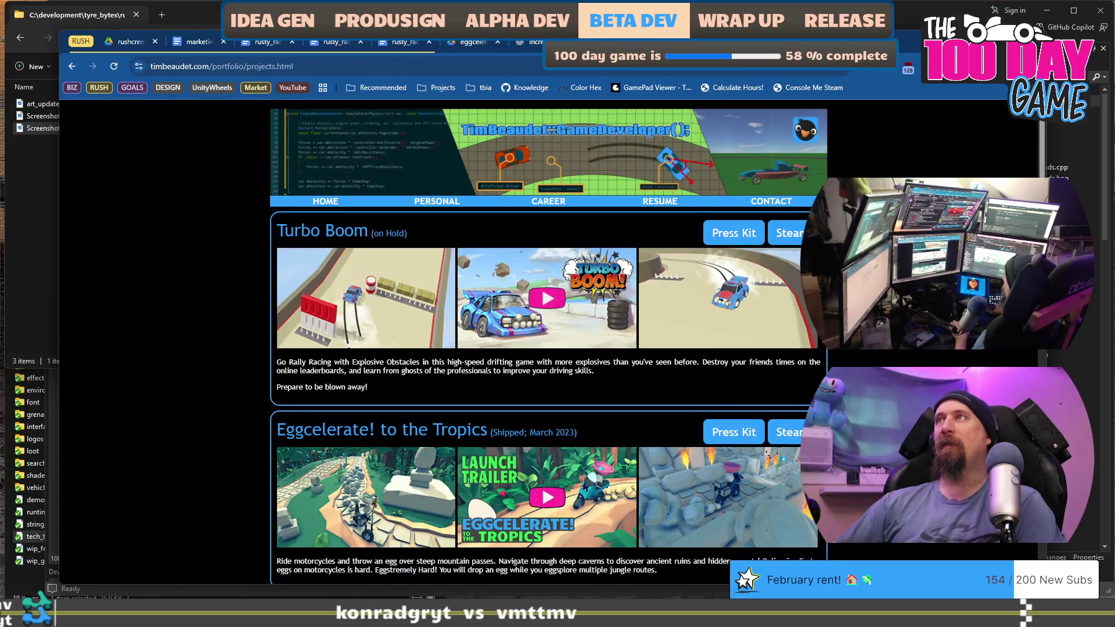
pyautogui.hotkey('ctrl', 'Tab')
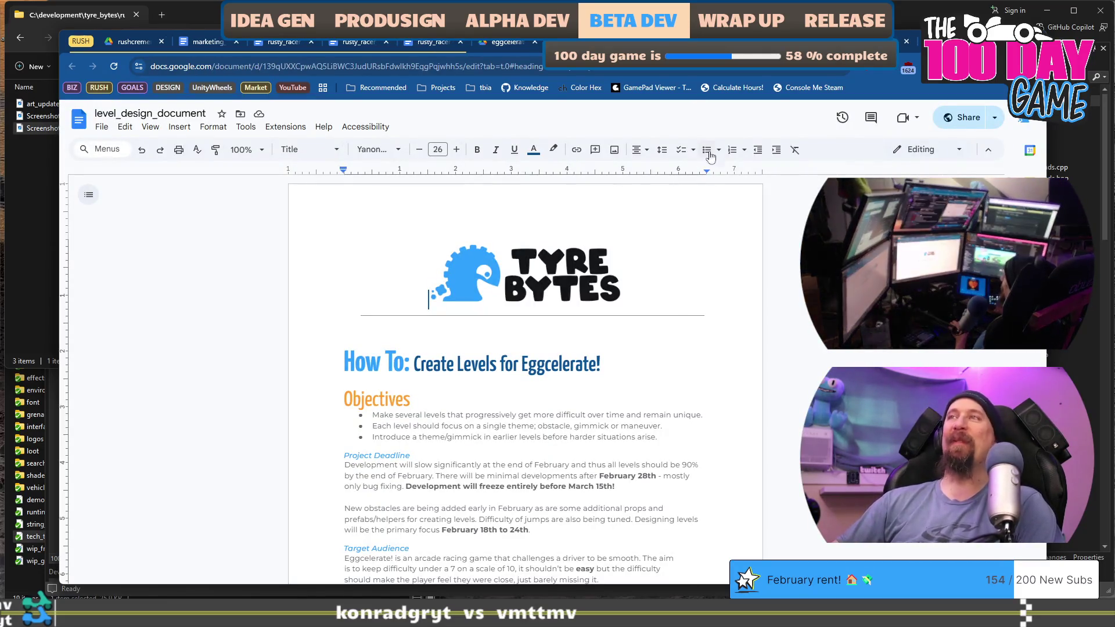
pyautogui.hotkey('ctrl', 'Tab')
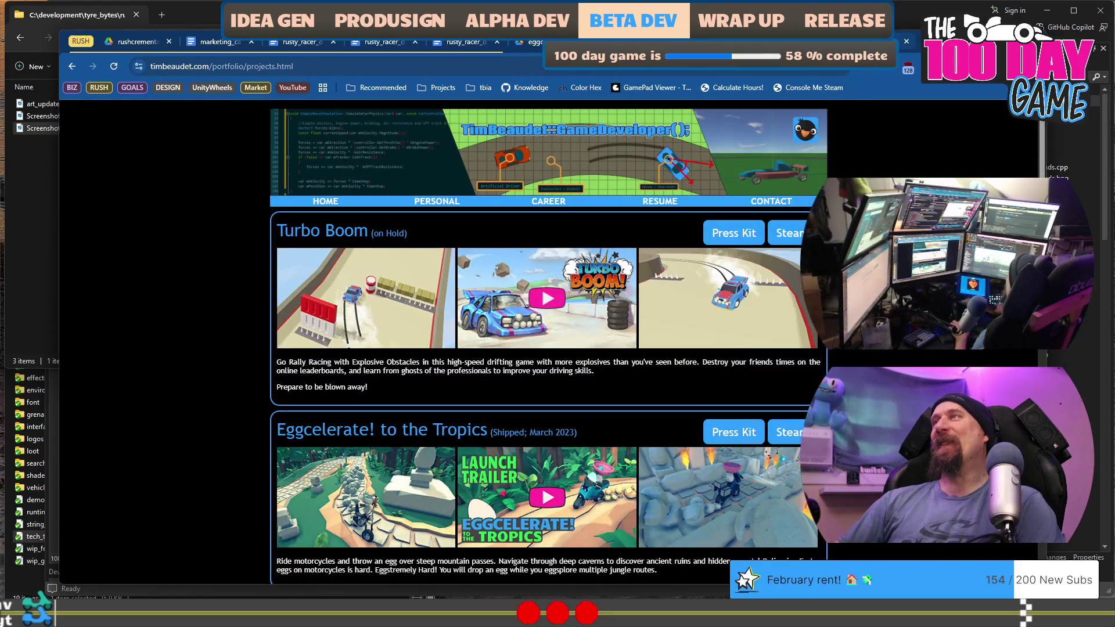
pyautogui.click(871, 41)
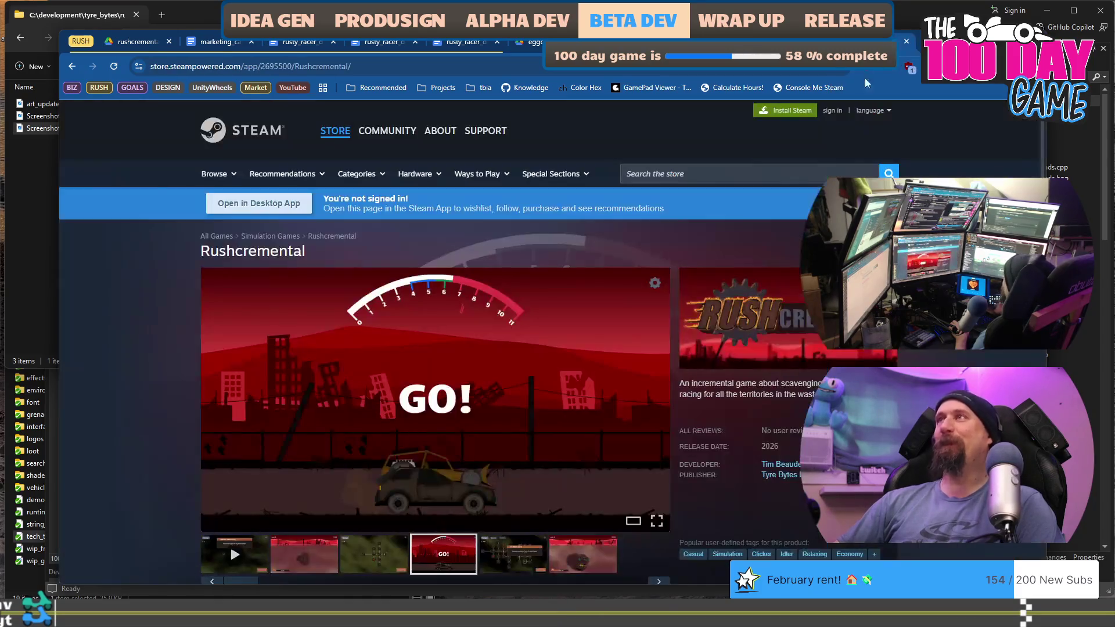
pyautogui.scroll(-3, 435, 290)
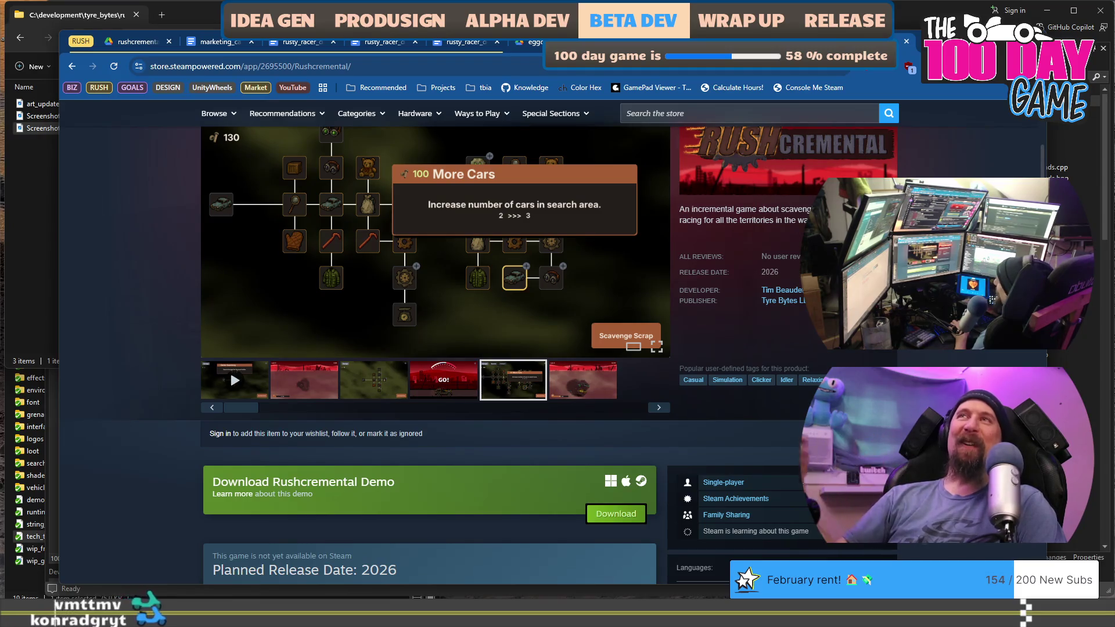
# Switch from Chrome, past the screenshots folder, to workshop_scene.cpp in Visual Studio
pyautogui.hotkey('alt', 'Tab')
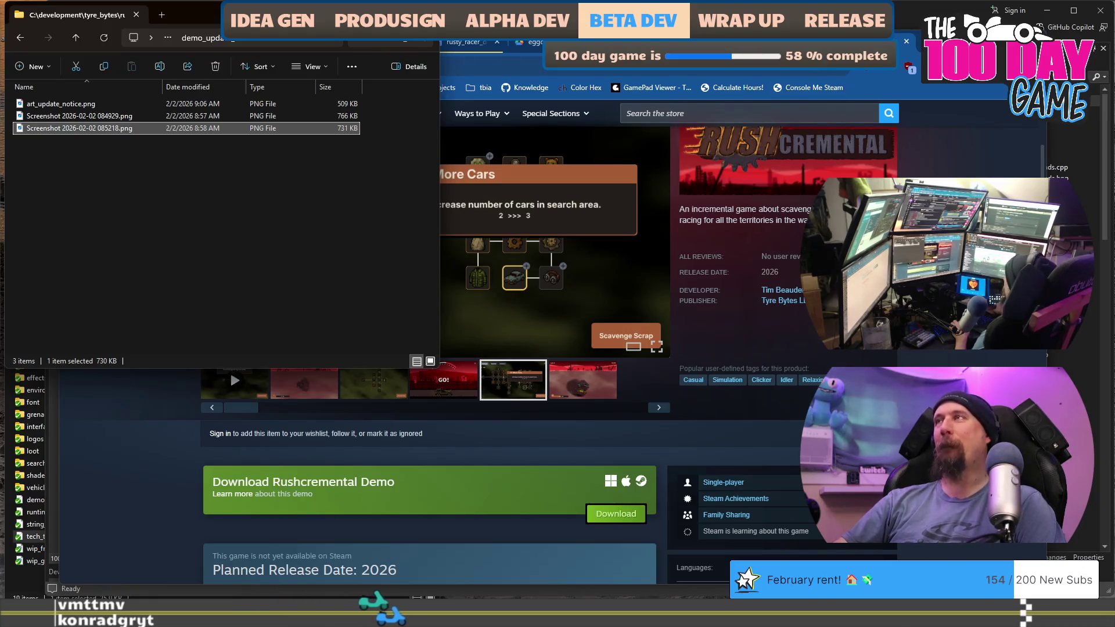
pyautogui.hotkey('alt', 'Tab')
pyautogui.hotkey('alt', 'Tab')
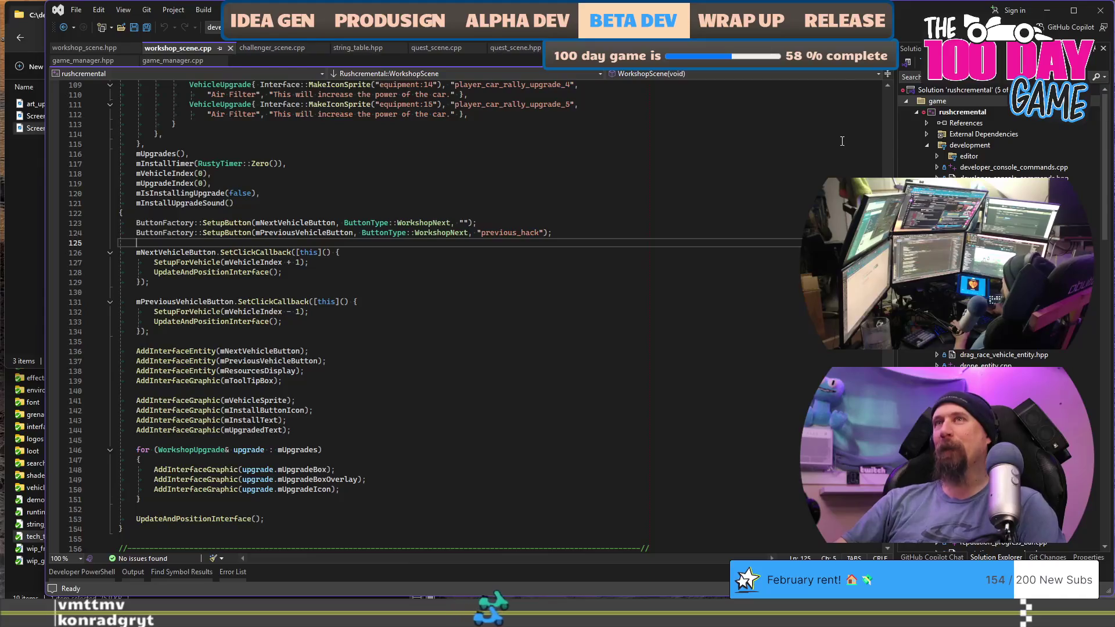
pyautogui.hotkey('alt', 'Tab')
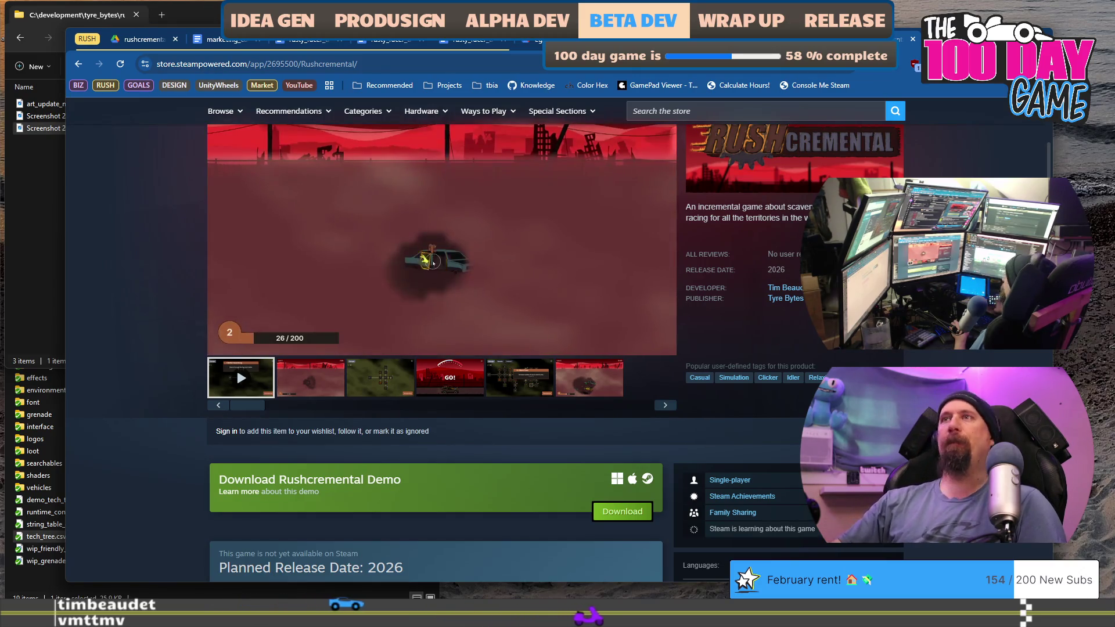
pyautogui.scroll(-4, 433, 262)
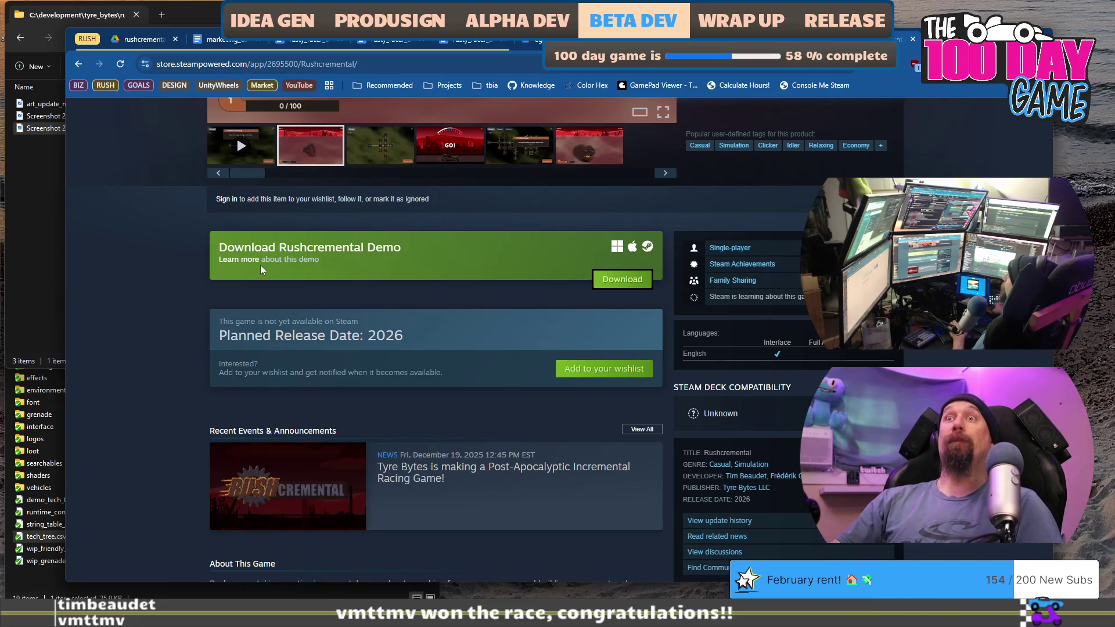
pyautogui.scroll(-5, 232, 265)
pyautogui.scroll(8, 206, 265)
pyautogui.scroll(3, 206, 264)
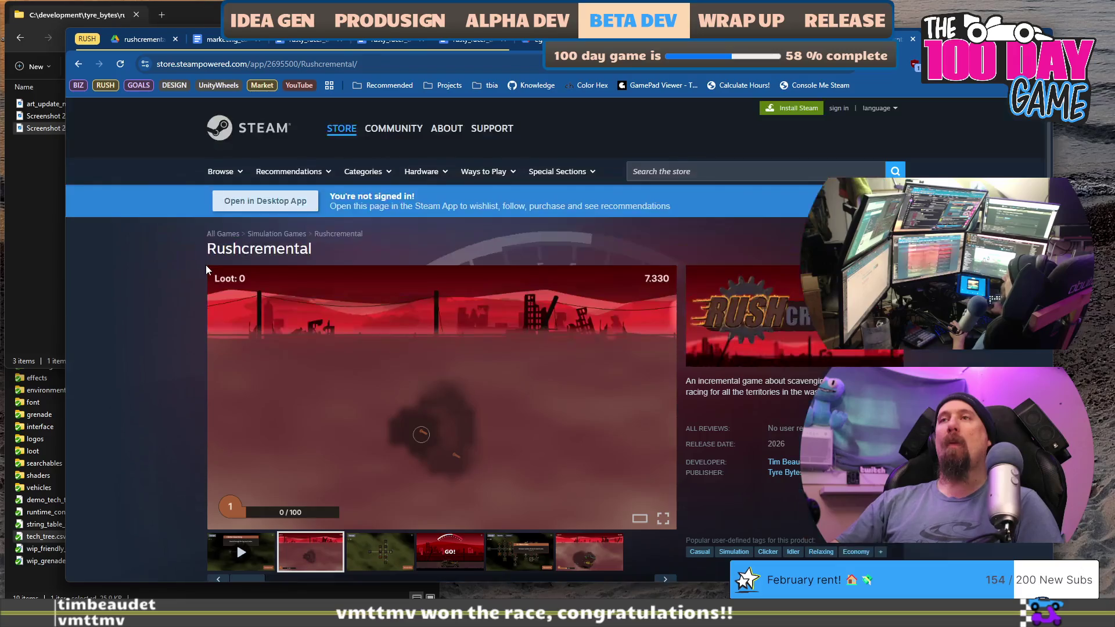
pyautogui.scroll(-8, 205, 264)
pyautogui.click(323, 408)
pyautogui.scroll(-10, 348, 244)
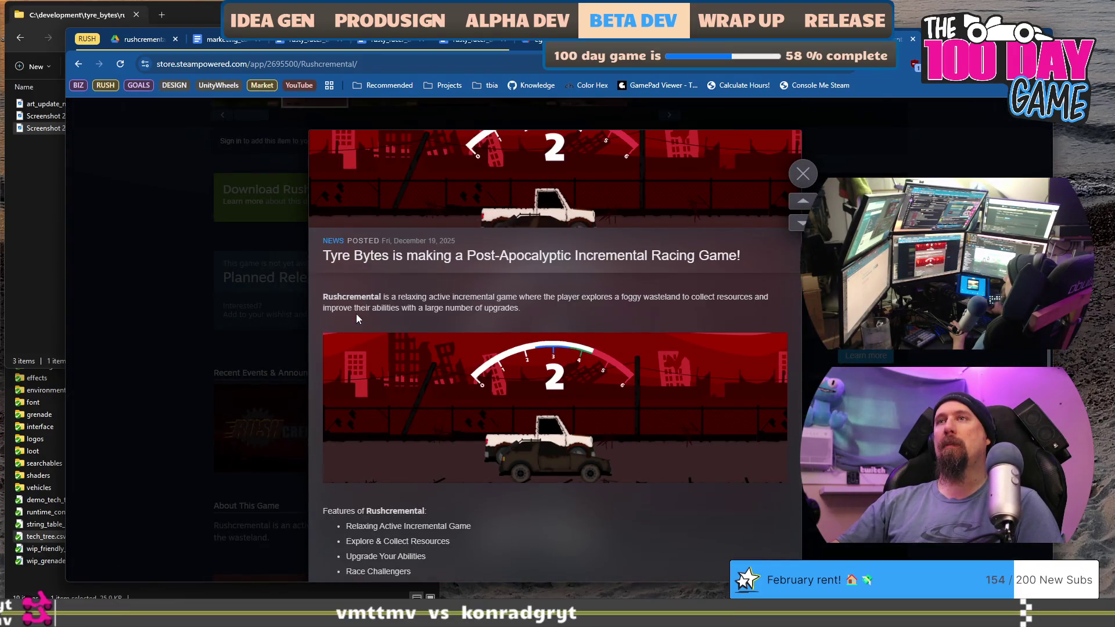
pyautogui.scroll(2, 357, 314)
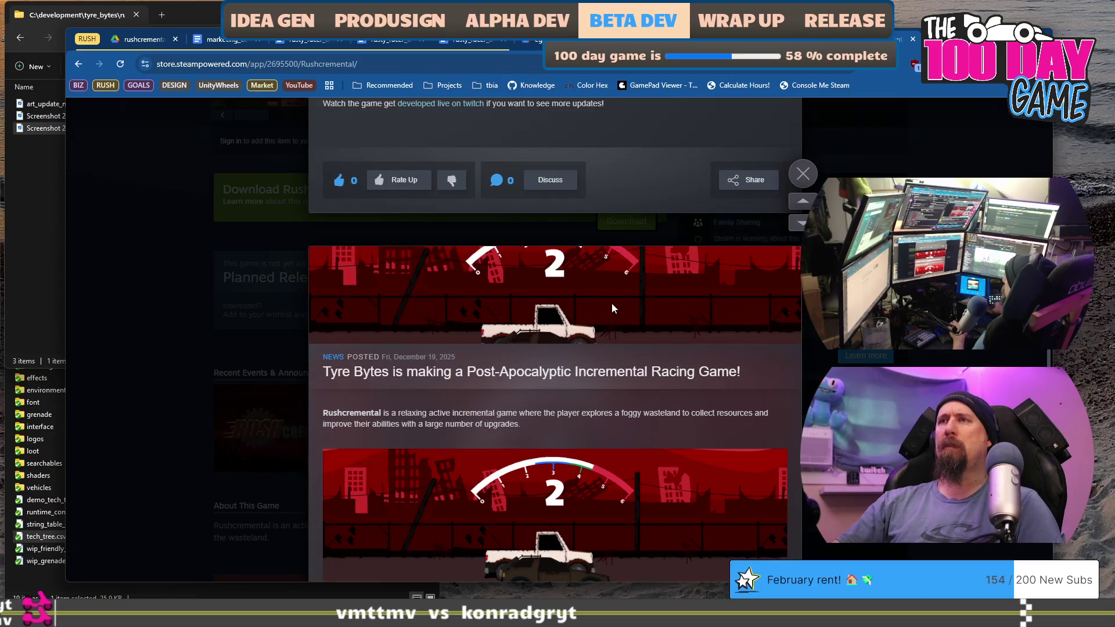
pyautogui.scroll(-1, 499, 471)
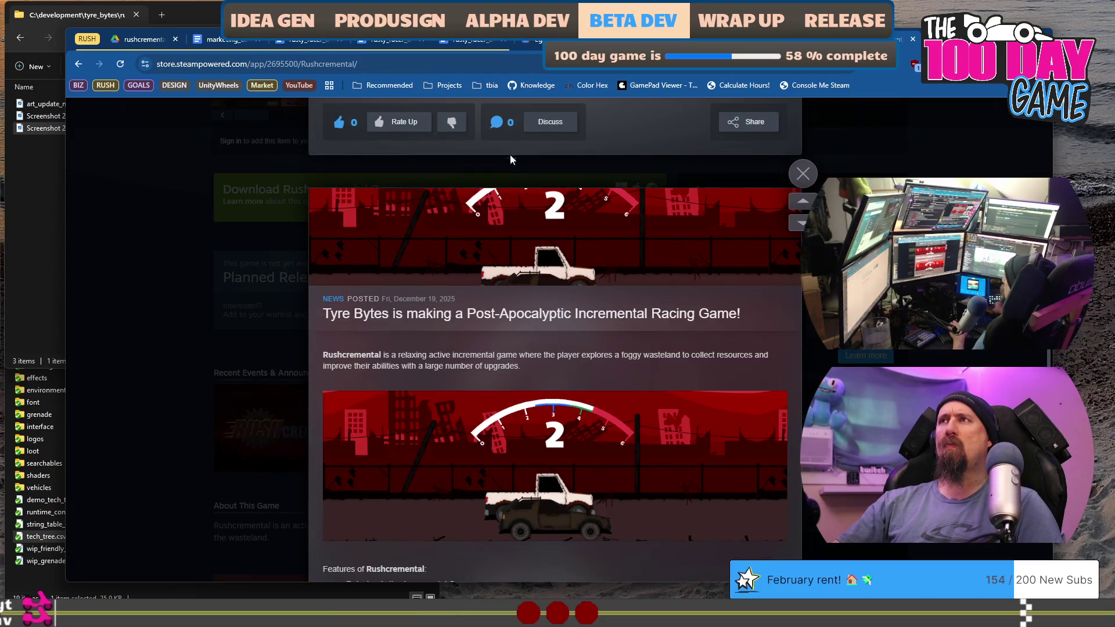
pyautogui.scroll(-5, 521, 335)
pyautogui.scroll(3, 522, 338)
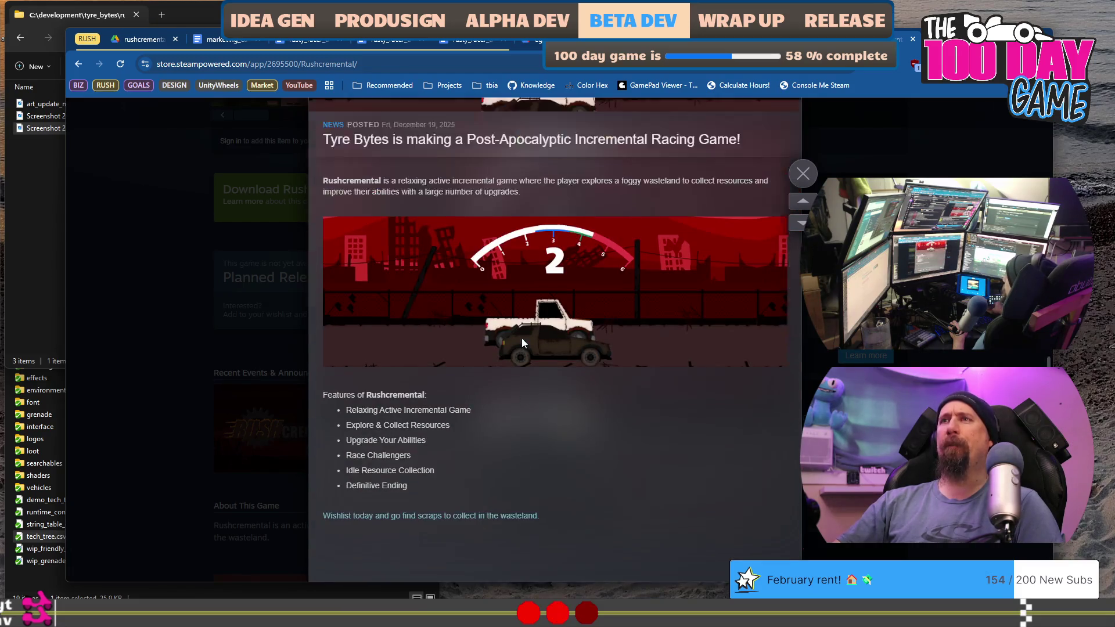
pyautogui.scroll(-2, 522, 338)
pyautogui.scroll(3, 508, 380)
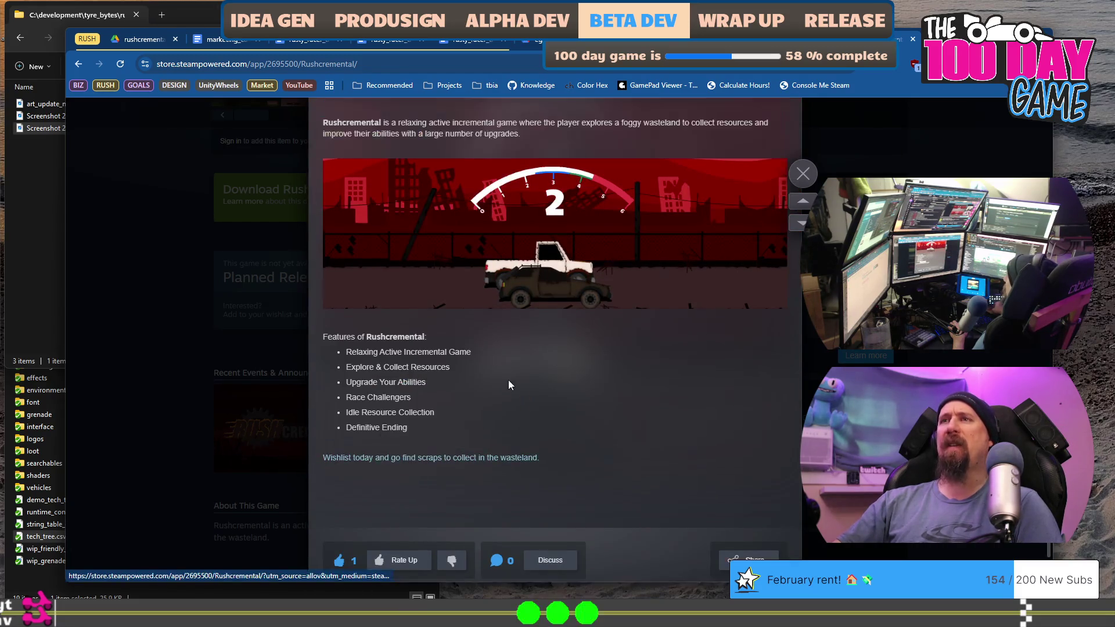
pyautogui.scroll(3, 467, 253)
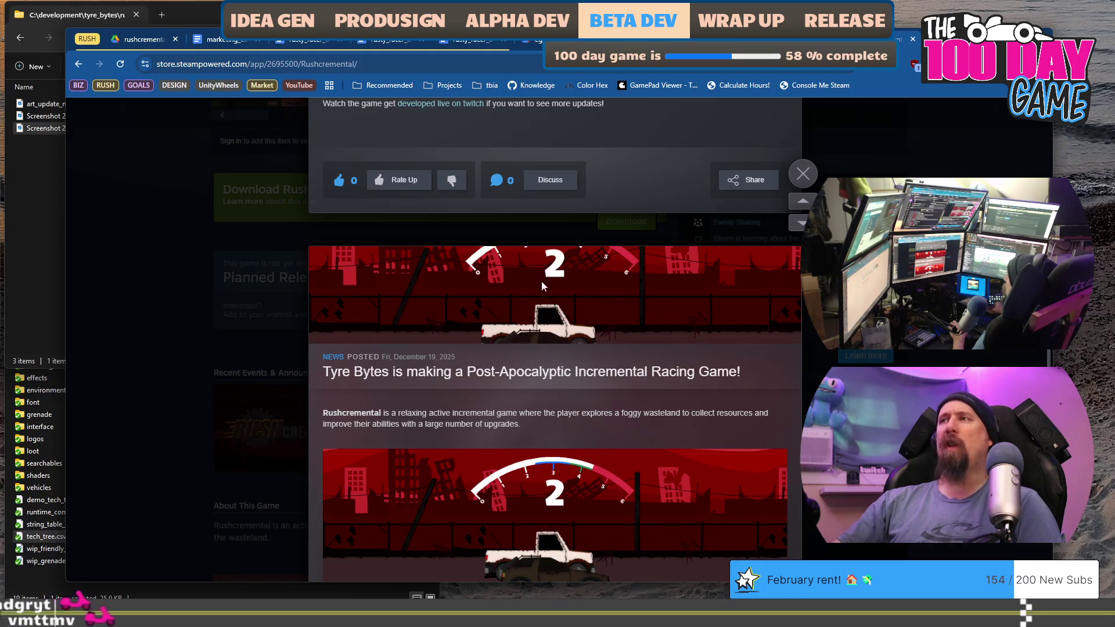
pyautogui.scroll(-1, 595, 280)
pyautogui.scroll(4, 595, 280)
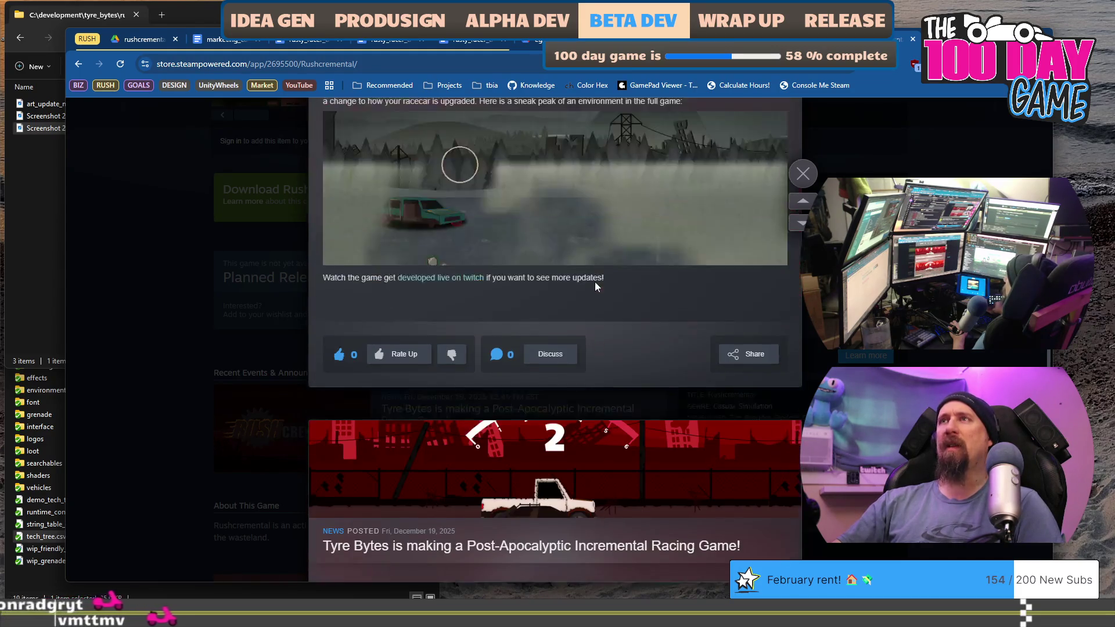
pyautogui.scroll(4, 595, 281)
pyautogui.scroll(-5, 594, 281)
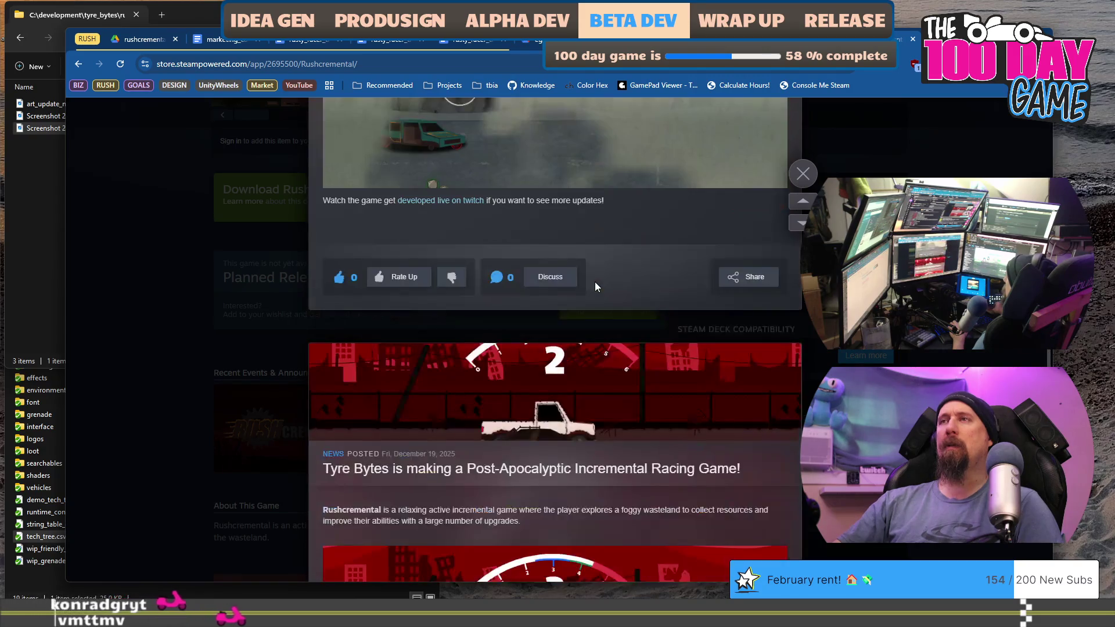
pyautogui.scroll(-5, 595, 281)
pyautogui.scroll(-2, 594, 281)
pyautogui.scroll(5, 595, 281)
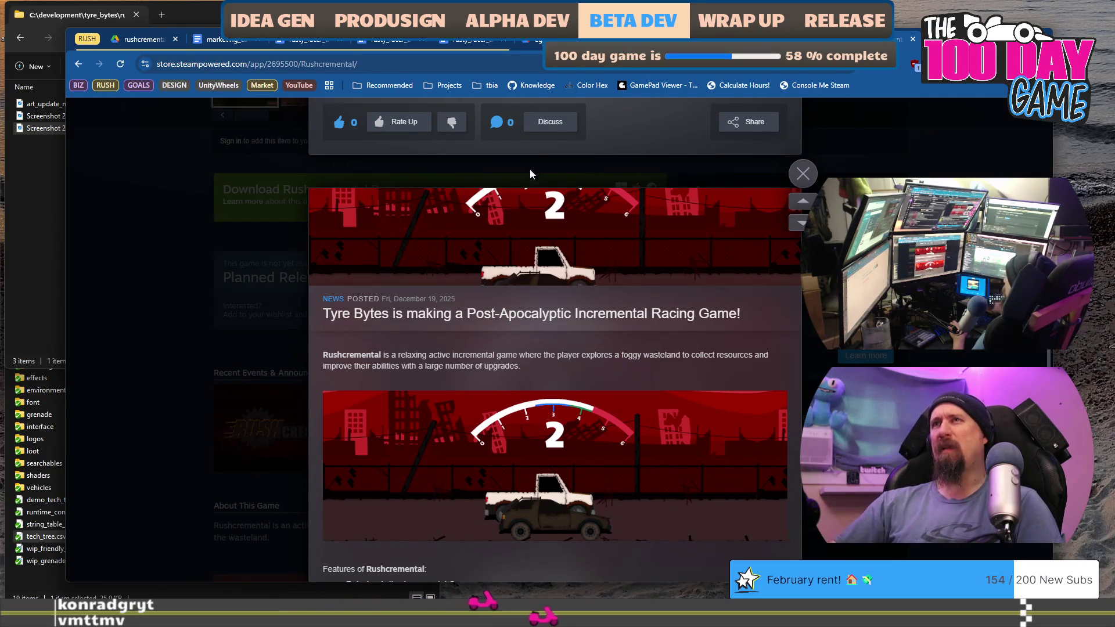
pyautogui.click(192, 248)
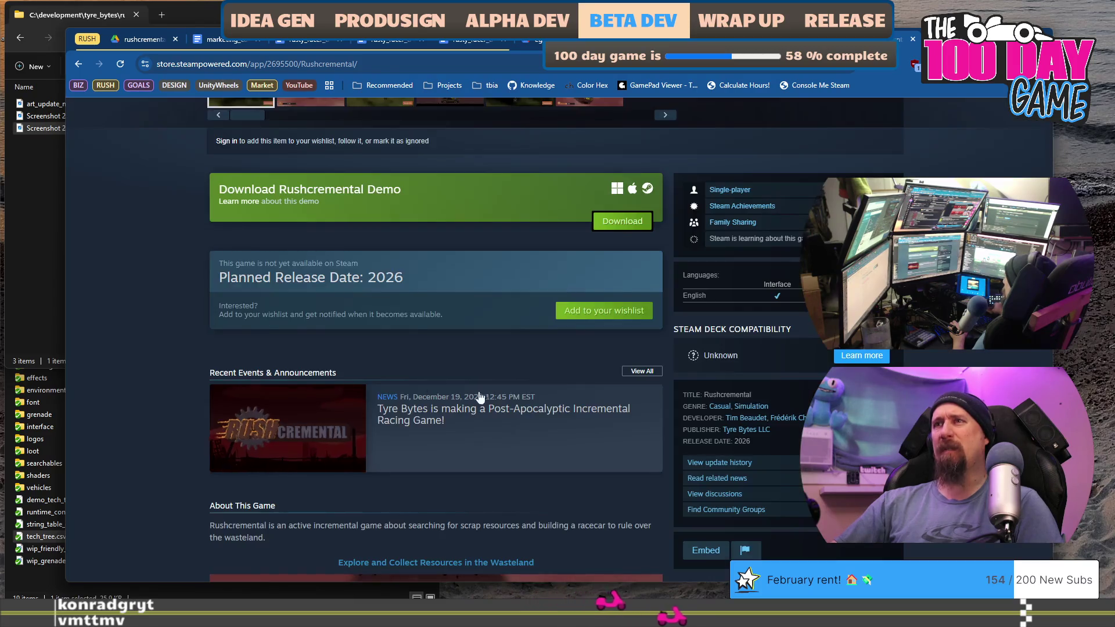
# Reopen the Tyre Bytes news announcement and read through it
pyautogui.click(383, 332)
pyautogui.scroll(3, 534, 378)
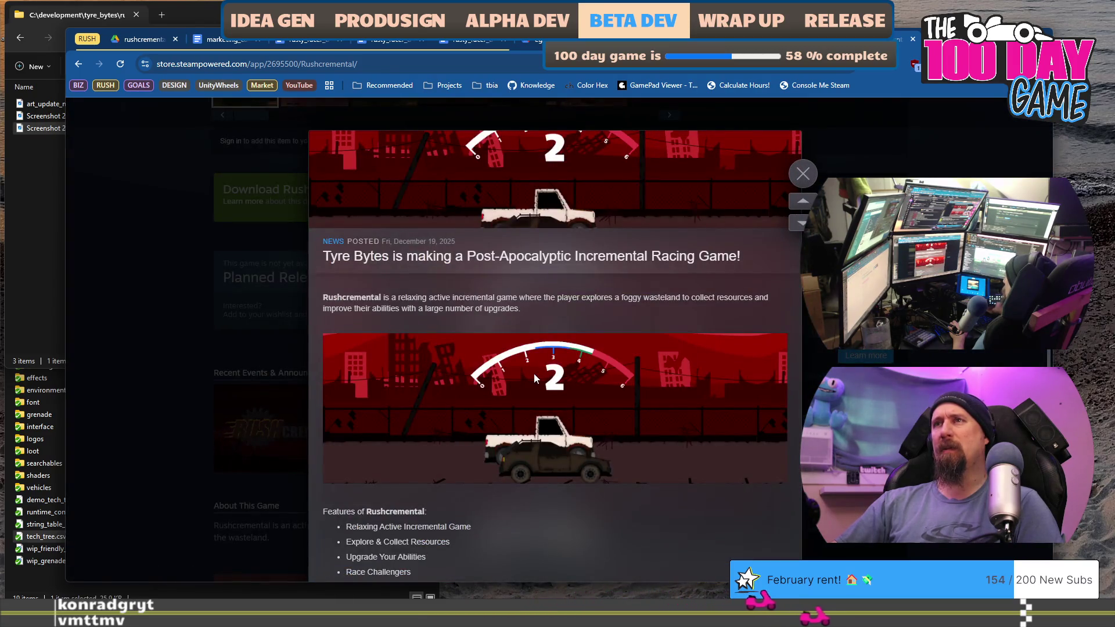
pyautogui.scroll(6, 622, 385)
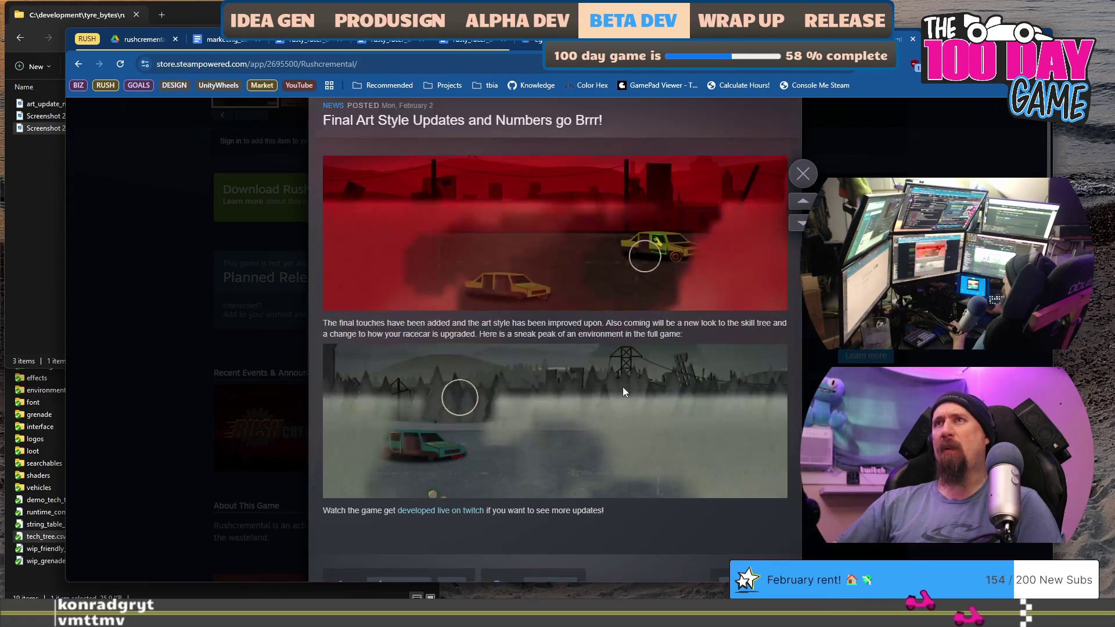
pyautogui.scroll(-7, 558, 273)
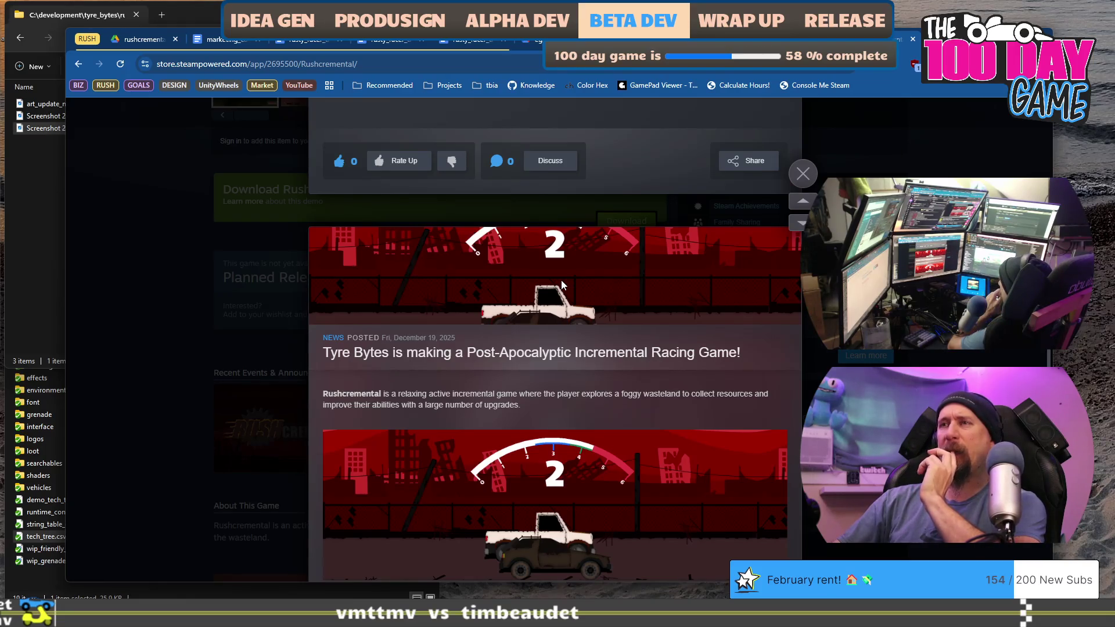
pyautogui.scroll(-5, 561, 280)
pyautogui.scroll(-1, 561, 280)
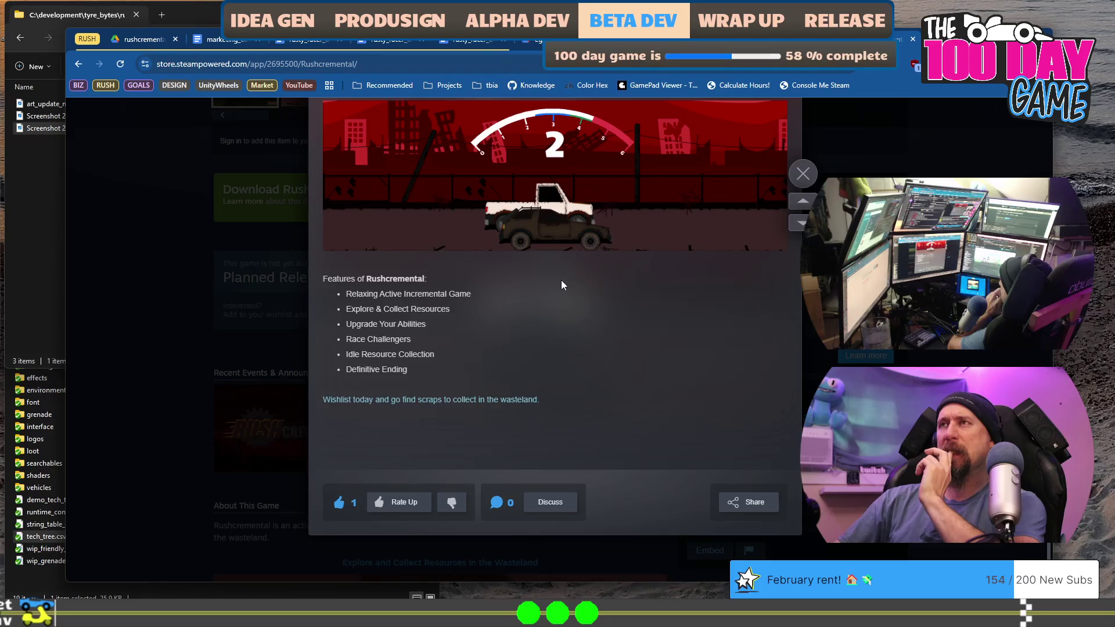
pyautogui.scroll(-10, 561, 280)
pyautogui.scroll(3, 561, 281)
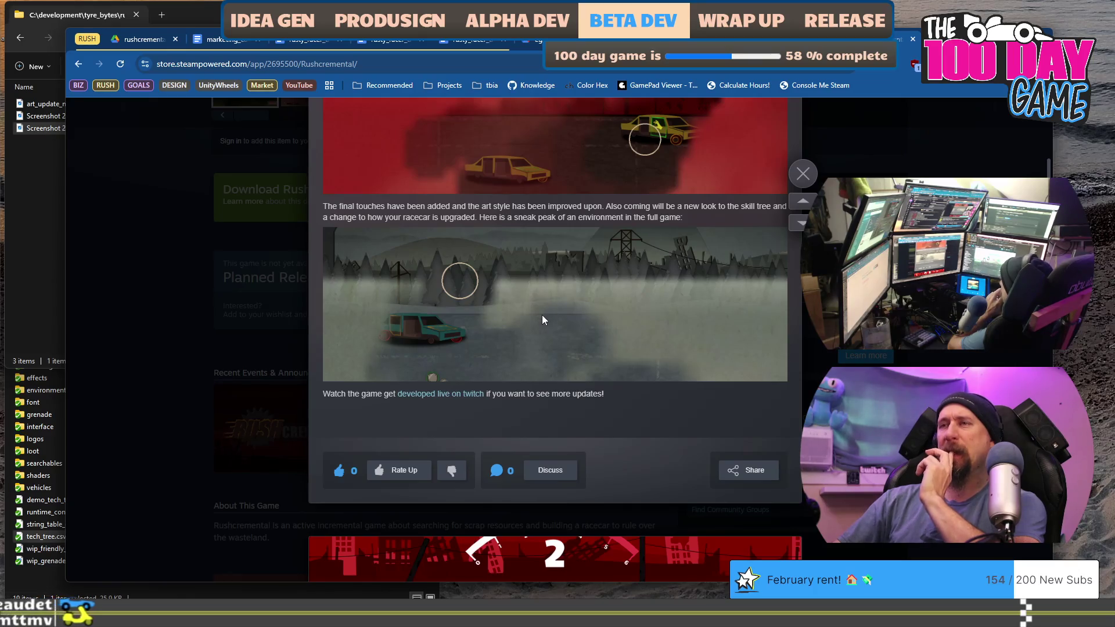
# Try to rate up the news post, dismiss the sign-in prompt, and return to the portfolio page
pyautogui.click(418, 471)
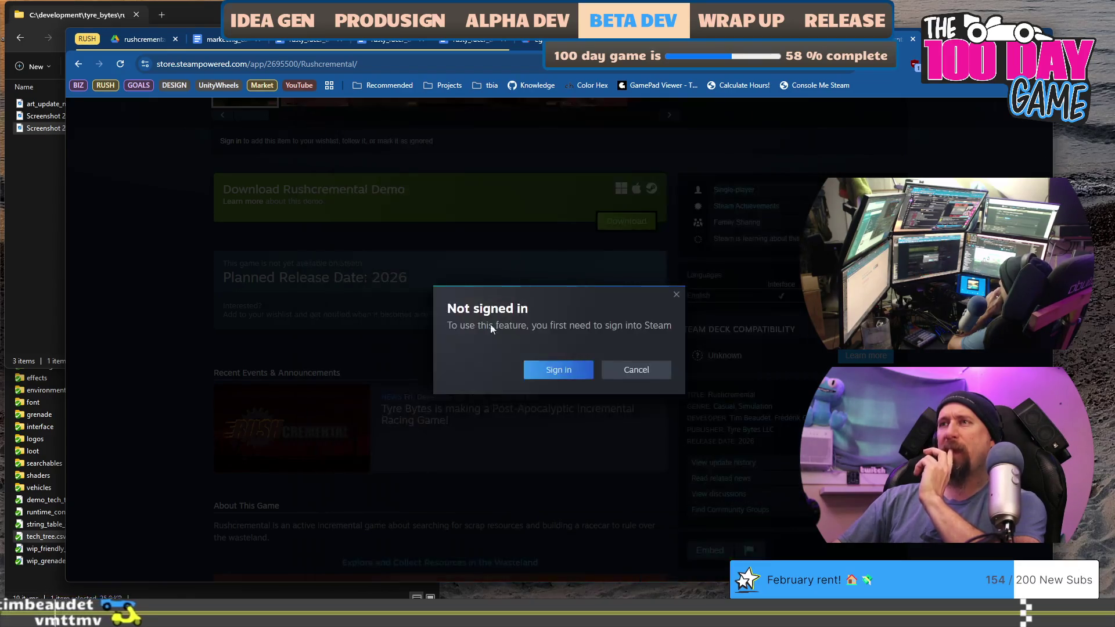
pyautogui.click(675, 293)
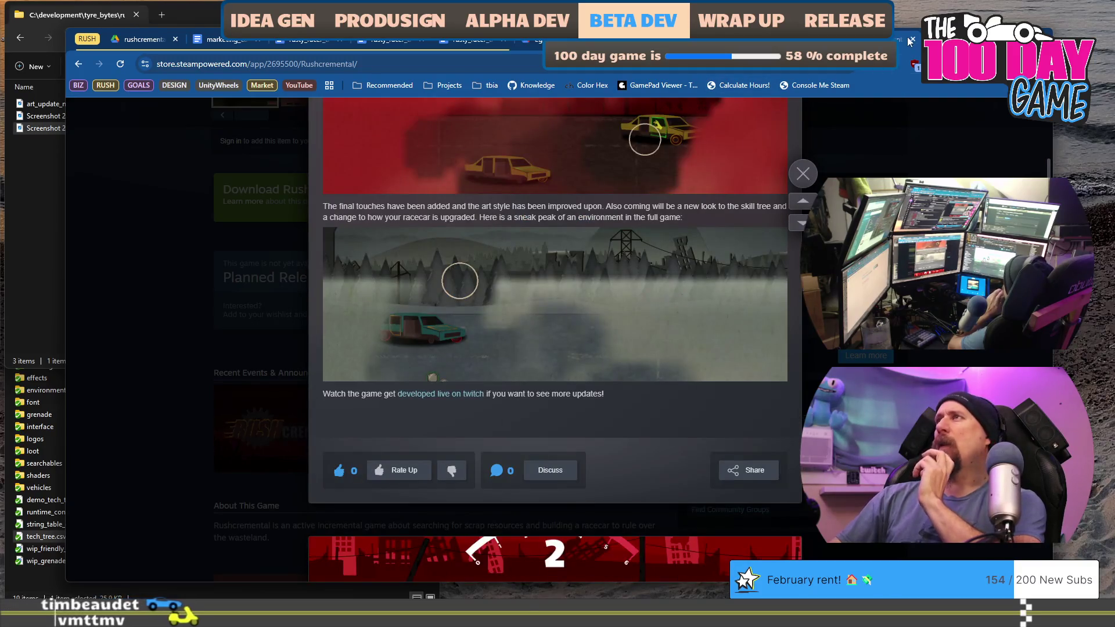
pyautogui.hotkey('alt', 'Left')
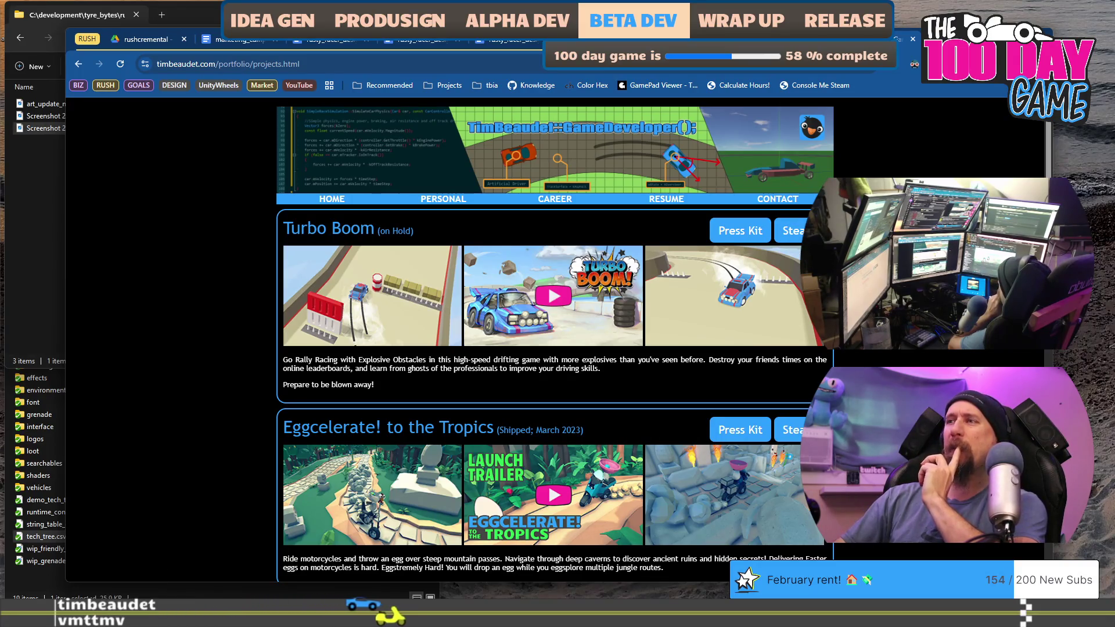
# Browse the portfolio projects, highlight part of the Simulation description, then close the portfolio page
pyautogui.scroll(-7, 555, 339)
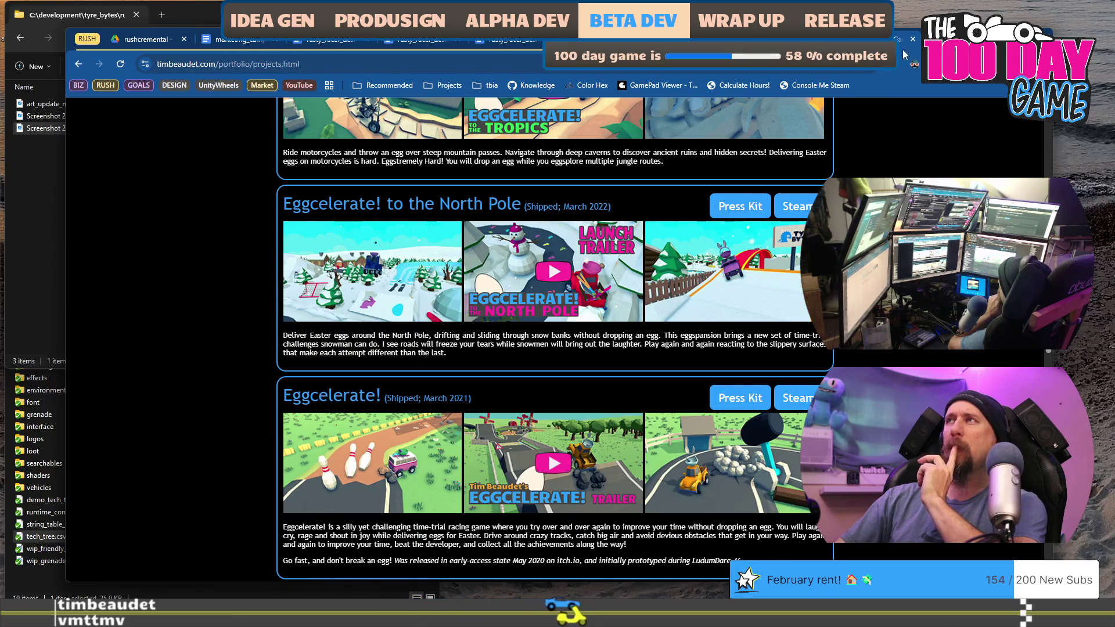
pyautogui.scroll(7, 917, 178)
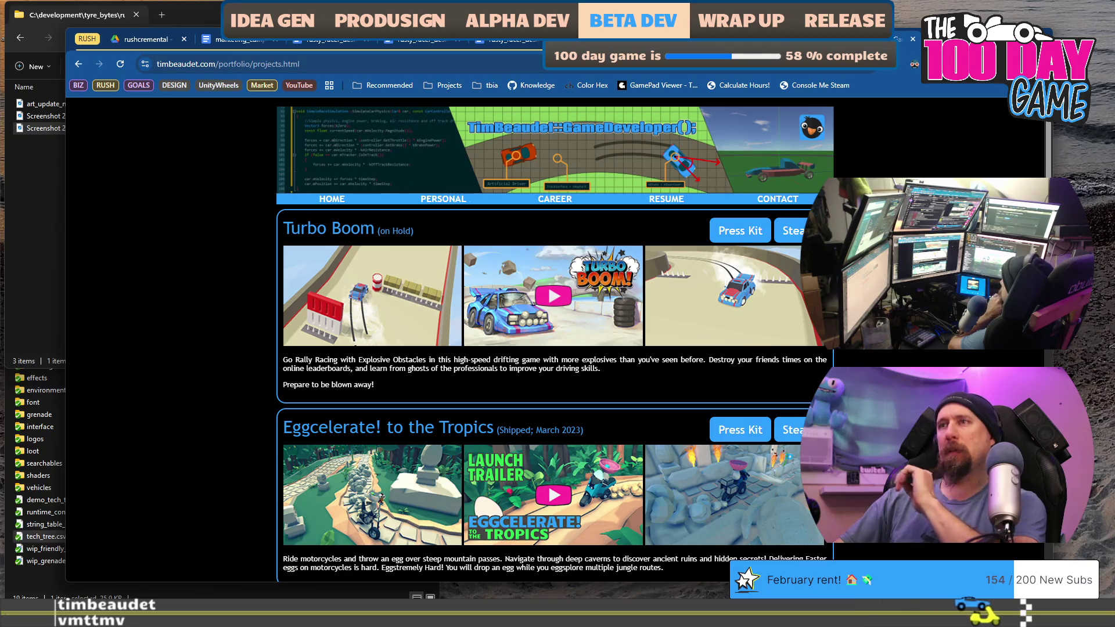
pyautogui.scroll(-8, 555, 343)
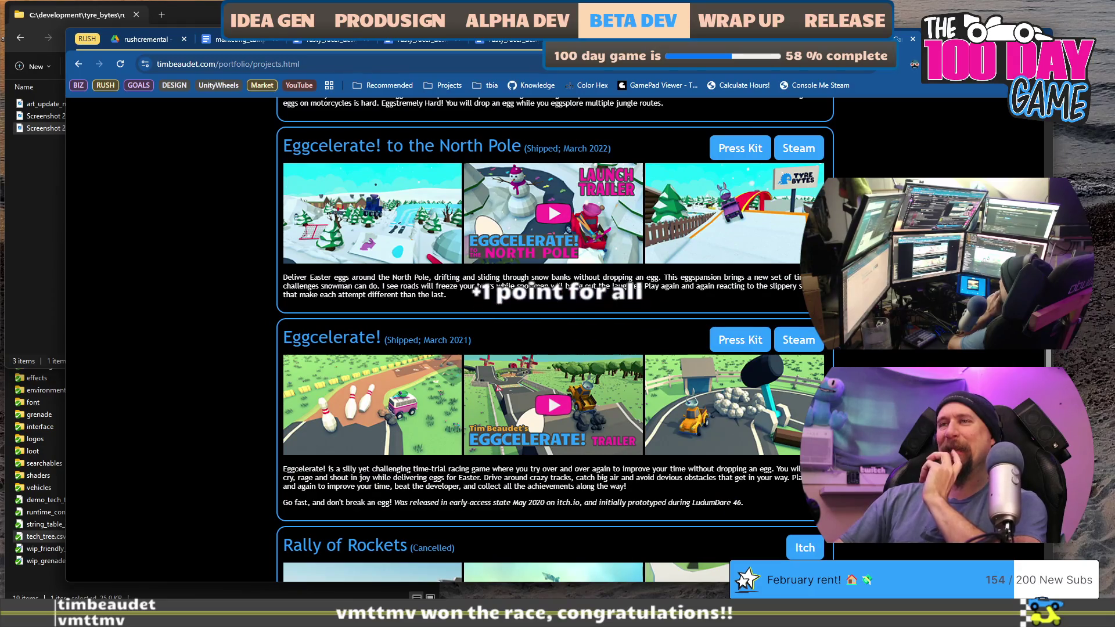
pyautogui.scroll(-4, 554, 340)
pyautogui.scroll(-4, 555, 340)
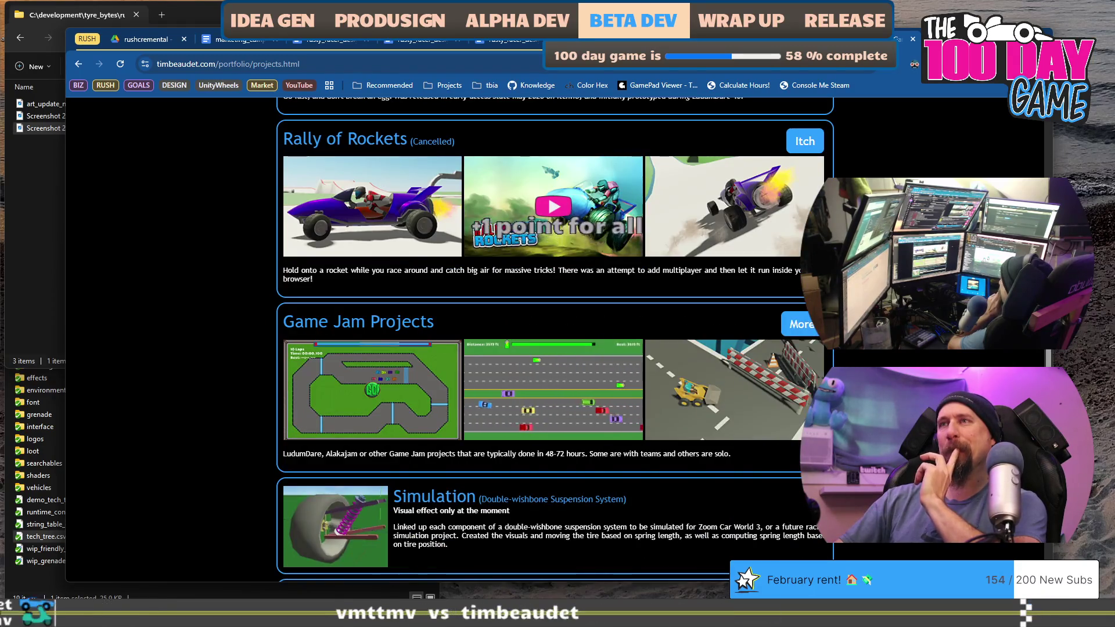
pyautogui.scroll(-6, 330, 392)
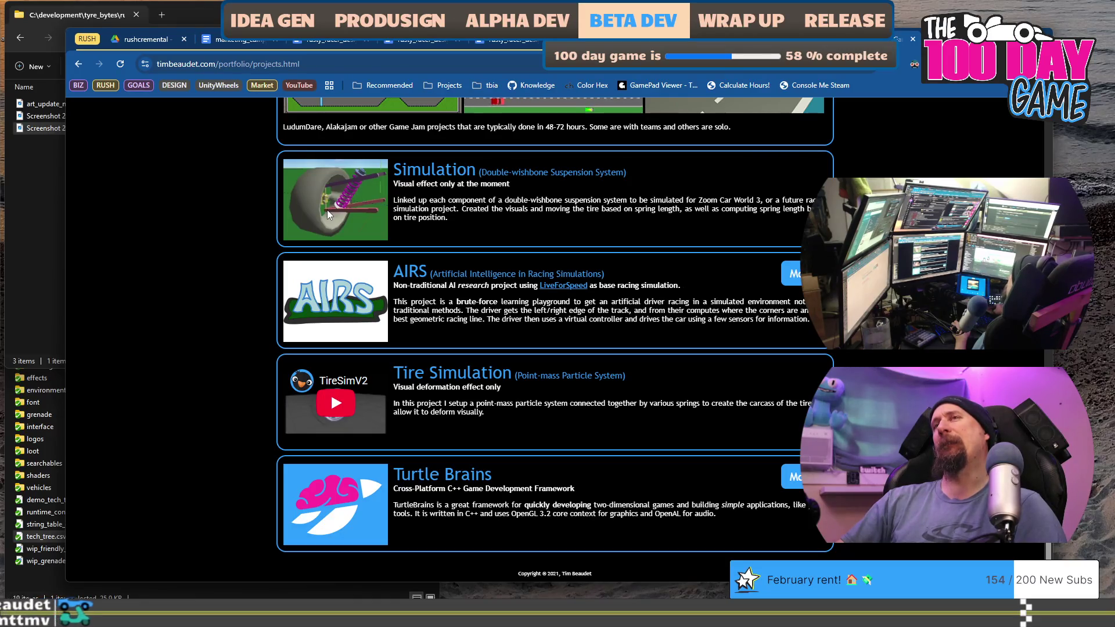
pyautogui.moveTo(761, 208); pyautogui.dragTo(493, 217)
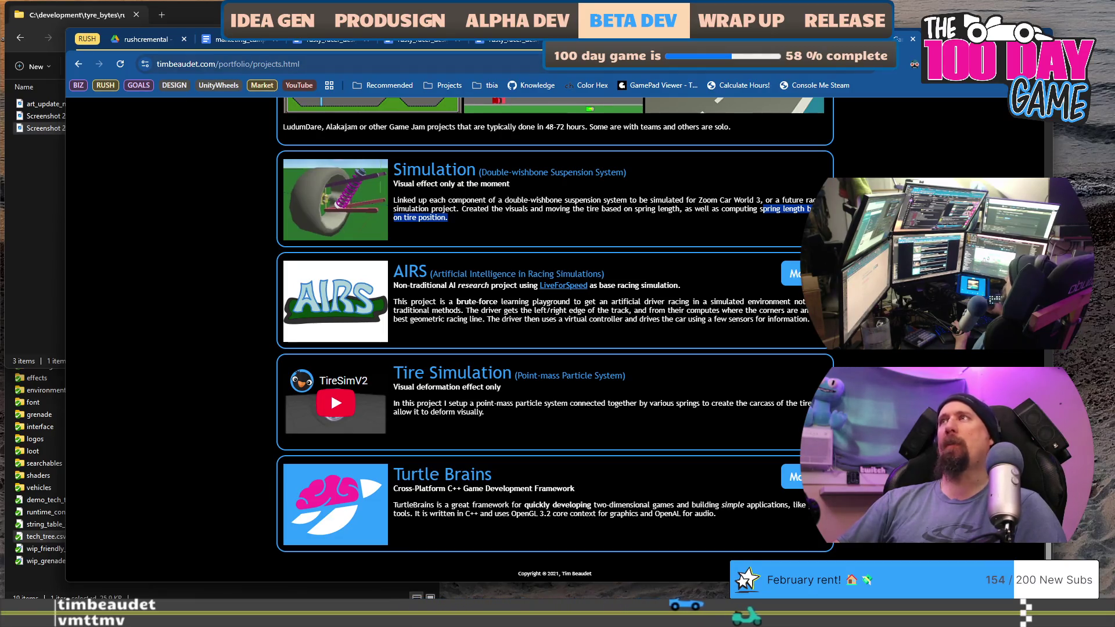
pyautogui.click(915, 41)
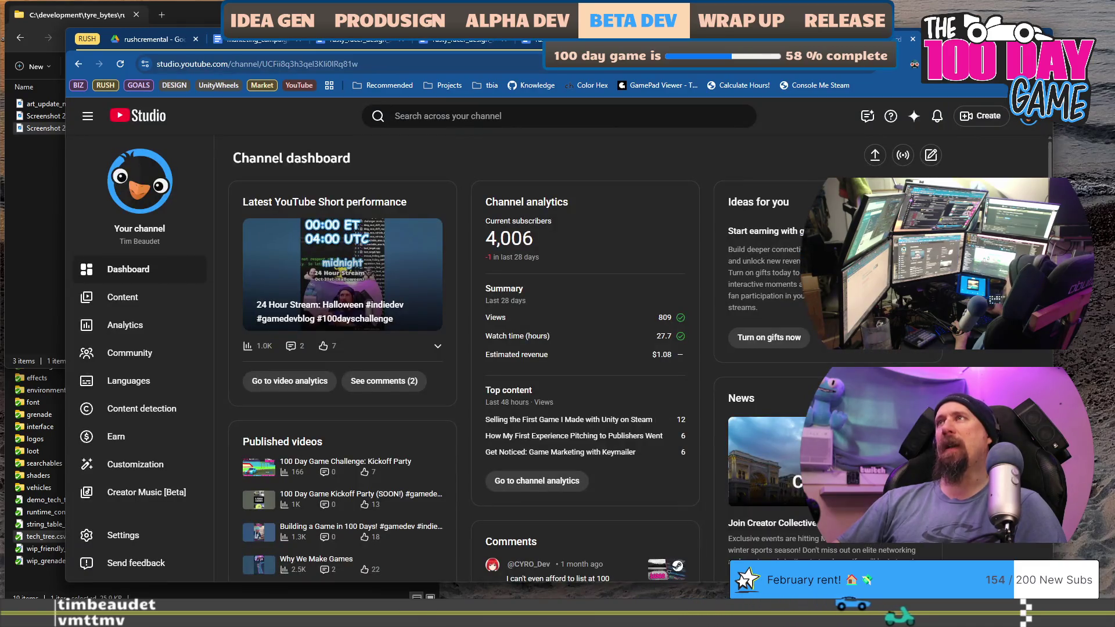
# Close YouTube Studio and switch to the marketing_campaign_rushcremental document
pyautogui.click(915, 41)
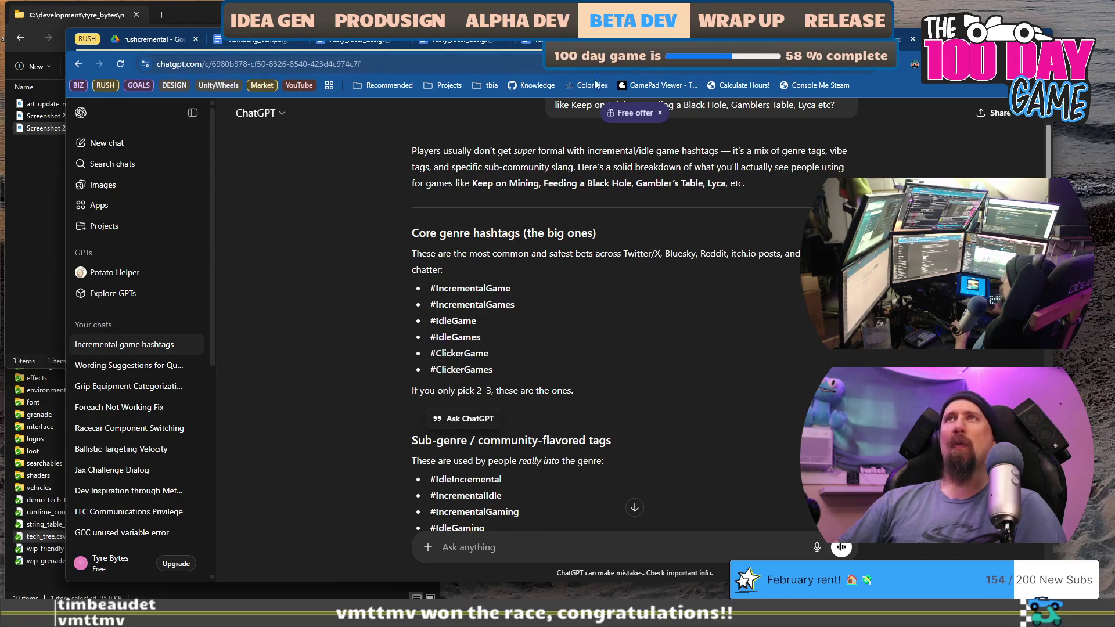
pyautogui.click(259, 41)
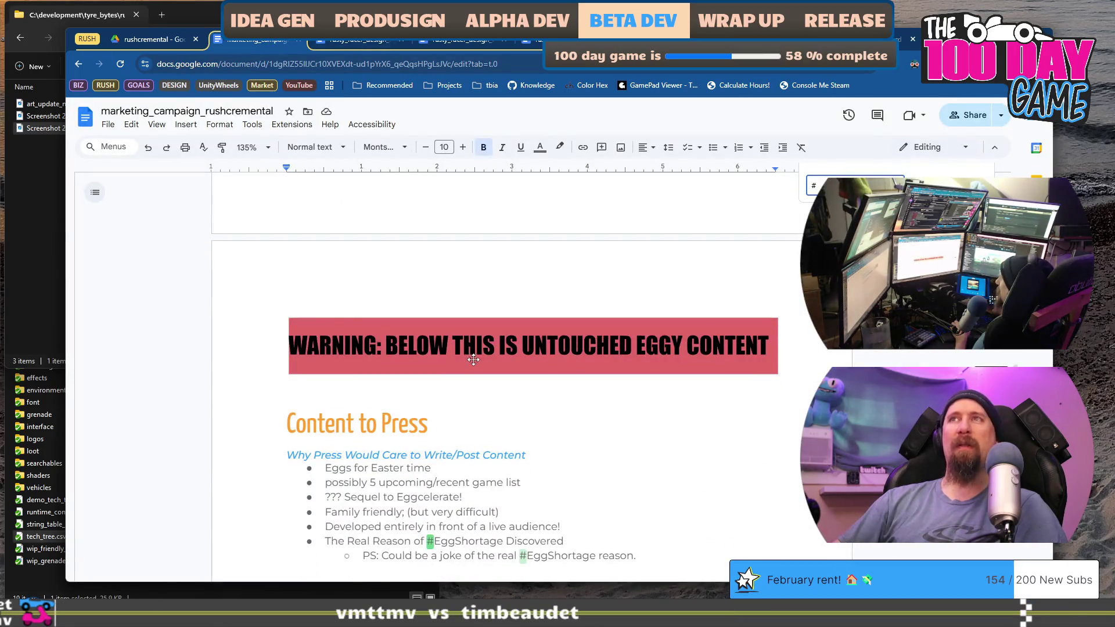
# Find the Major Demo Updates summary and clear the draft text after 'brrr!'
pyautogui.scroll(-5, 476, 360)
pyautogui.scroll(12, 476, 361)
pyautogui.scroll(-6, 475, 361)
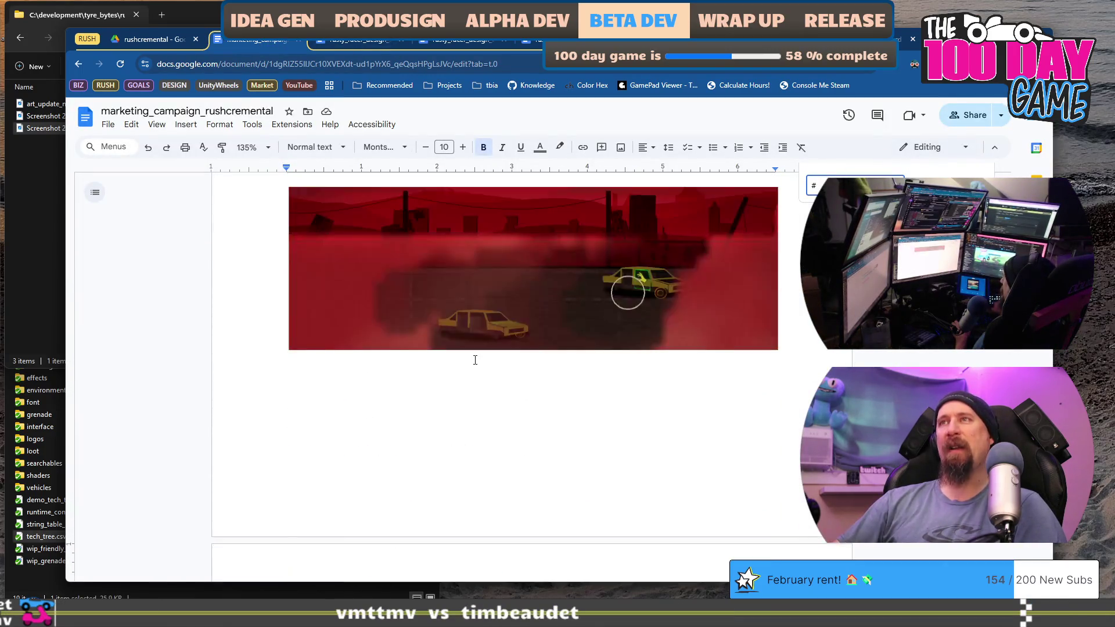
pyautogui.scroll(5, 474, 359)
pyautogui.scroll(15, 475, 361)
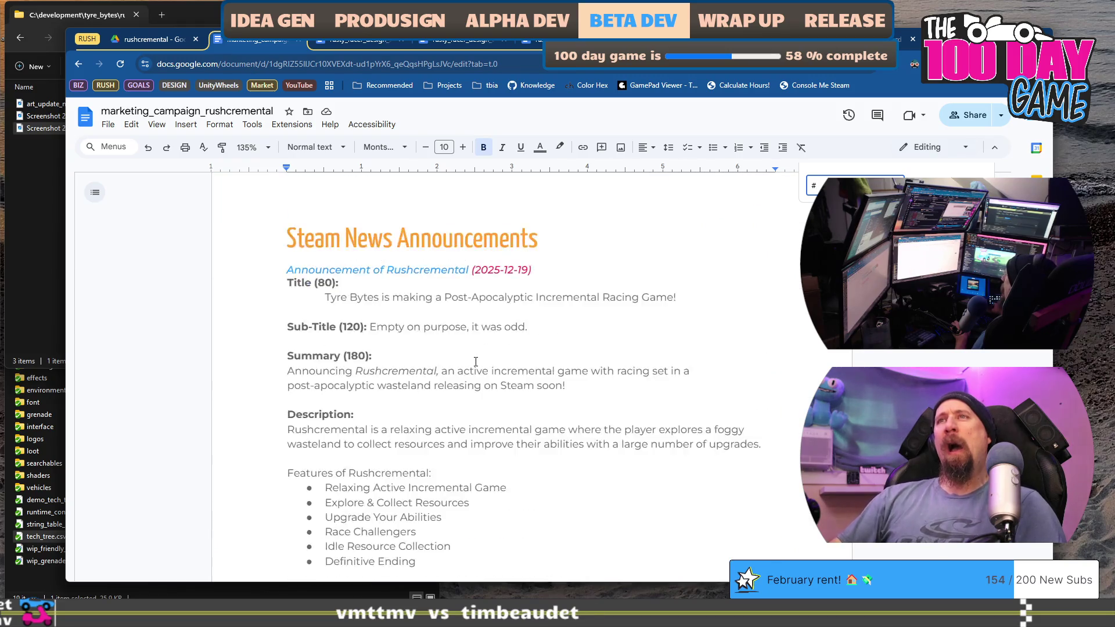
pyautogui.scroll(-15, 476, 364)
pyautogui.scroll(2, 416, 264)
pyautogui.scroll(-4, 416, 264)
pyautogui.scroll(2, 430, 285)
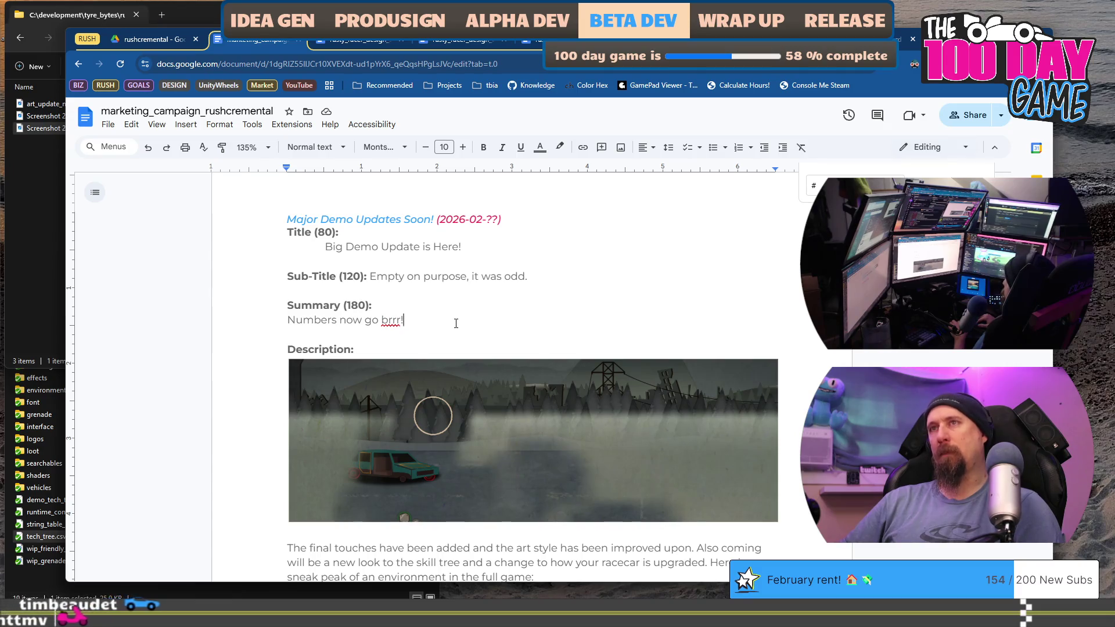
pyautogui.write(' And')
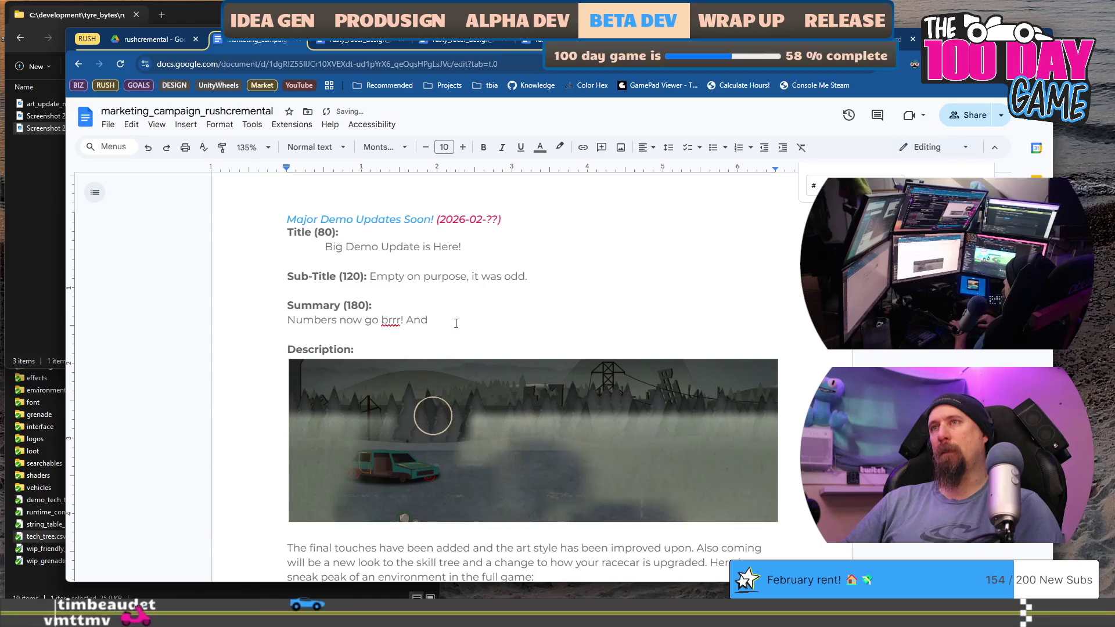
pyautogui.press('BackSpace')
pyautogui.press('BackSpace')
pyautogui.press('BackSpace')
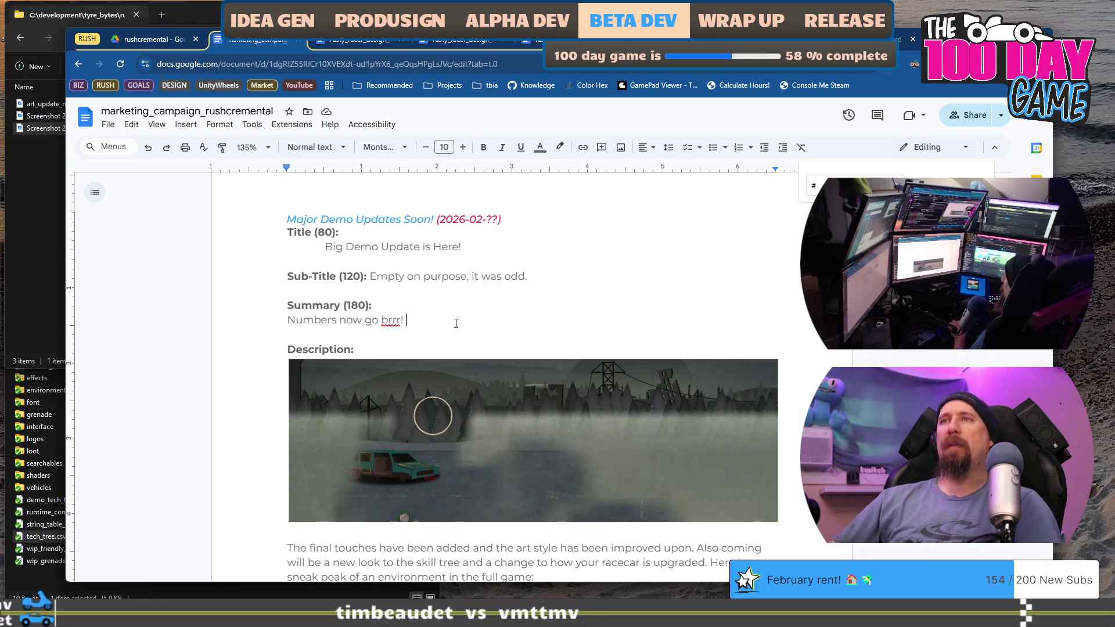
pyautogui.write('an')
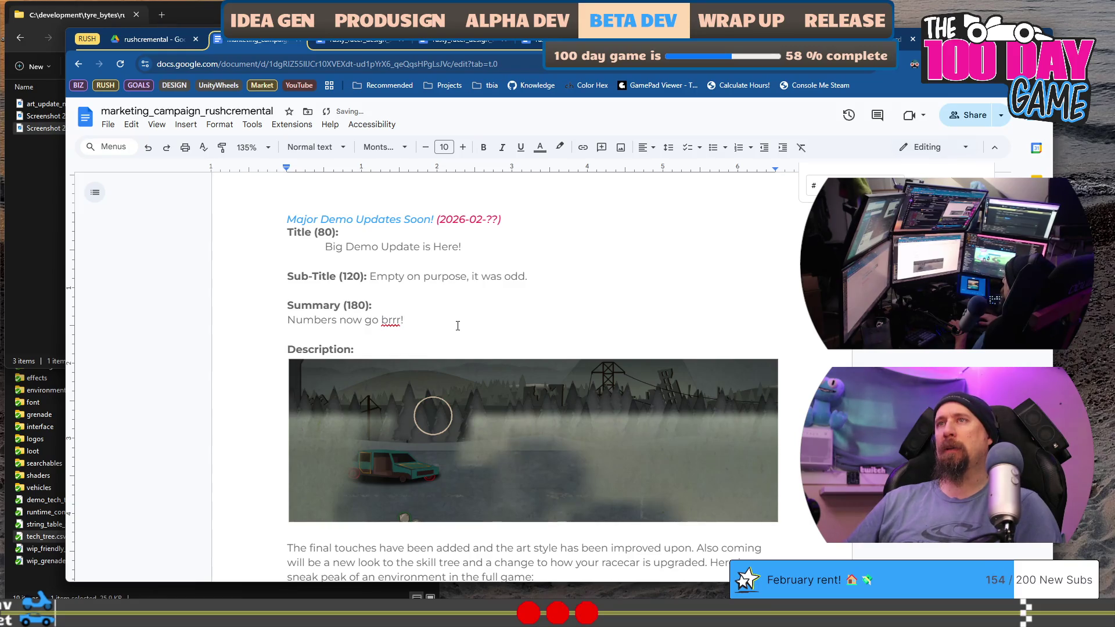
pyautogui.press('BackSpace')
# Reword the summary's start to 'Wasteland resources', removing the leftover word Numbers
pyautogui.write('Waste')
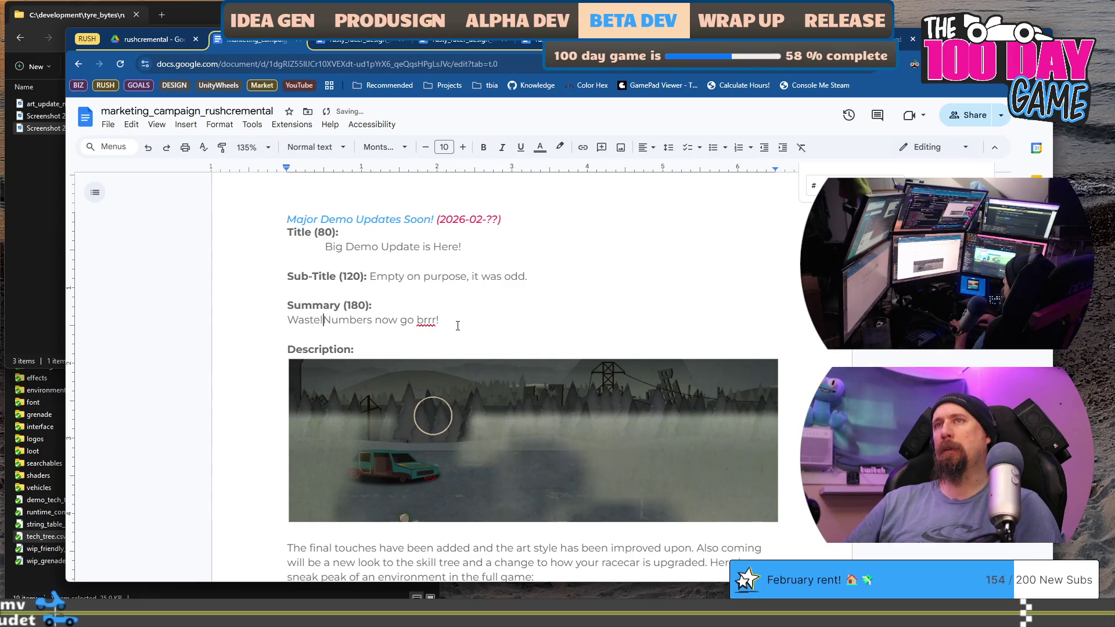
pyautogui.write('land R')
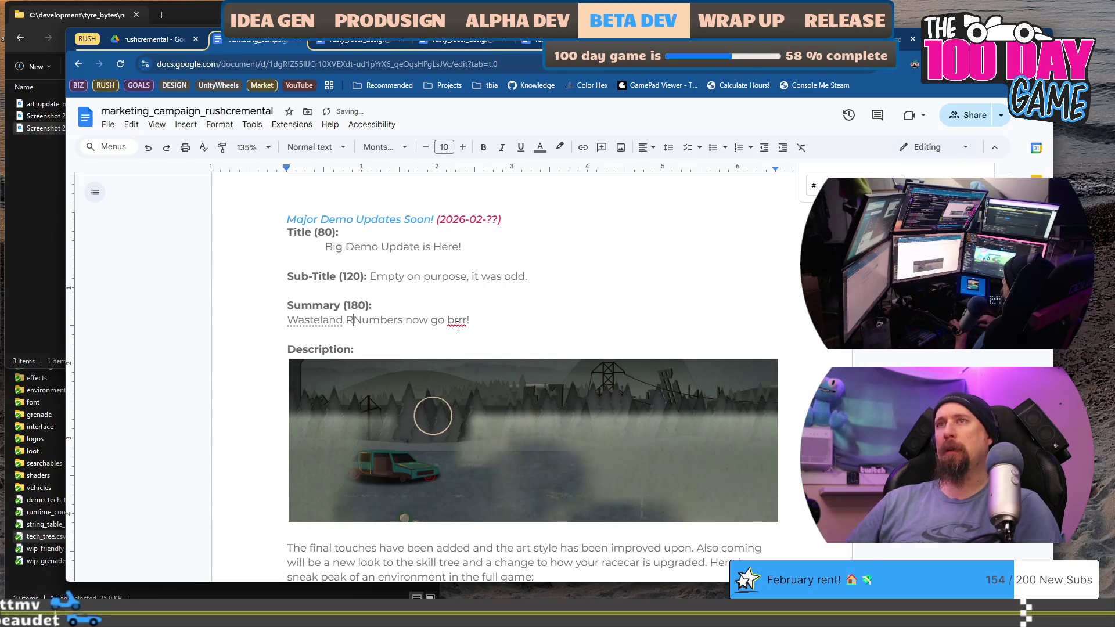
pyautogui.press('BackSpace')
pyautogui.write('resource')
pyautogui.hotkey('ctrl', 'shift', 'Right')
pyautogui.press('BackSpace')
pyautogui.press('BackSpace')
pyautogui.write('s')
pyautogui.press('End')
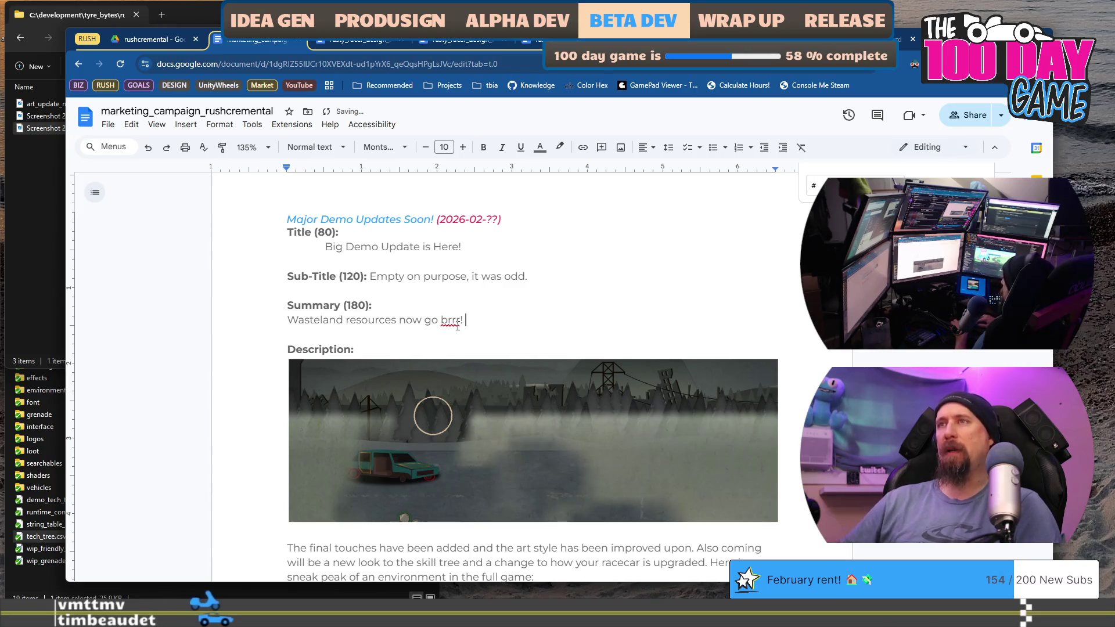
# Add 'With a whole new way to upgrade your vehicle!' after 'brrr!'
pyautogui.write('As you')
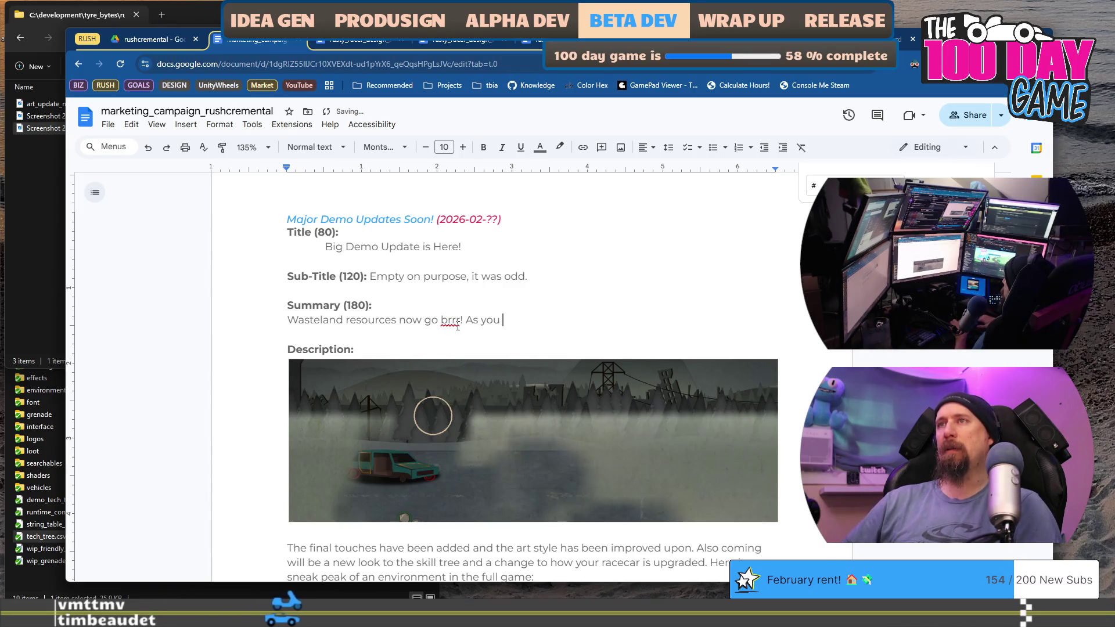
pyautogui.press('BackSpace')
pyautogui.press('BackSpace')
pyautogui.press('BackSpace')
pyautogui.write('as')
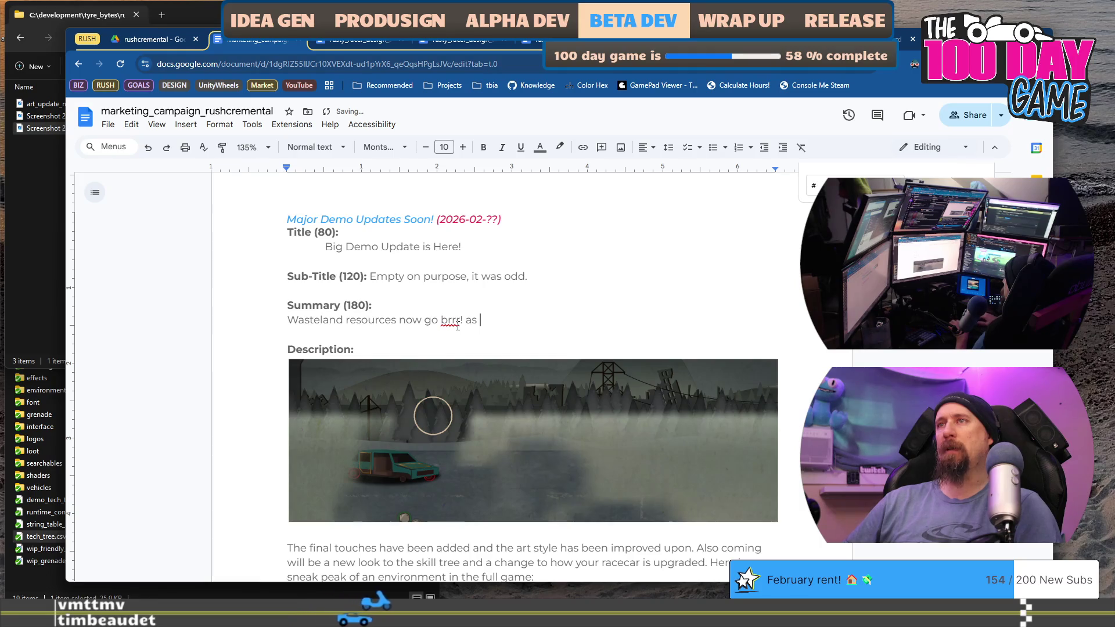
pyautogui.press('BackSpace')
pyautogui.write('lett')
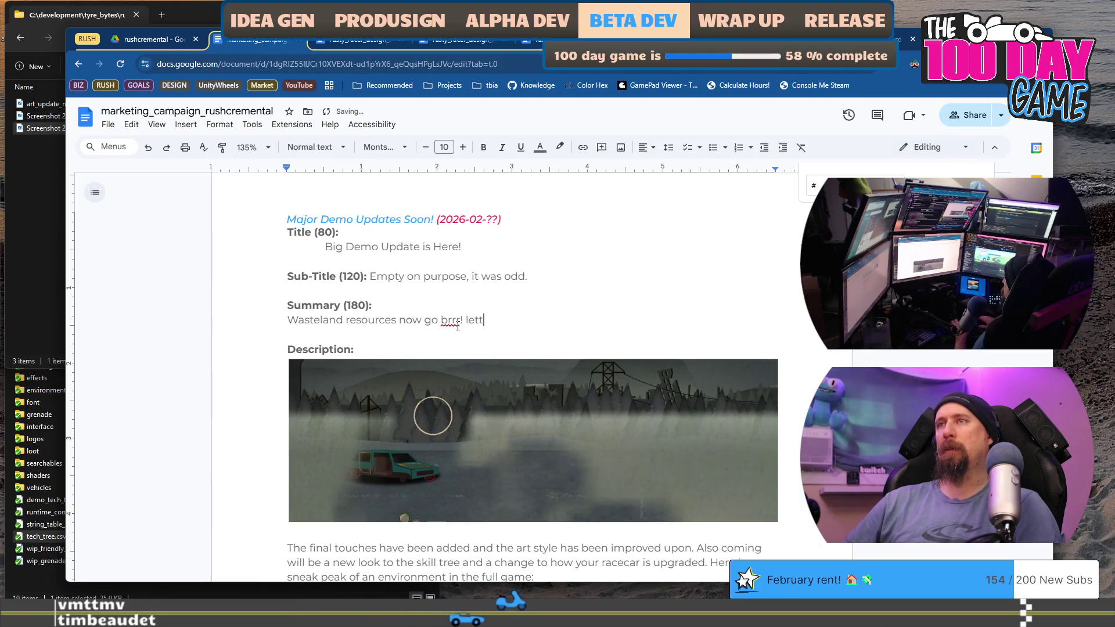
pyautogui.write('ing')
pyautogui.hotkey('ctrl', 'BackSpace')
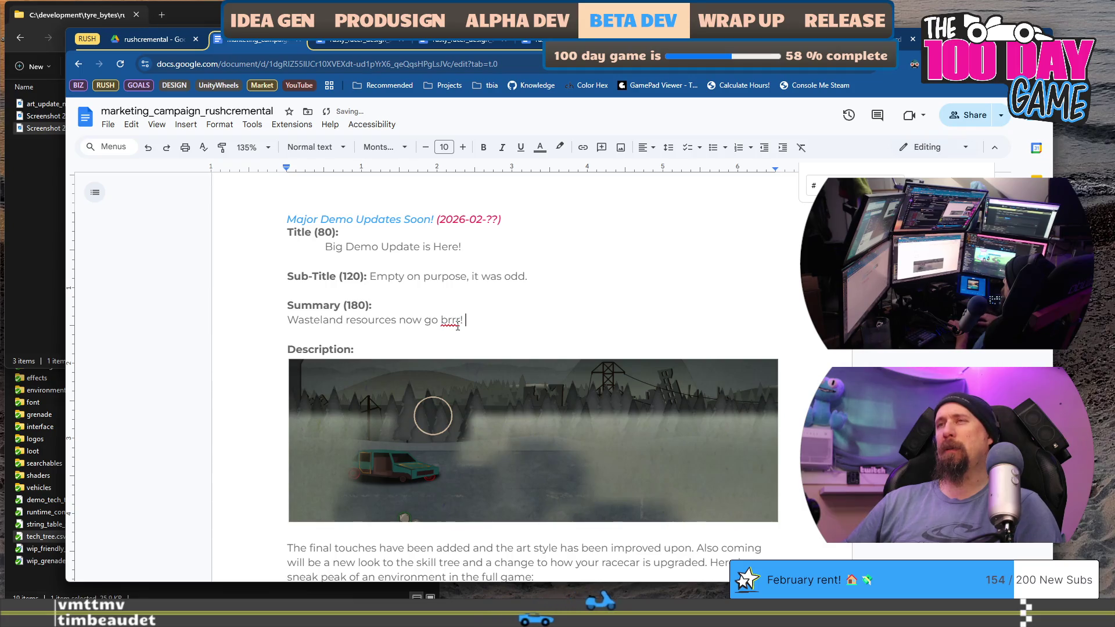
pyautogui.write('h a whole new way')
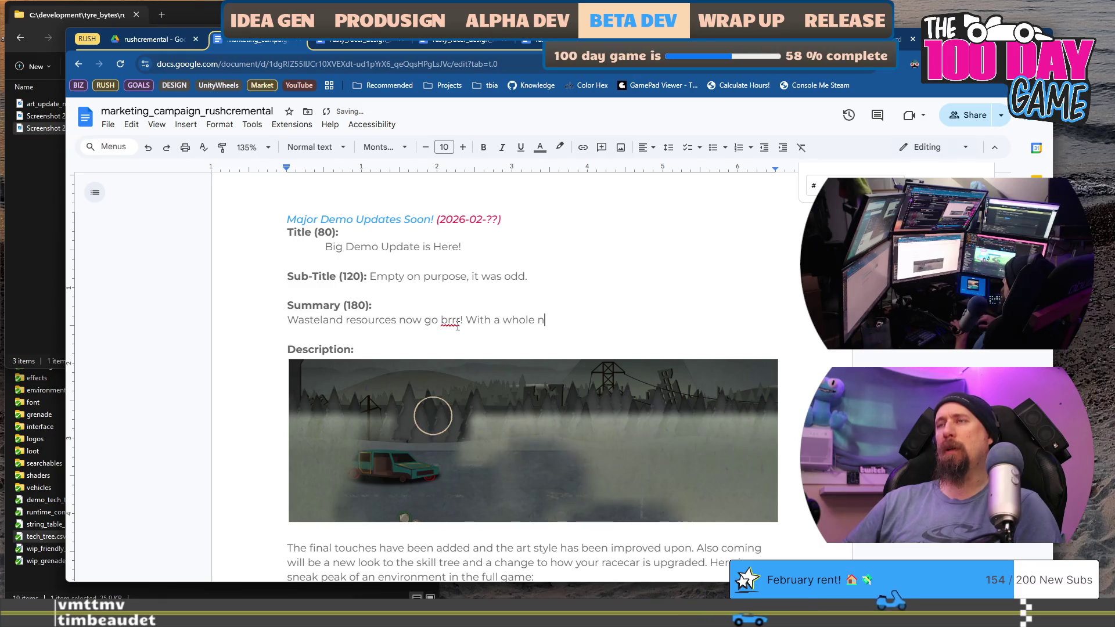
pyautogui.write(' to upgrade your vehicle!')
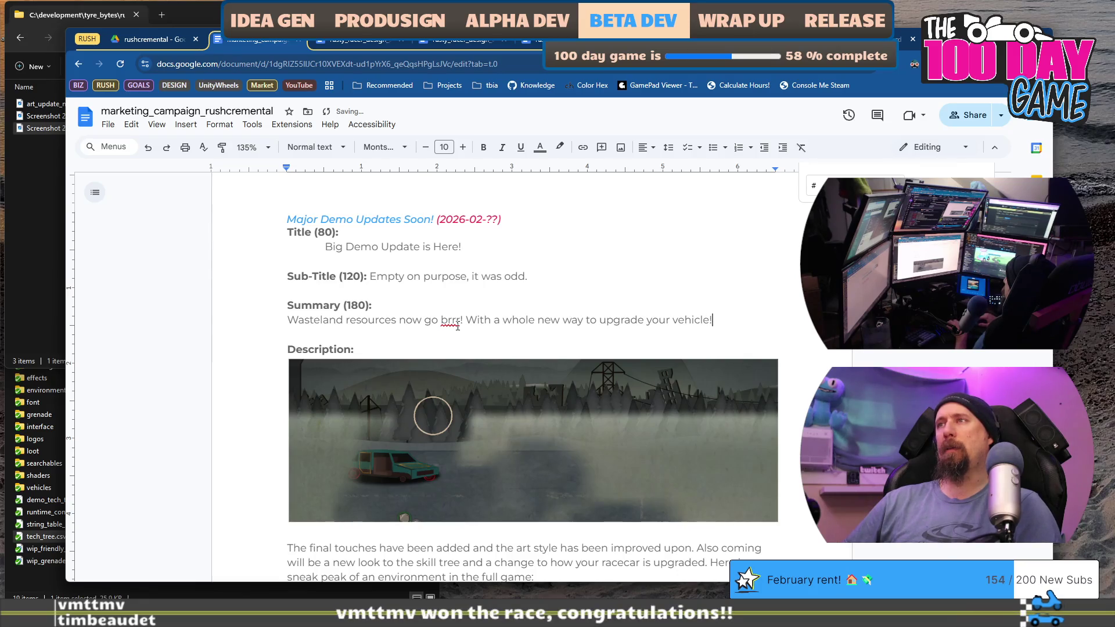
pyautogui.scroll(-4, 457, 326)
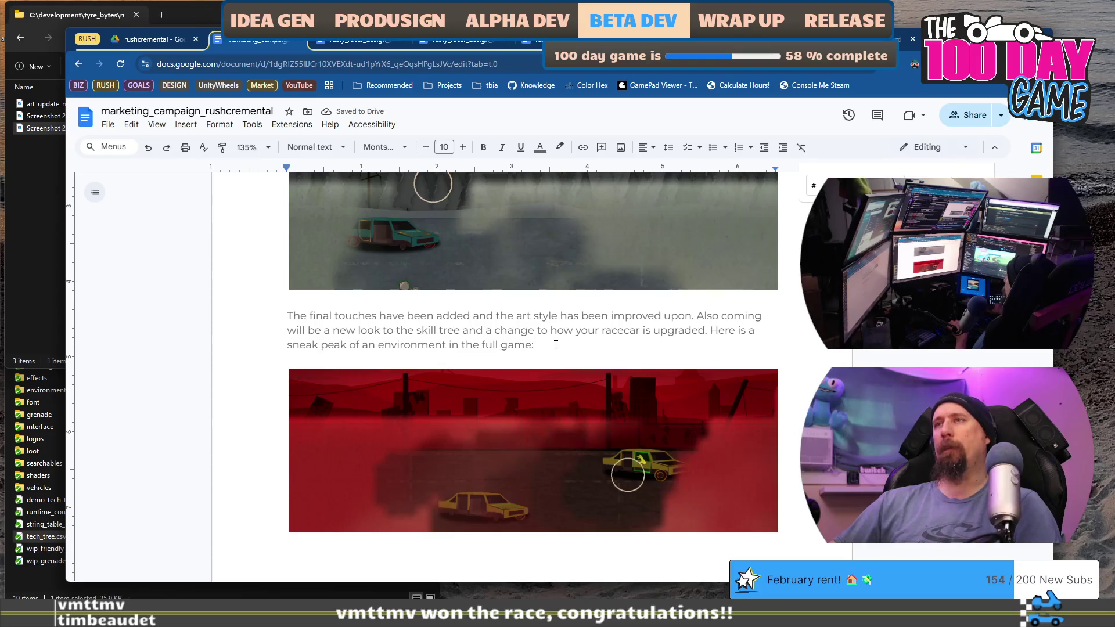
# Replace the paragraph between the grey and red screenshots with a '???' placeholder
pyautogui.moveTo(294, 317); pyautogui.dragTo(288, 317)
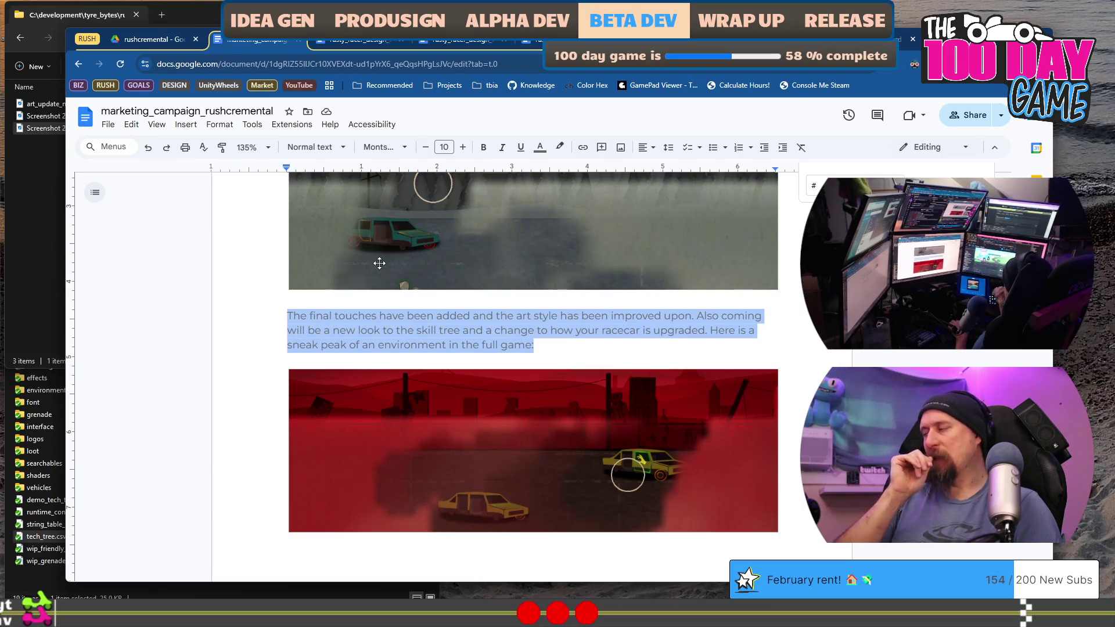
pyautogui.press('BackSpace')
pyautogui.write('???')
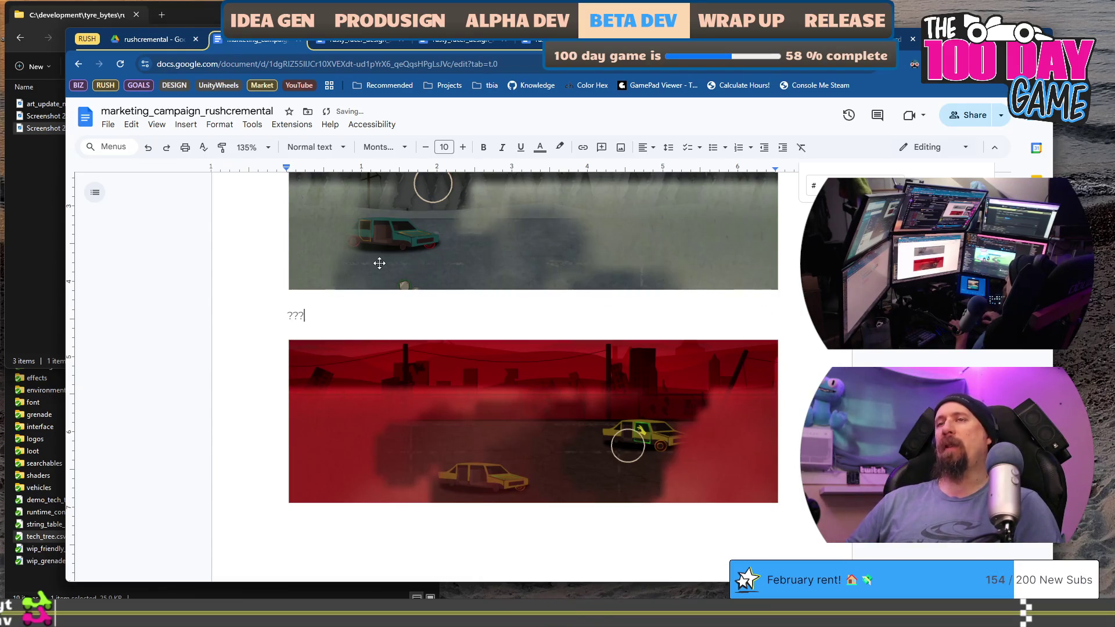
pyautogui.scroll(7, 379, 263)
pyautogui.scroll(-5, 380, 262)
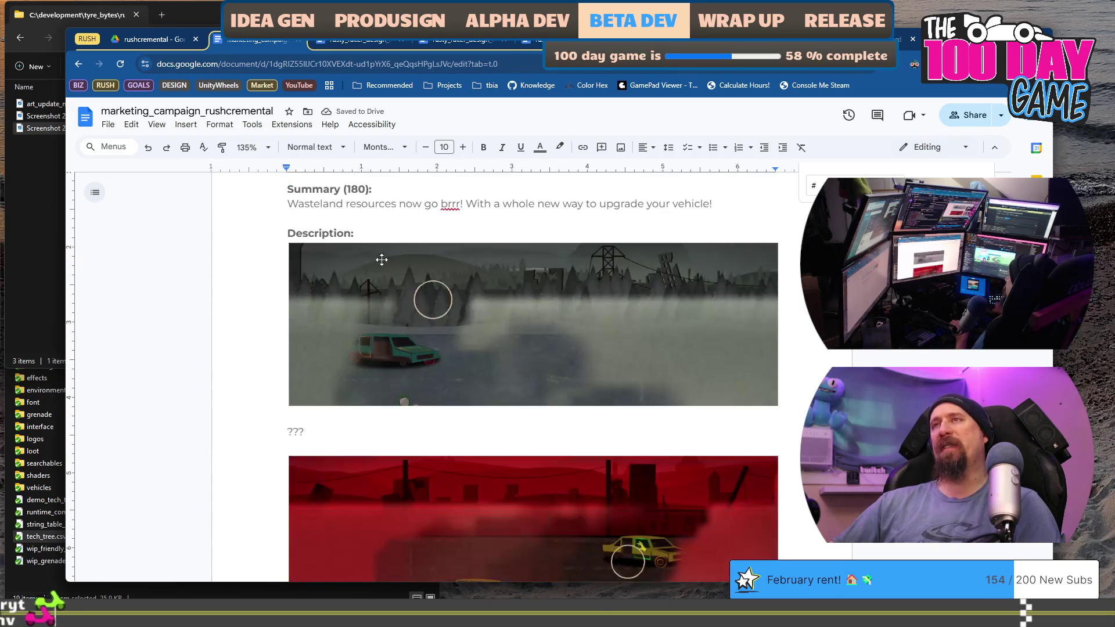
pyautogui.scroll(-5, 382, 260)
pyautogui.scroll(9, 381, 259)
pyautogui.scroll(-5, 381, 260)
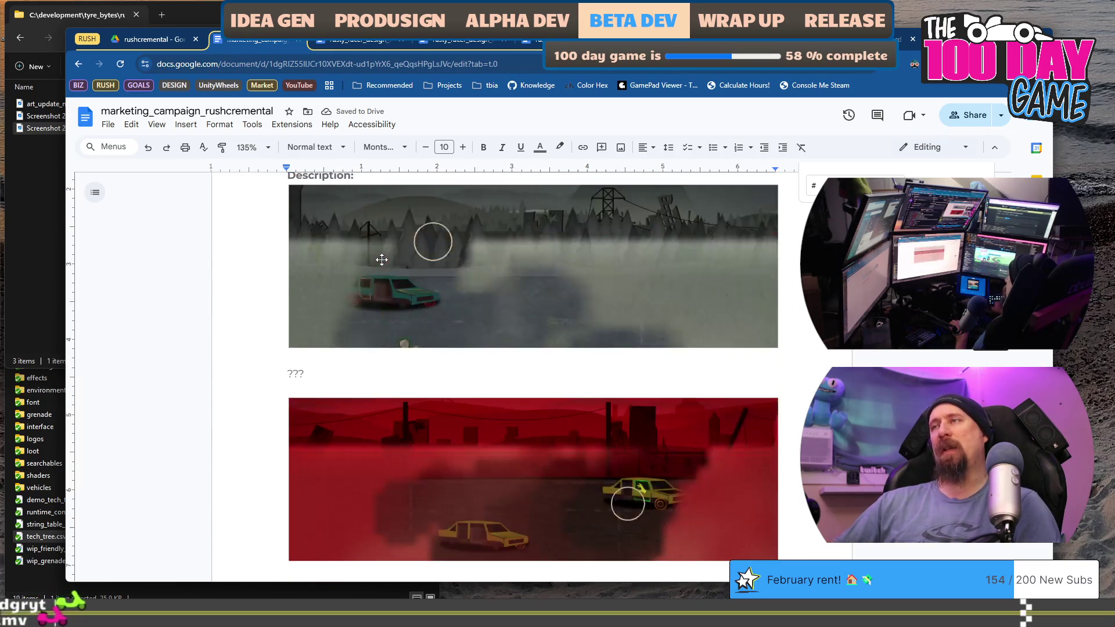
pyautogui.scroll(5, 383, 260)
pyautogui.scroll(-1, 382, 260)
# Check the grey and red screenshots, then select the ??? placeholder line
pyautogui.moveTo(286, 272); pyautogui.dragTo(584, 422)
pyautogui.scroll(-10, 582, 423)
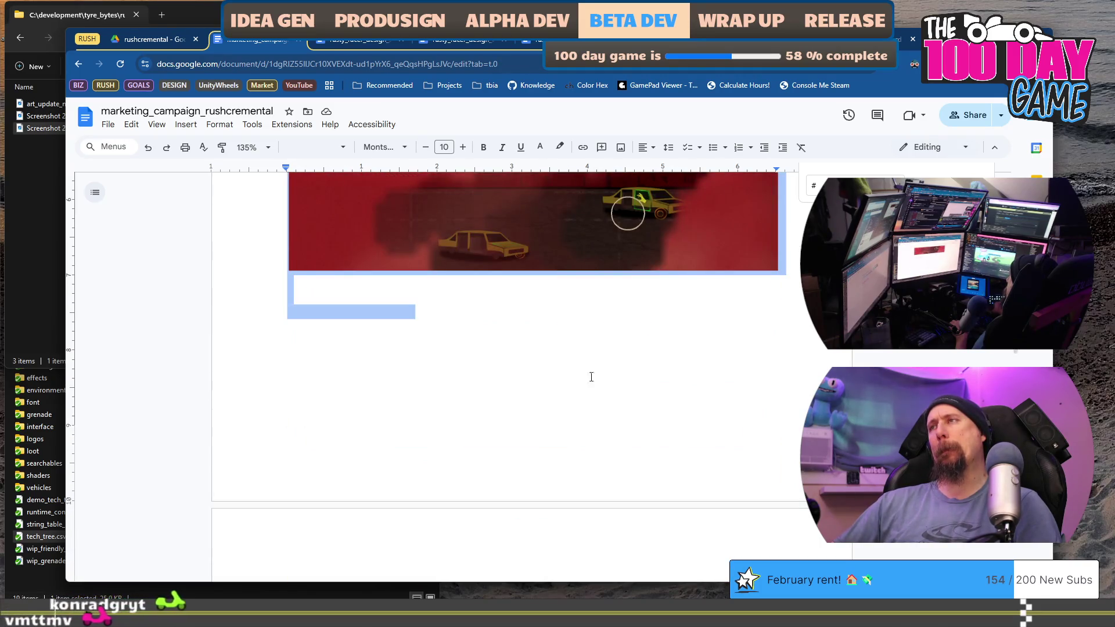
pyautogui.click(686, 385)
pyautogui.scroll(4, 686, 383)
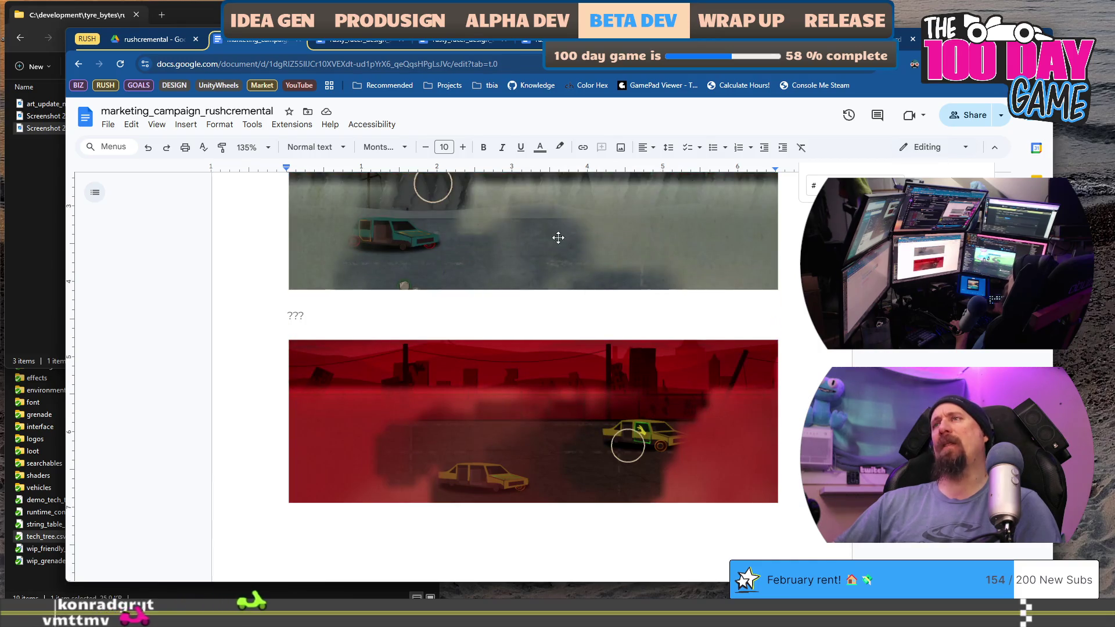
pyautogui.click(558, 236)
pyautogui.scroll(1, 565, 424)
pyautogui.click(537, 500)
pyautogui.scroll(2, 363, 468)
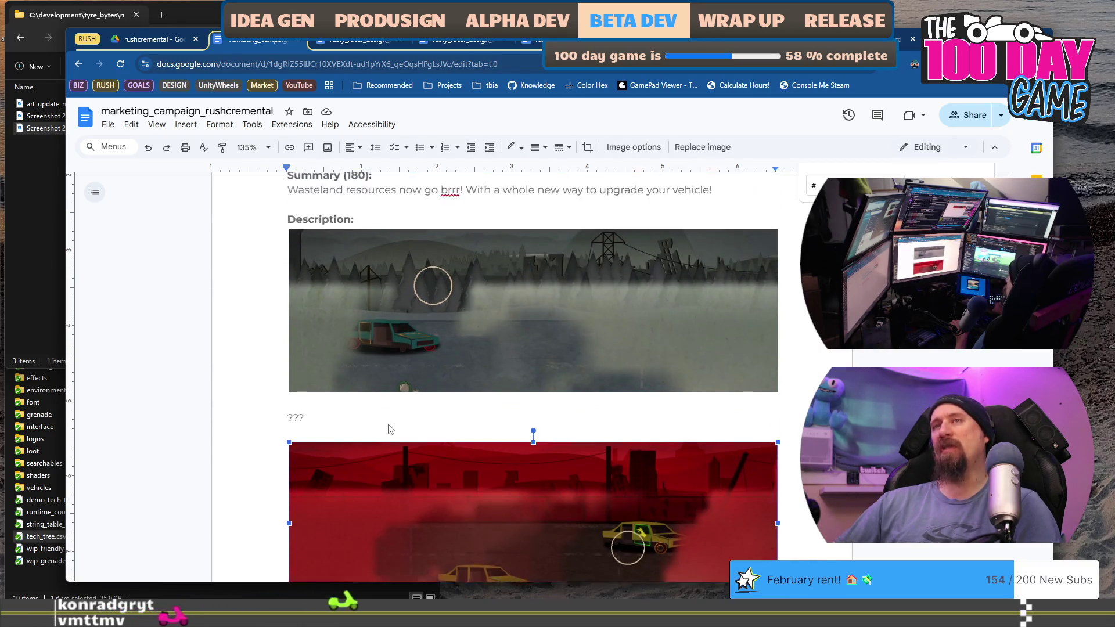
pyautogui.doubleClick(333, 473)
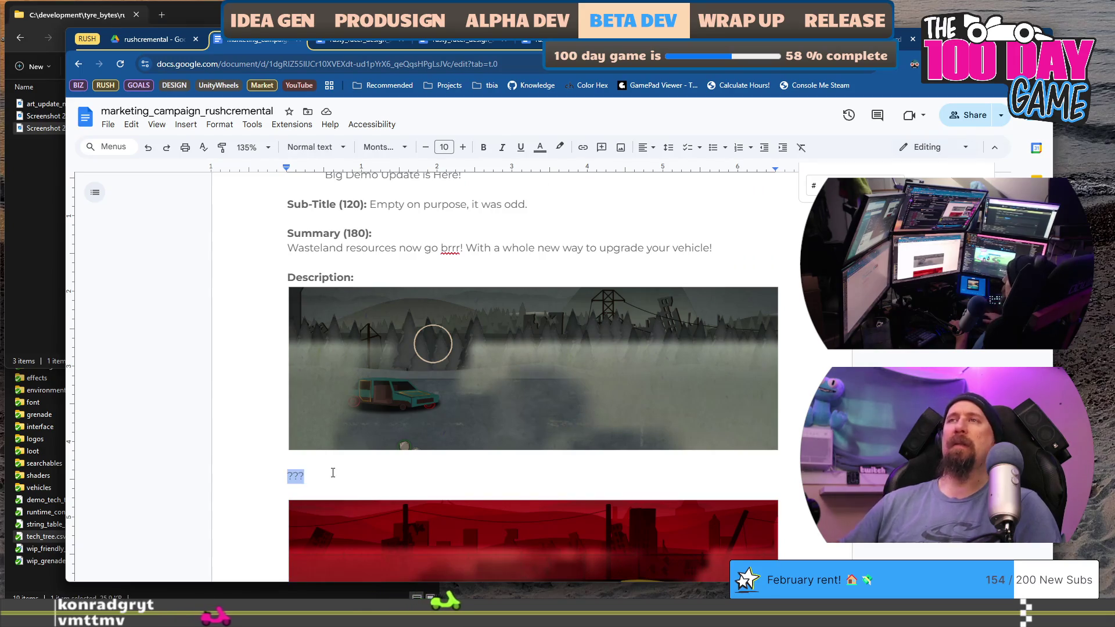
# Write the description about the rebalanced early upgrade, more resources collected, and the new game art
pyautogui.write('Some infor')
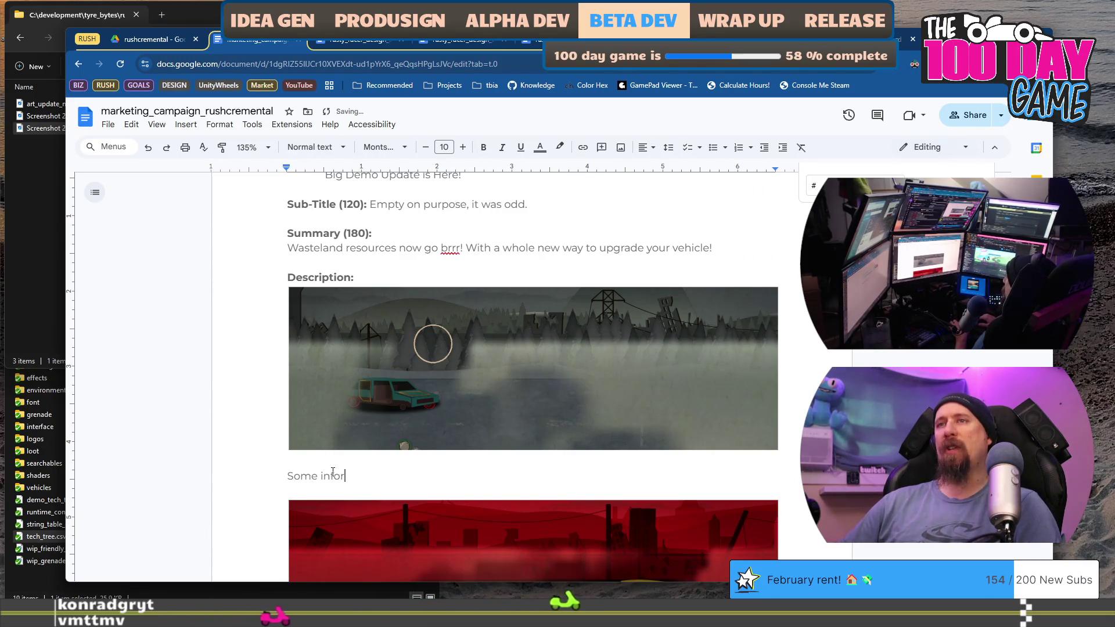
pyautogui.tripleClick(333, 471)
pyautogui.press('BackSpace')
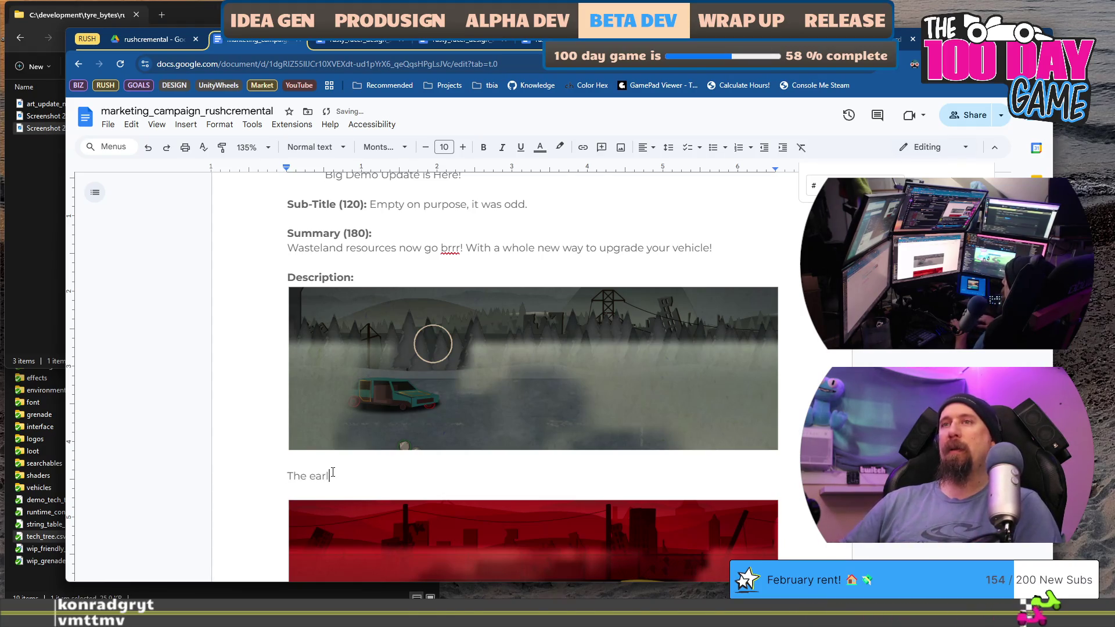
pyautogui.write('ly upd')
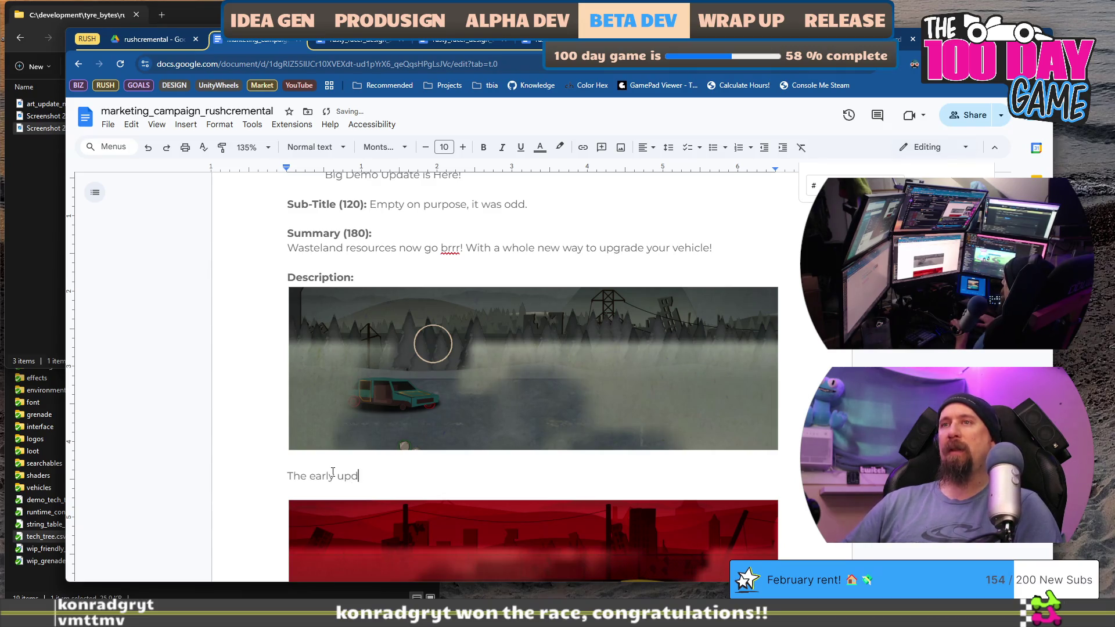
pyautogui.press('BackSpace')
pyautogui.press('BackSpace')
pyautogui.write('grade has been rebalanced to give')
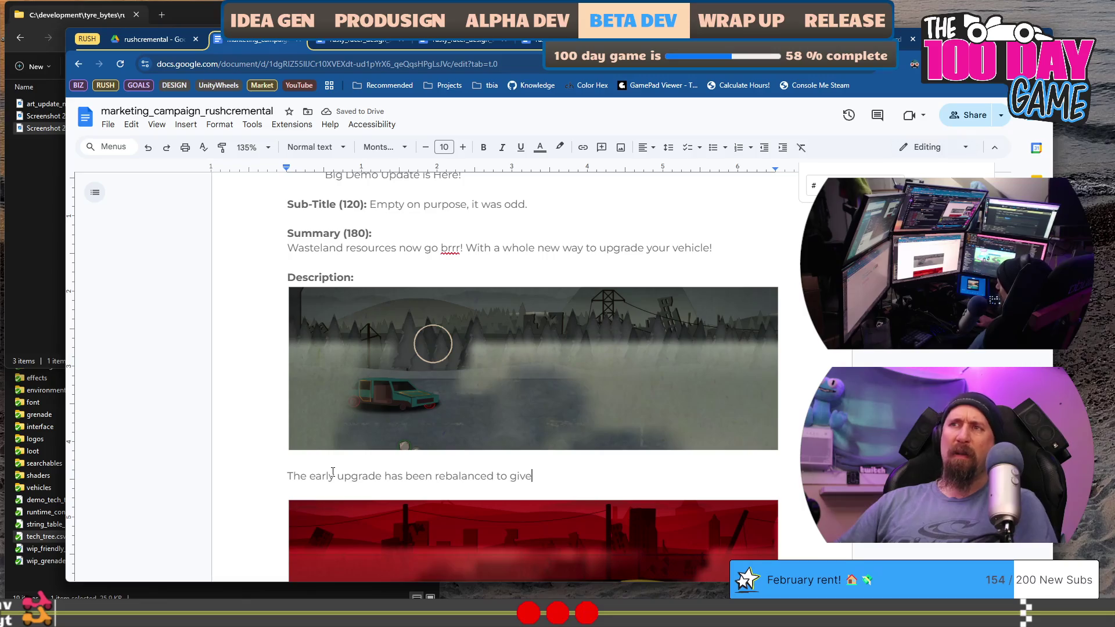
pyautogui.write(' you')
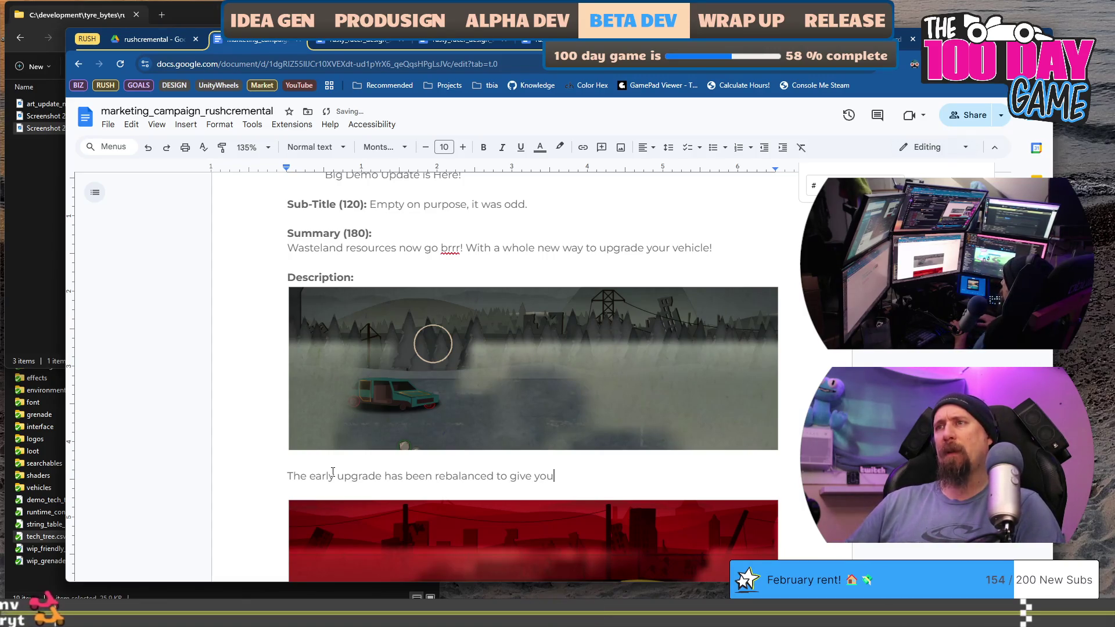
pyautogui.write(' more powerful upgrades an')
pyautogui.press('BackSpace')
pyautogui.press('BackSpace')
pyautogui.write(', increaseing the number ')
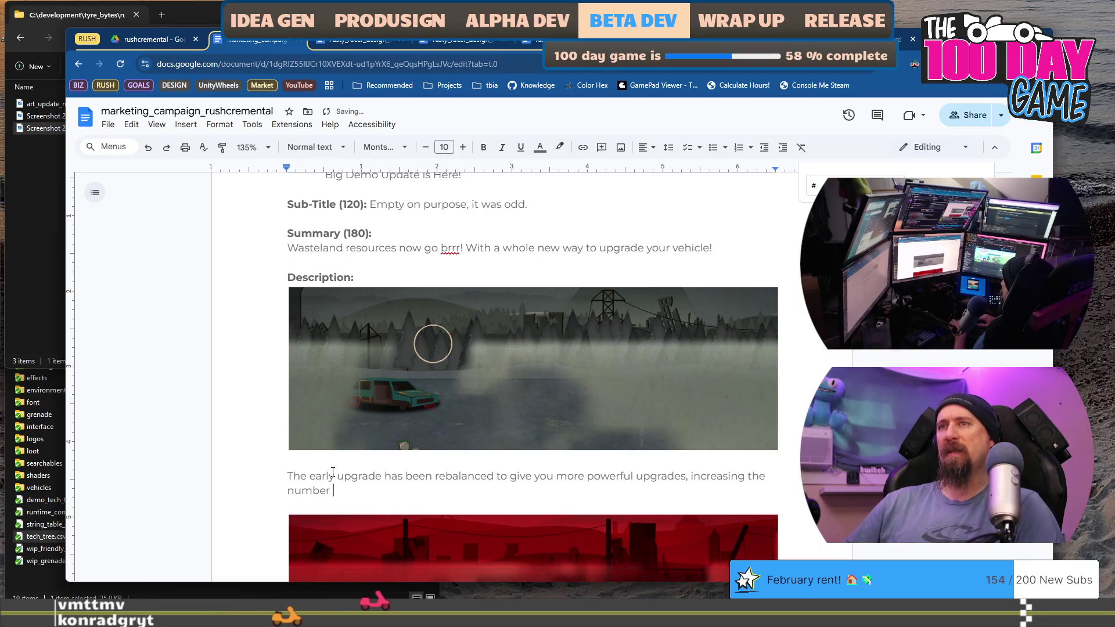
pyautogui.write('of reouces')
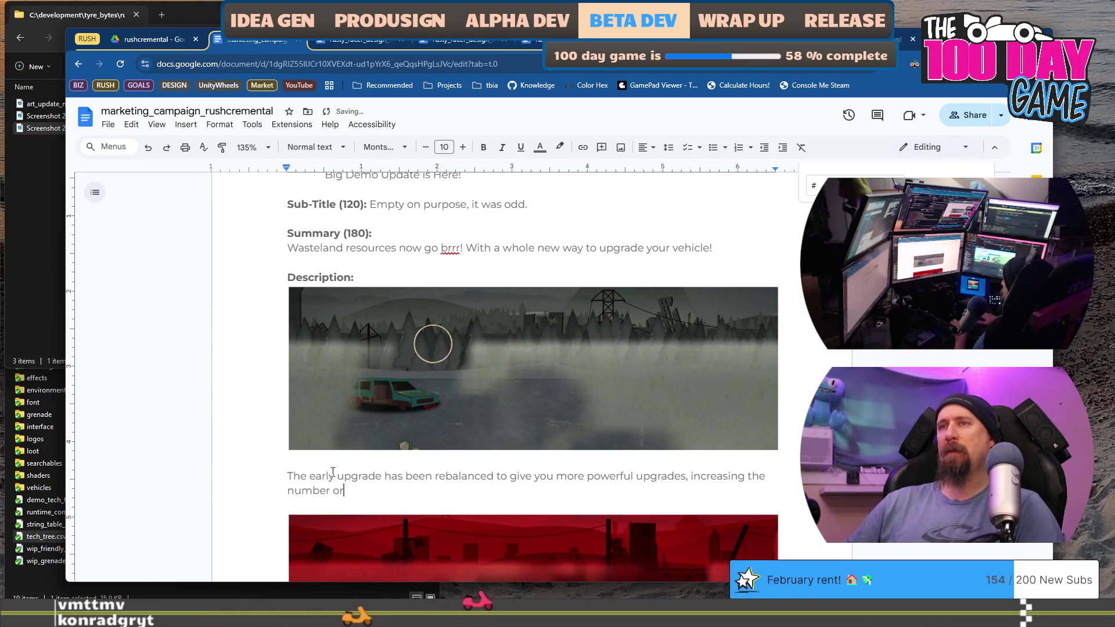
pyautogui.write(' co')
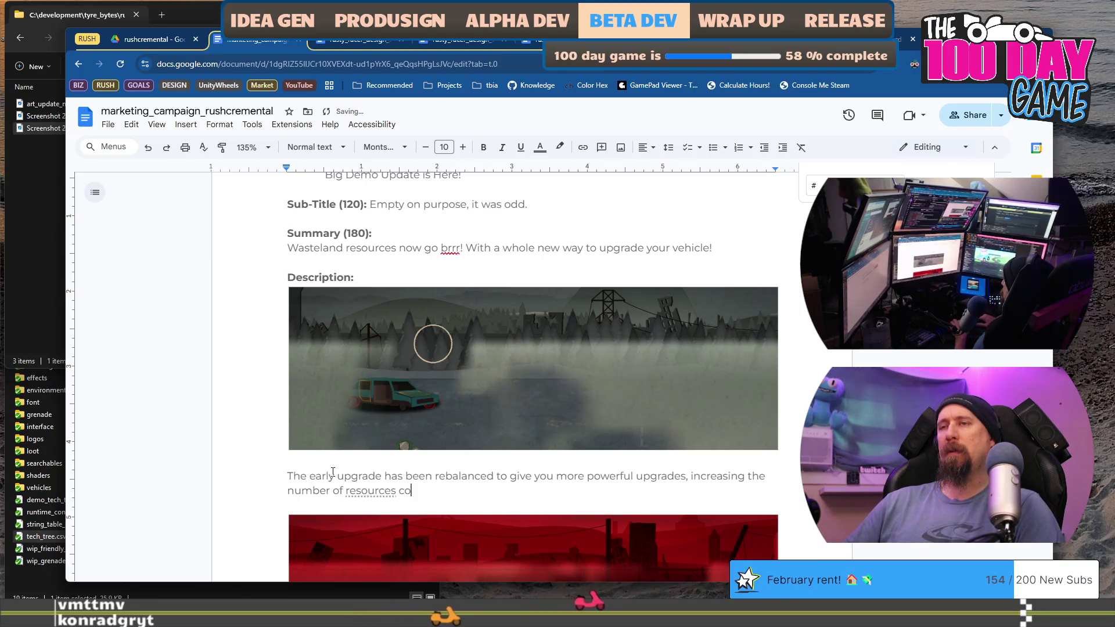
pyautogui.write('llected! The w')
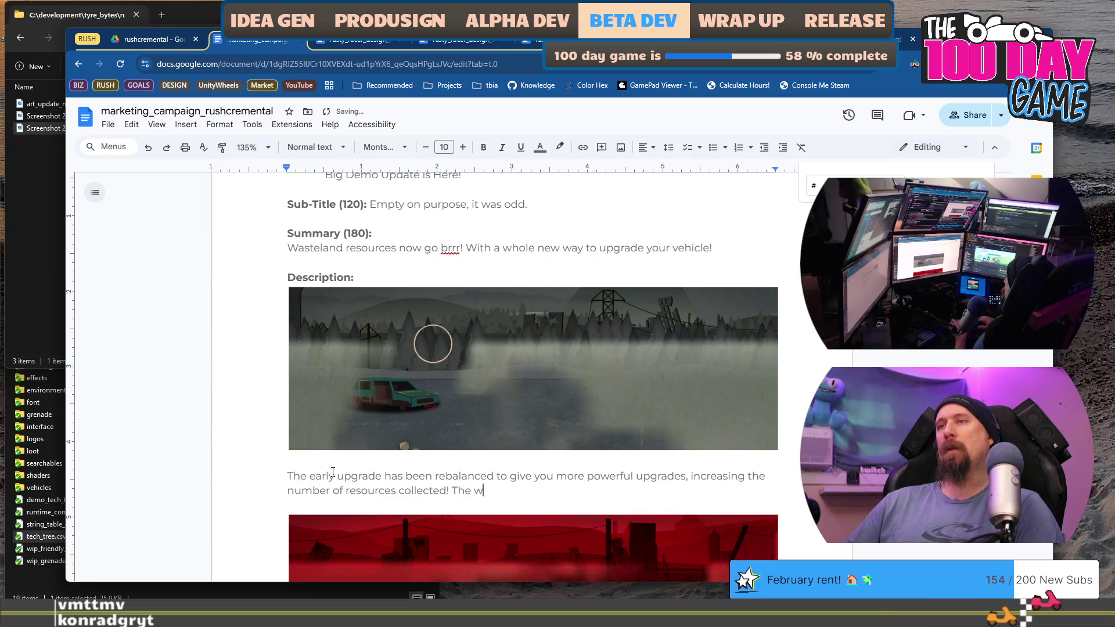
pyautogui.press('BackSpace')
pyautogui.write('art speak')
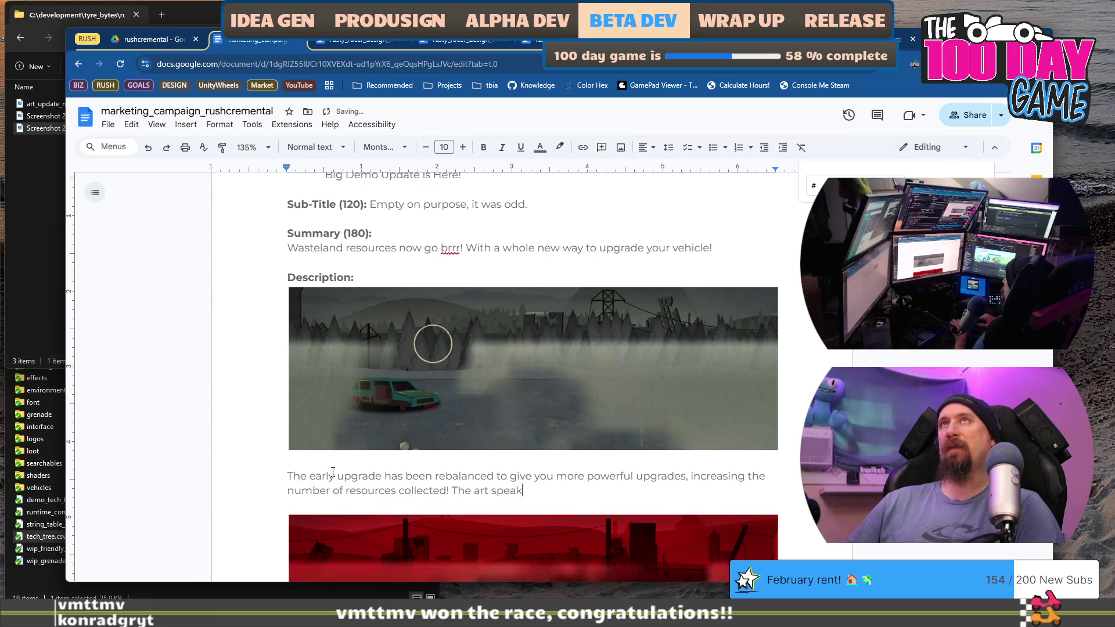
pyautogui.write('lf, and')
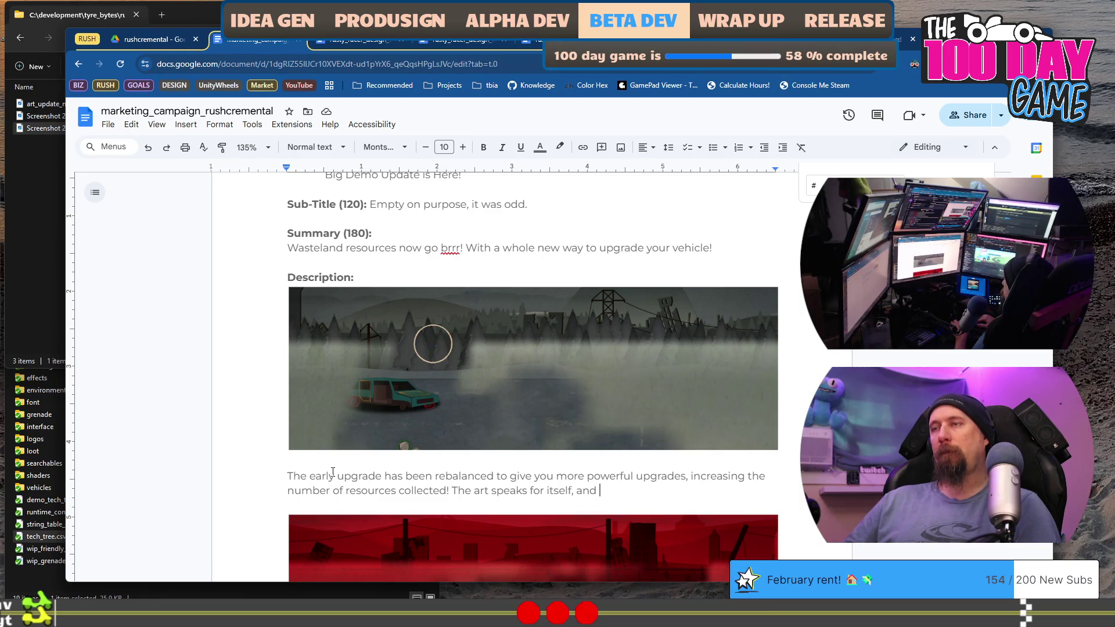
pyautogui.write('new game')
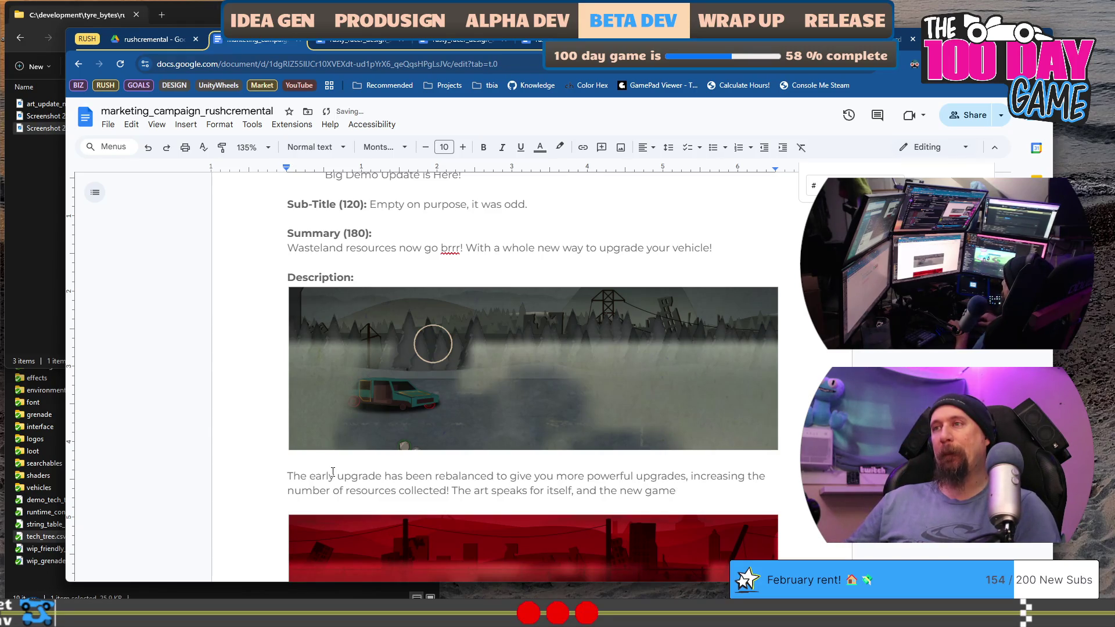
# Rewrite the closing words to list many new features, like drones and grenades
pyautogui.hotkey('ctrl', 'shift', 'Left')
pyautogui.hotkey('ctrl', 'shift', 'Left')
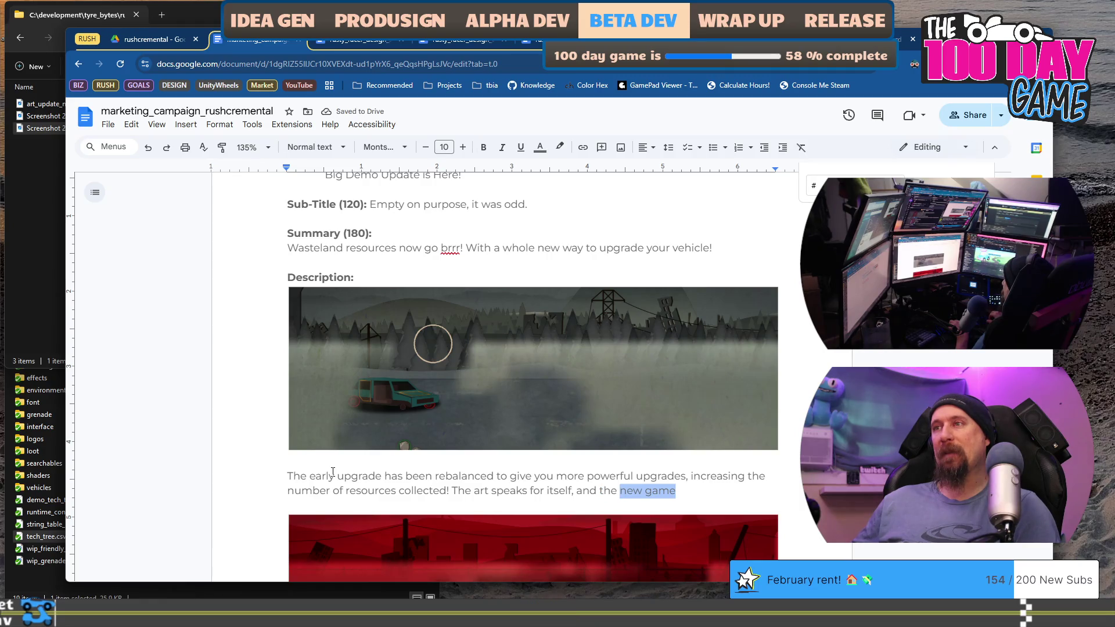
pyautogui.write('many ')
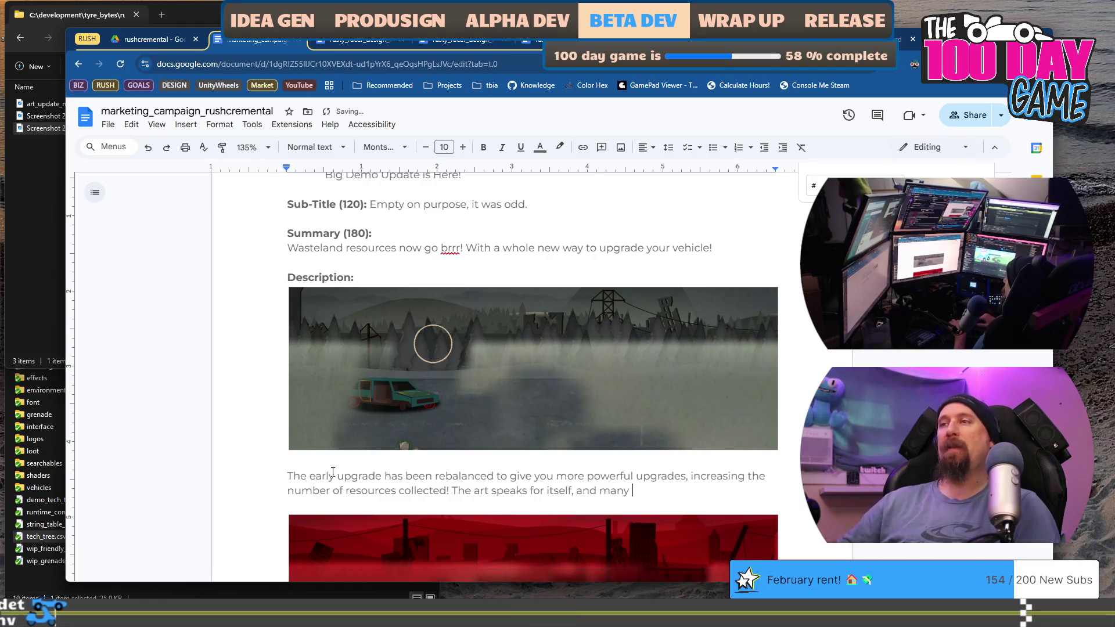
pyautogui.write('new features ')
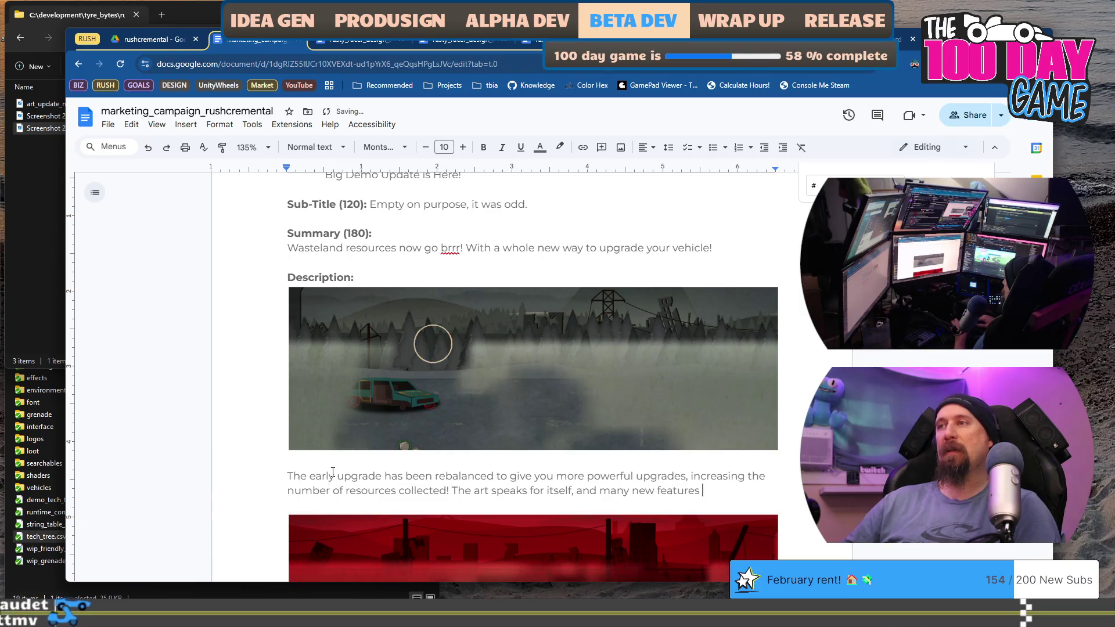
pyautogui.write('for the whole ga')
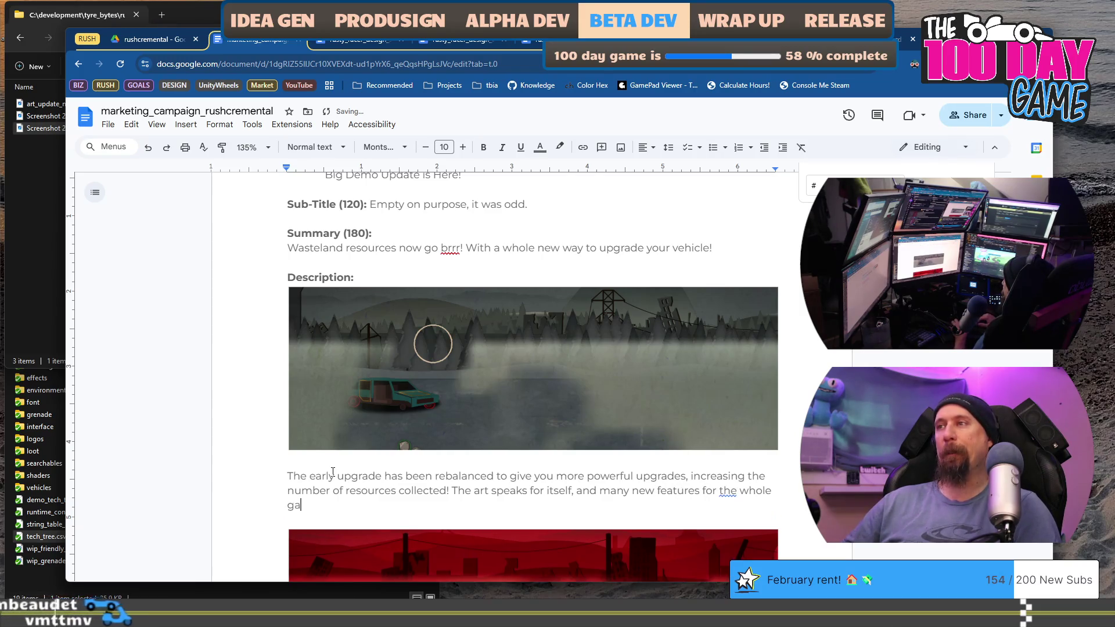
pyautogui.write('me, like drones,')
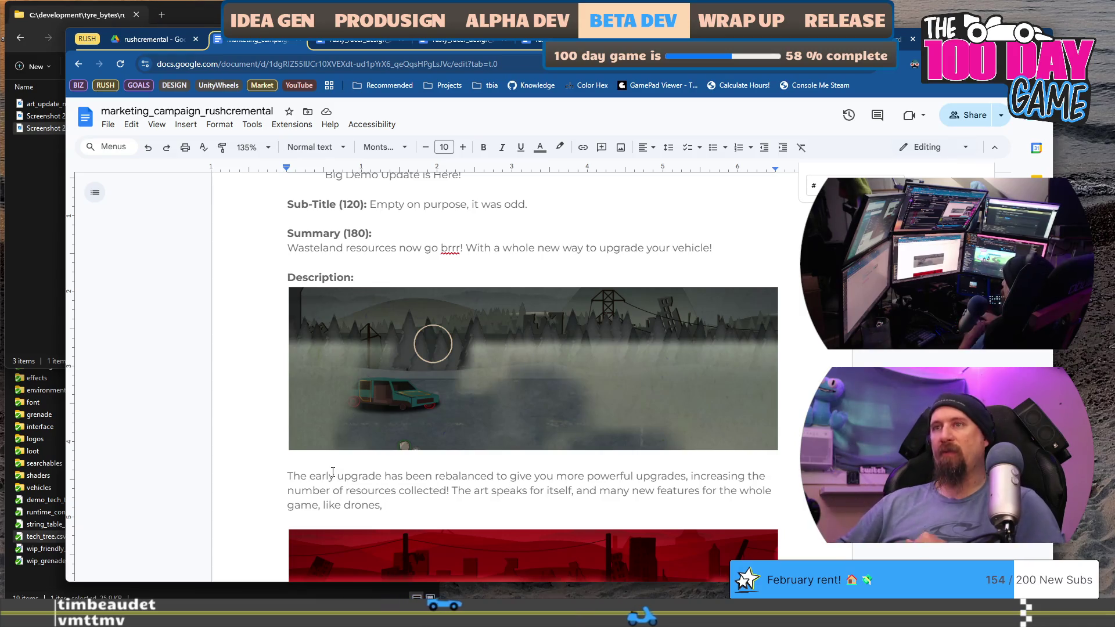
pyautogui.write(' grenades and')
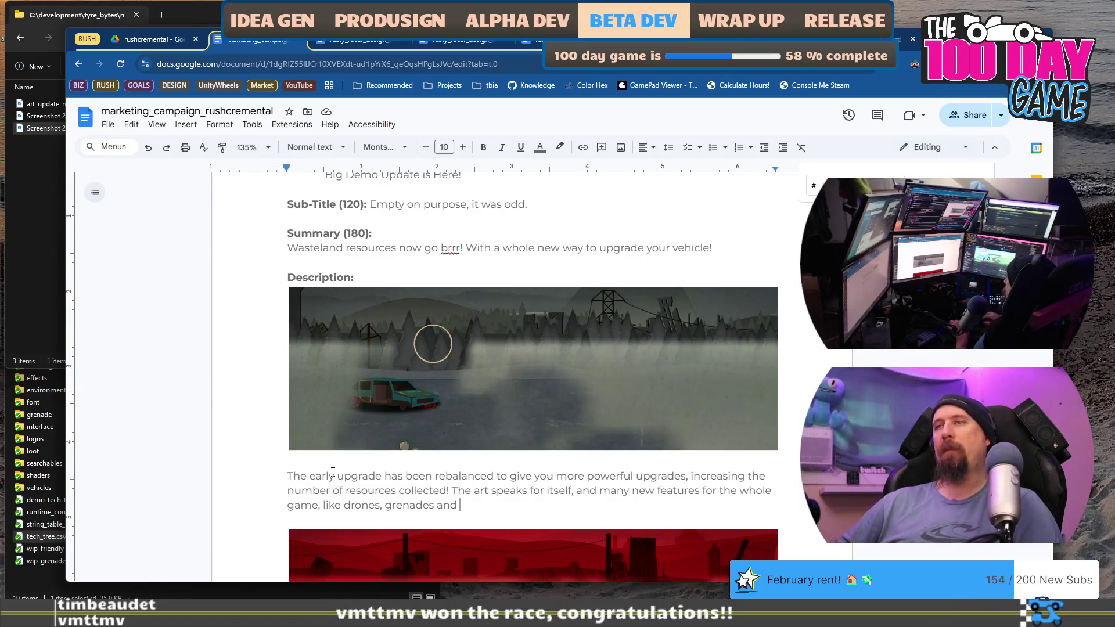
pyautogui.hotkey('shift', 'Up')
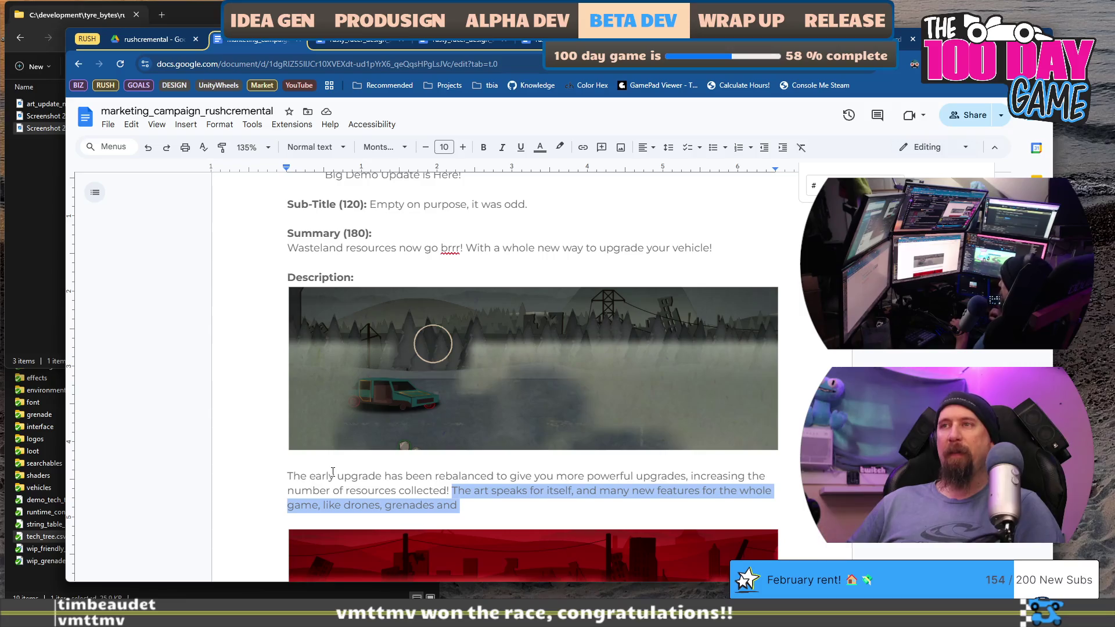
pyautogui.press('Left')
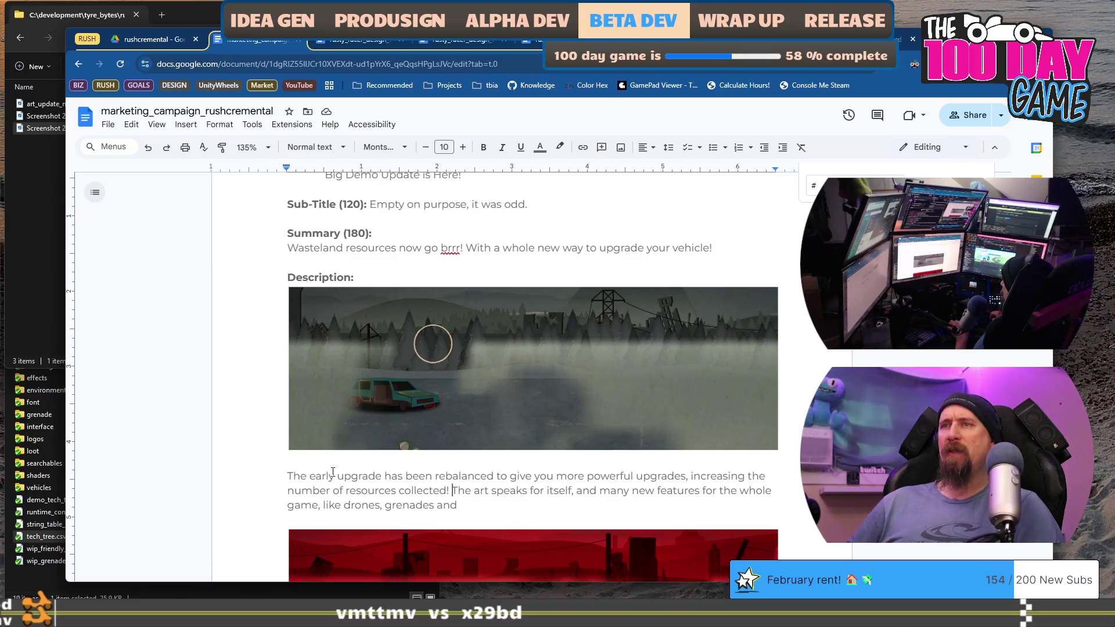
# Fix the 'itself' sentence and add that we now have all the game's different environments
pyautogui.press('Home')
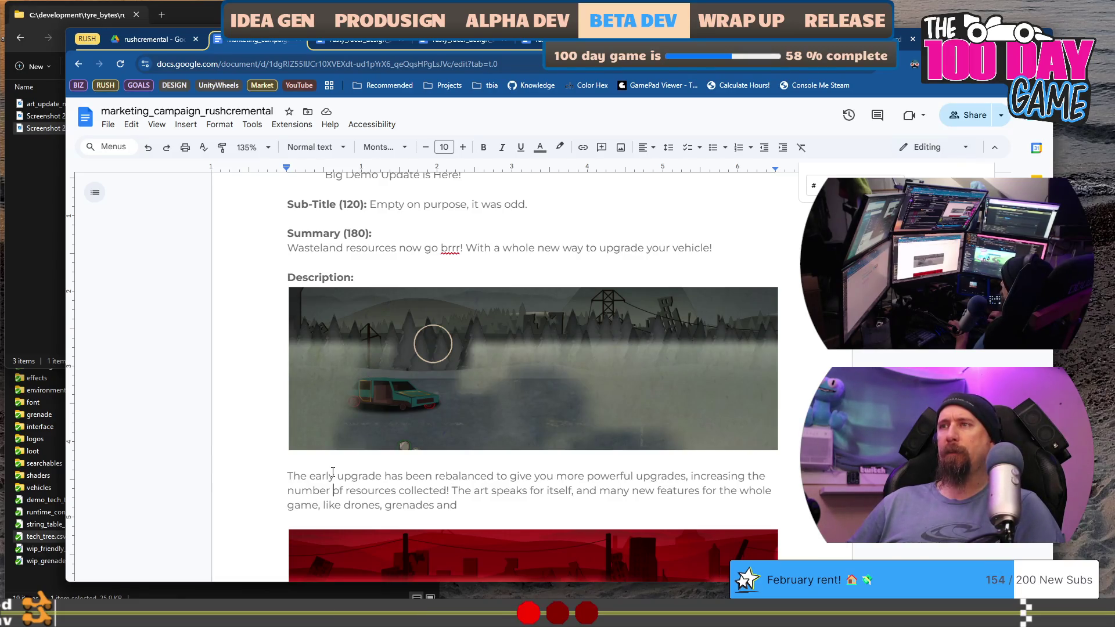
pyautogui.press('BackSpace')
pyautogui.press('BackSpace')
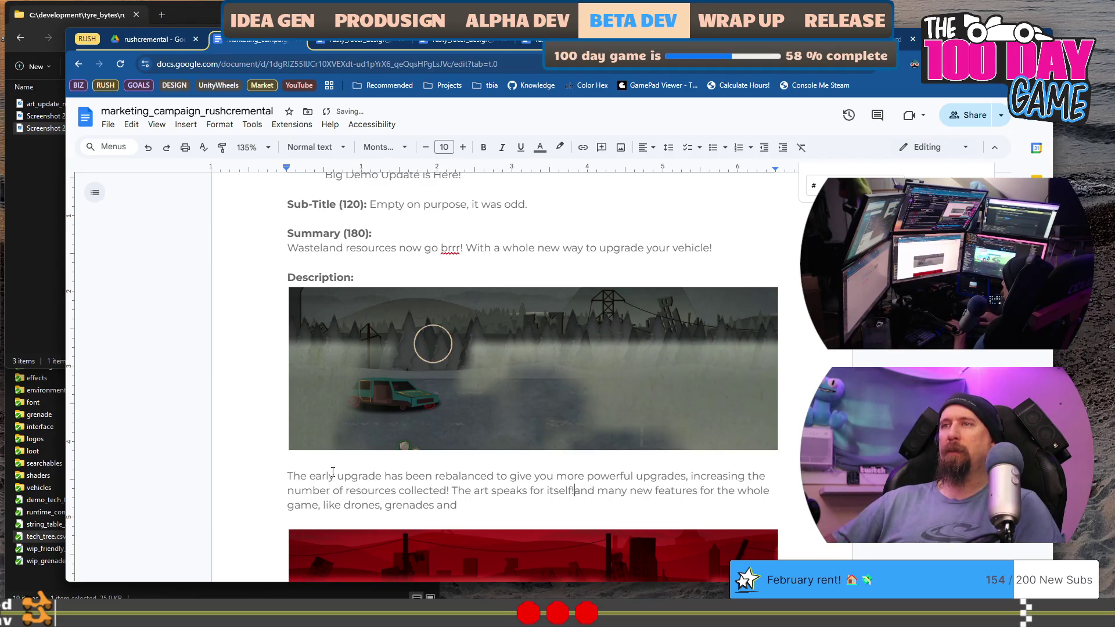
pyautogui.write(', ')
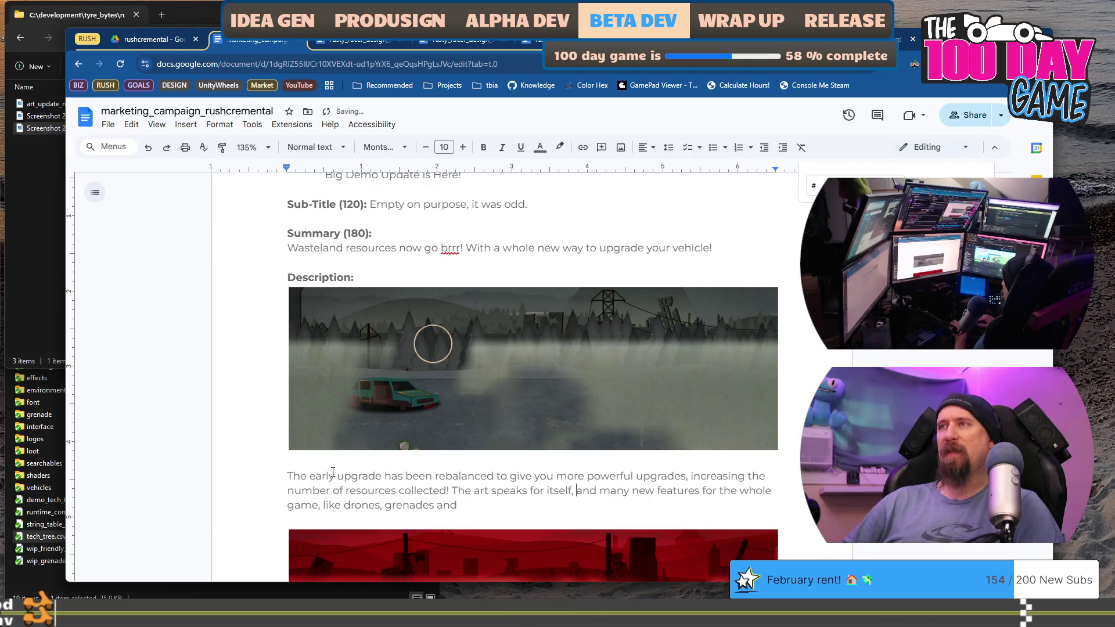
pyautogui.write('ad')
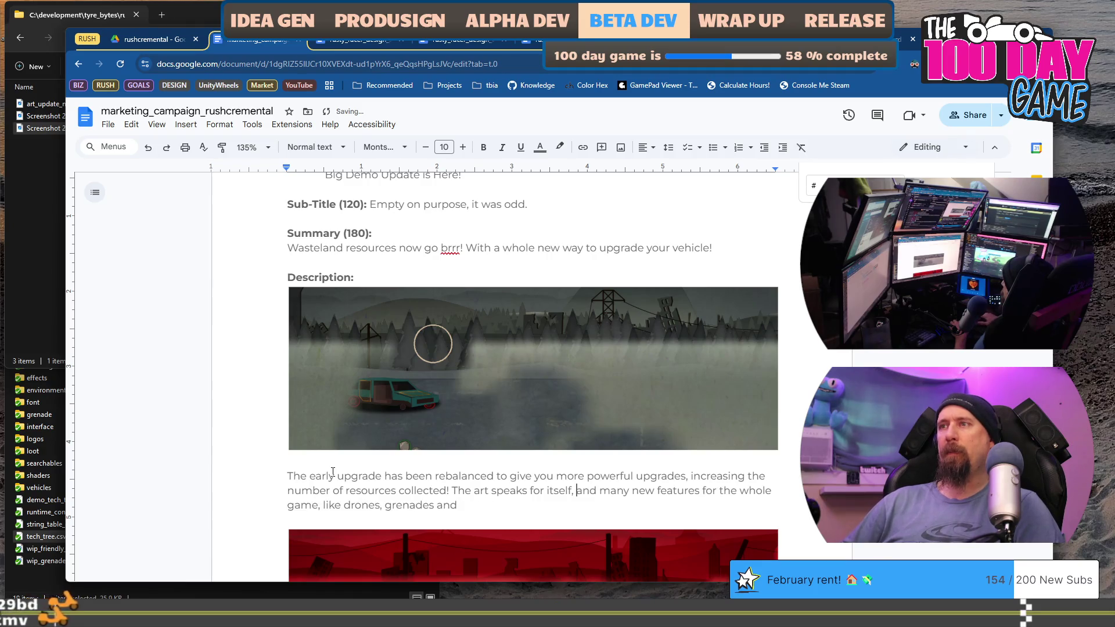
pyautogui.press('BackSpace')
pyautogui.press('BackSpace')
pyautogui.press('BackSpace')
pyautogui.write('and have')
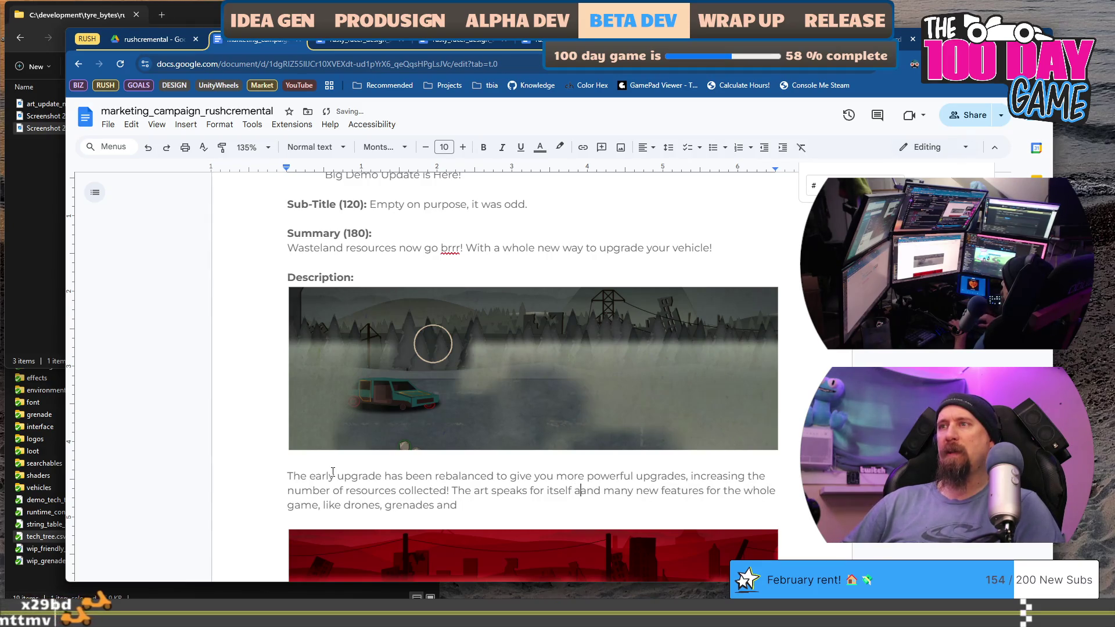
pyautogui.press('BackSpace')
pyautogui.press('BackSpace')
pyautogui.press('BackSpace')
pyautogui.write('now')
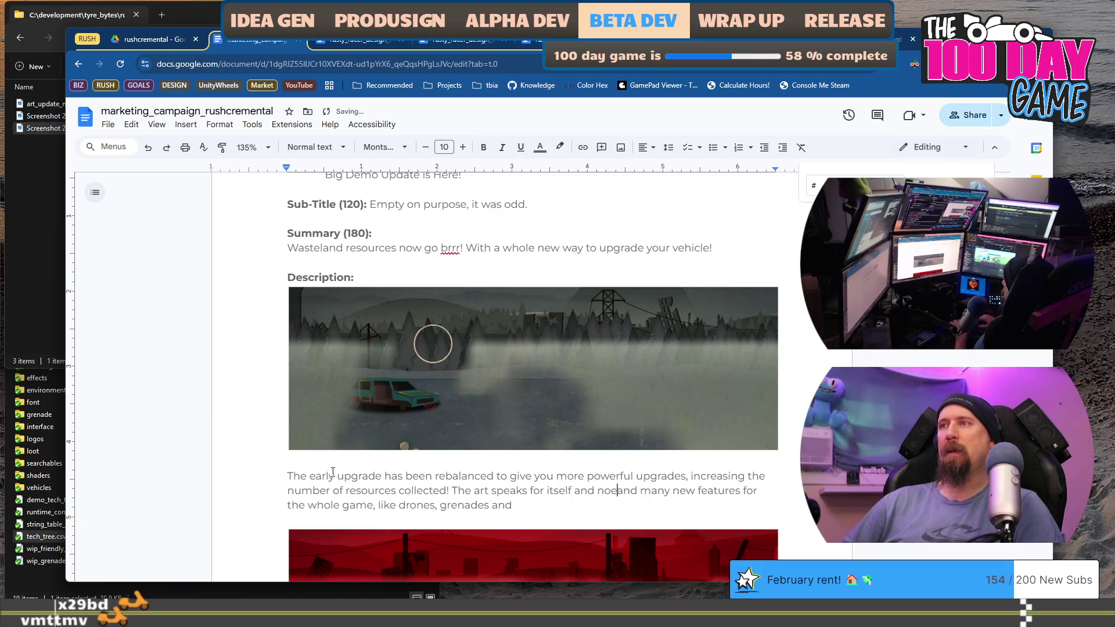
pyautogui.hotkey('ctrl', 'Left')
pyautogui.write('we')
pyautogui.hotkey('ctrl', 'Right')
pyautogui.write('hav')
pyautogui.write('e all the ')
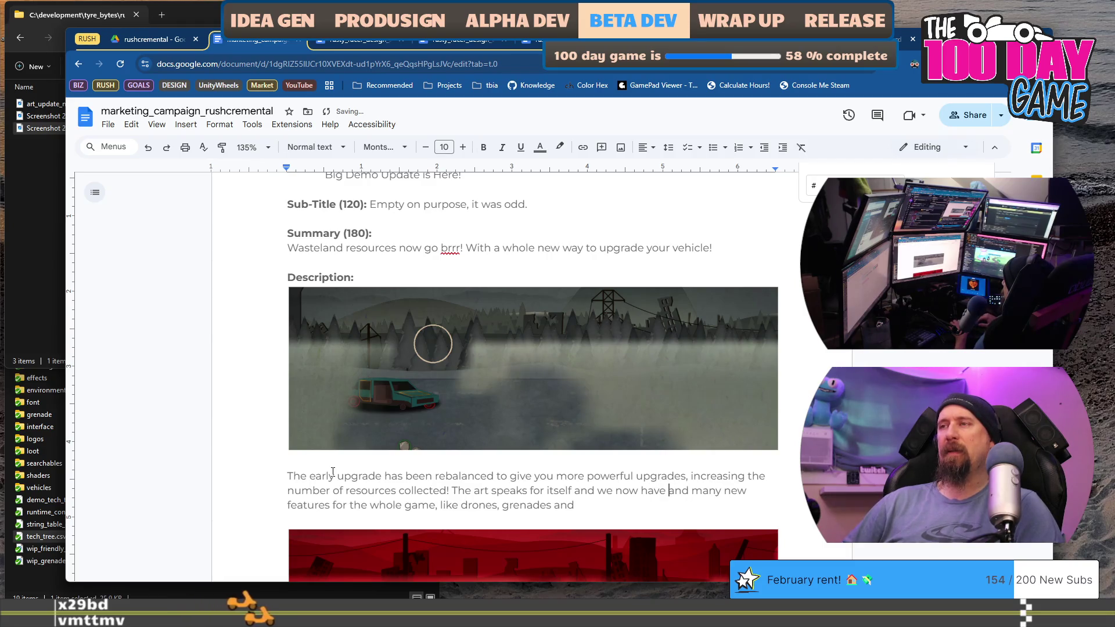
pyautogui.write('d')
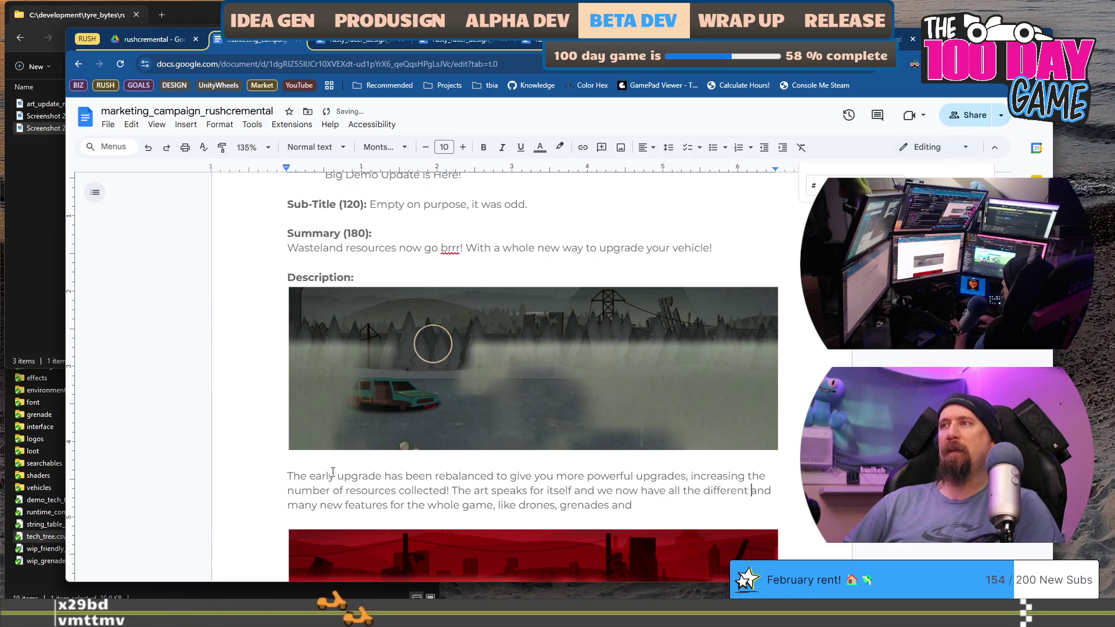
pyautogui.write('ifferent environments of that ')
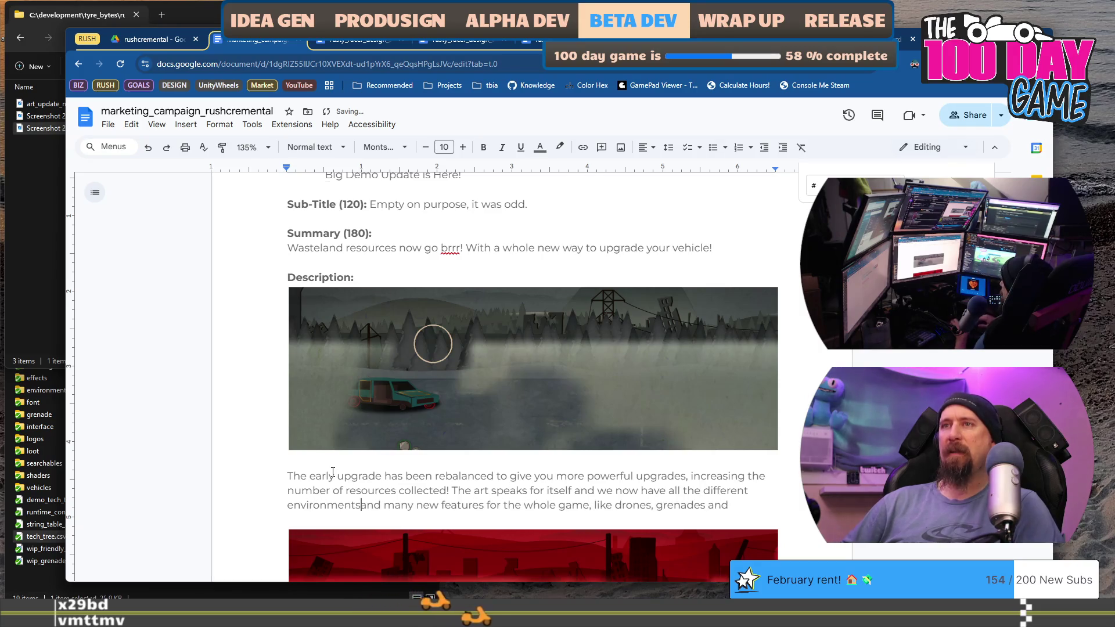
pyautogui.write('game. The')
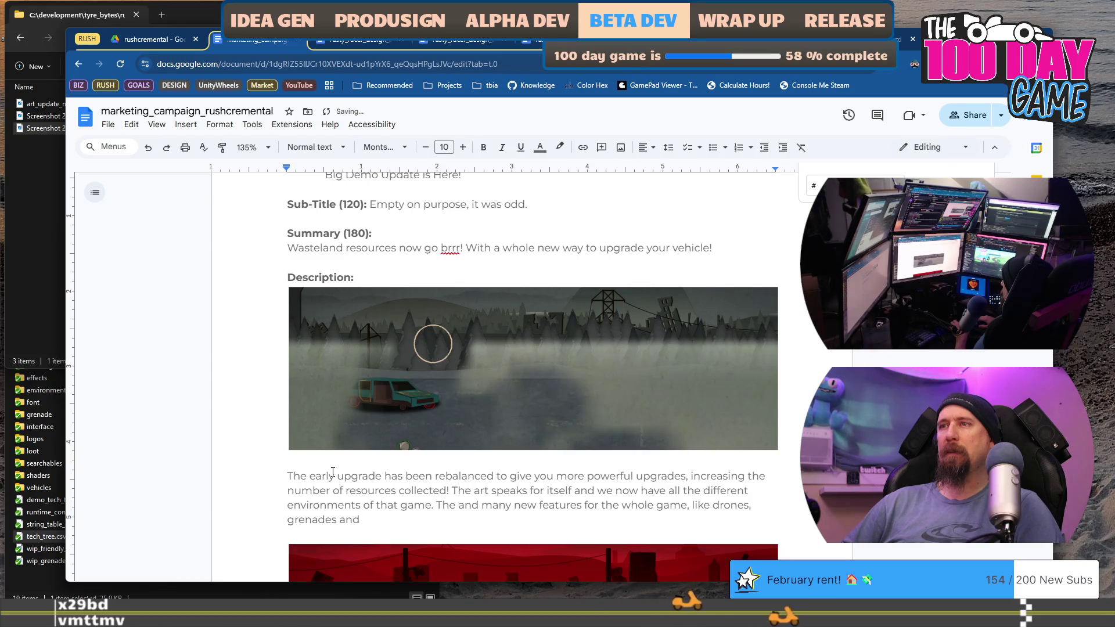
pyautogui.press('BackSpace')
pyautogui.press('BackSpace')
pyautogui.press('BackSpace')
pyautogui.write('Also added')
# Trim 'for the whole game', add tools and charms, and start a 'Many of these' sentence
pyautogui.hotkey('ctrl', 'shift', 'Right')
pyautogui.press('Delete')
pyautogui.hotkey('ctrl', 'Right')
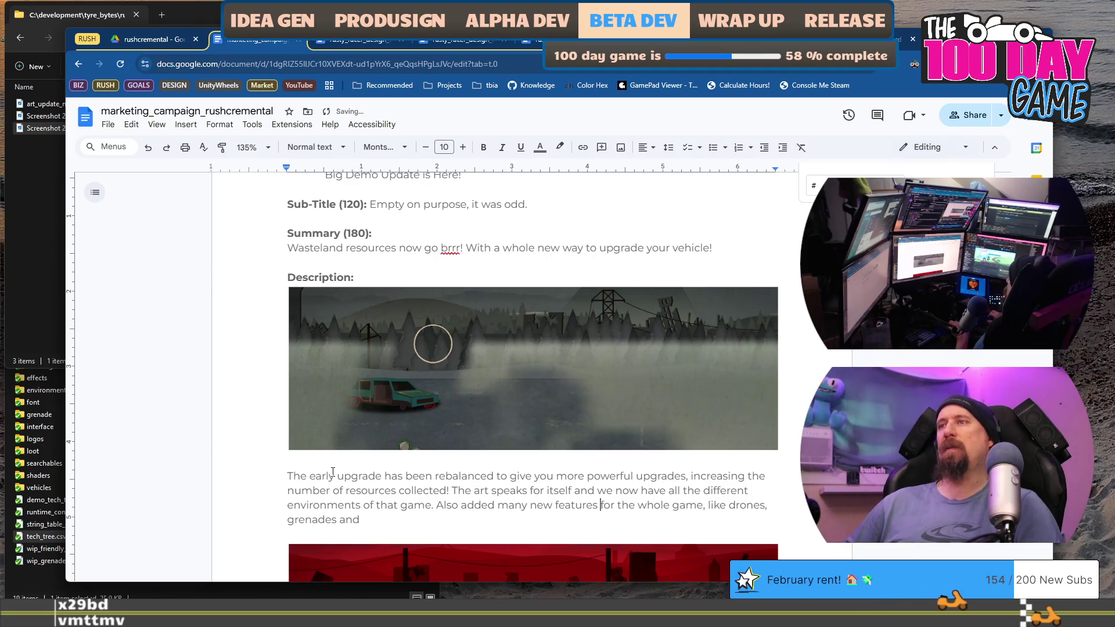
pyautogui.hotkey('ctrl', 'shift', 'Right')
pyautogui.hotkey('ctrl', 'shift', 'Right')
pyautogui.hotkey('ctrl', 'shift', 'Right')
pyautogui.press('Delete')
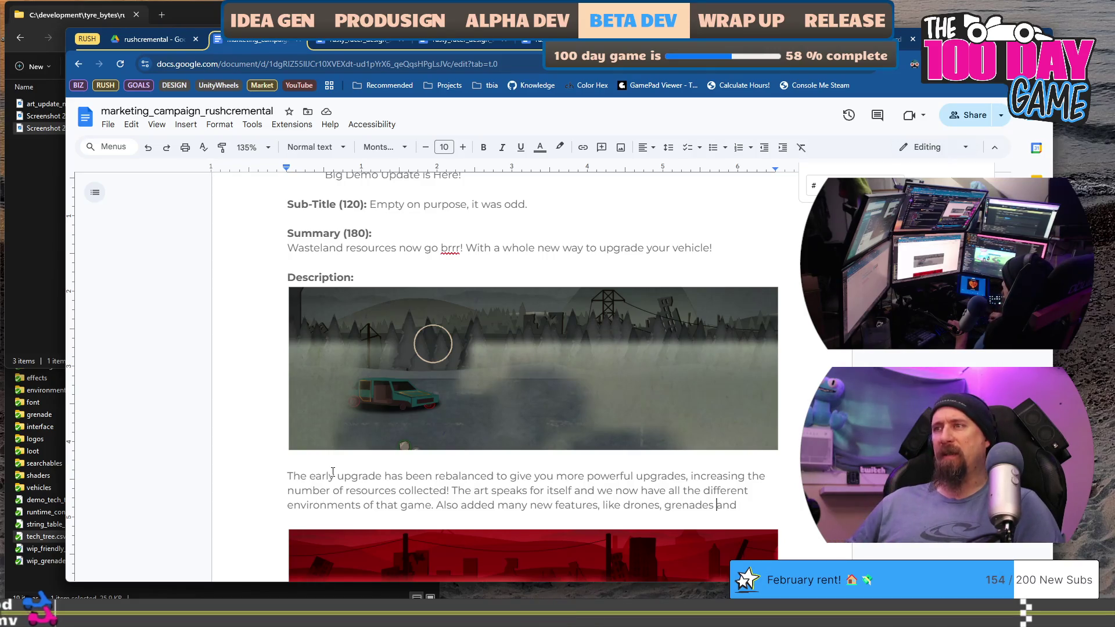
pyautogui.press('BackSpace')
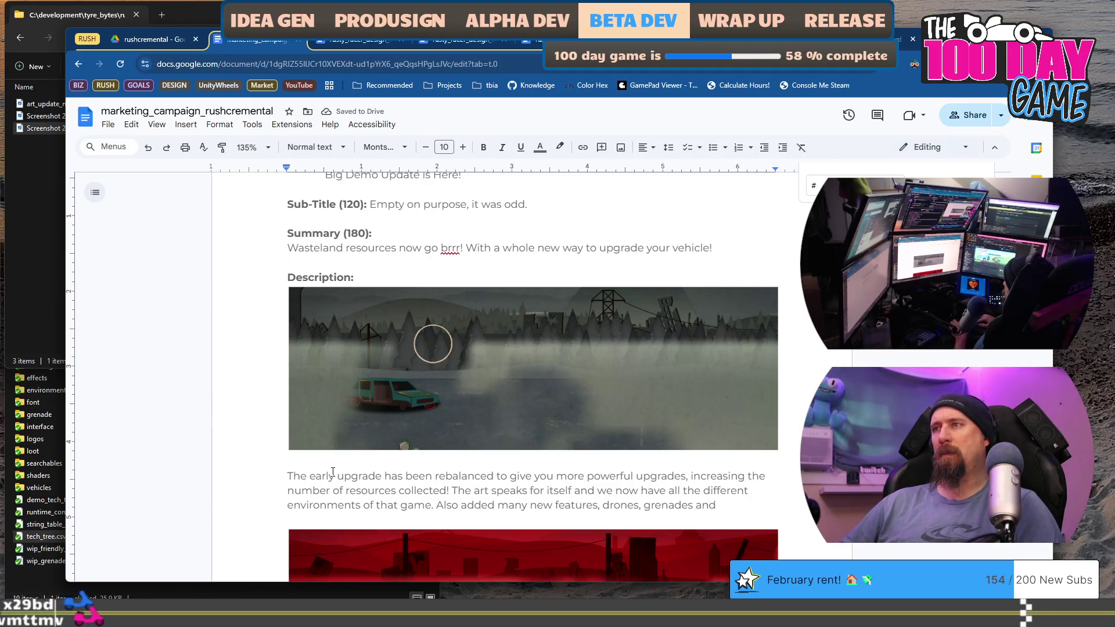
pyautogui.press('BackSpace')
pyautogui.press('BackSpace')
pyautogui.press('BackSpace')
pyautogui.write(', tools and charm')
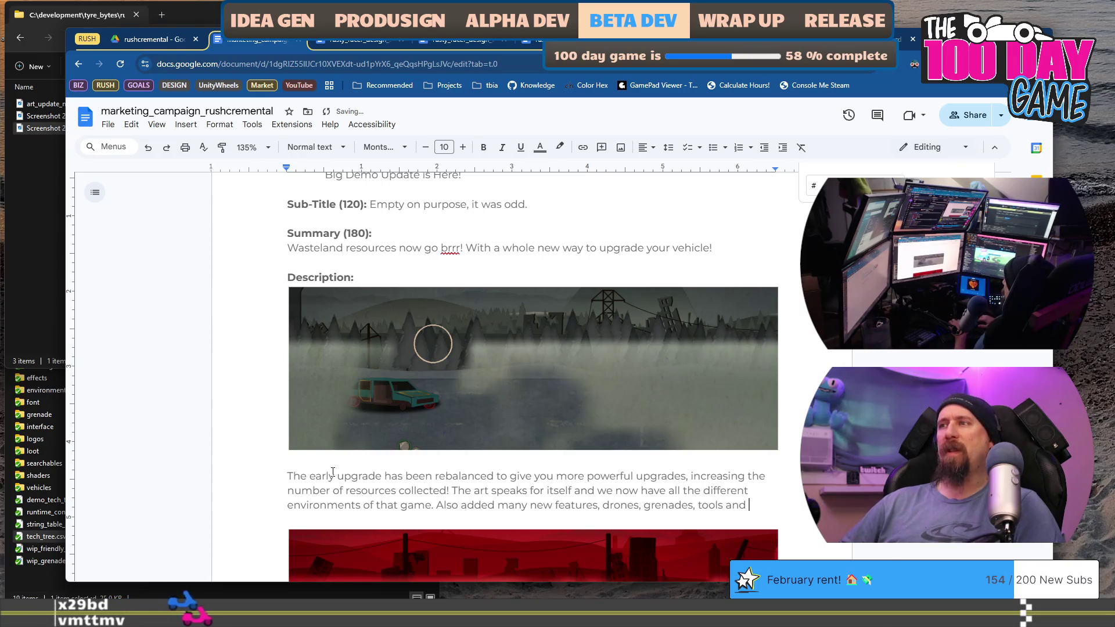
pyautogui.write('s .')
pyautogui.write('! Some of')
pyautogui.write(' these only')
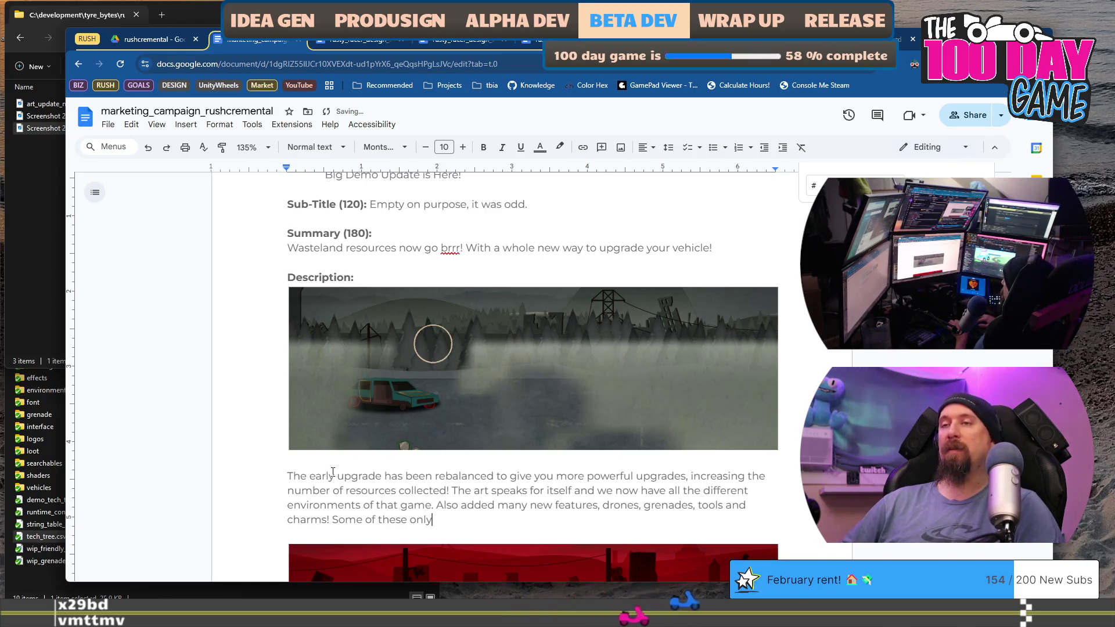
pyautogui.hotkey('ctrl', 'shift', 'Left')
pyautogui.hotkey('ctrl', 'shift', 'Left')
pyautogui.hotkey('ctrl', 'shift', 'Left')
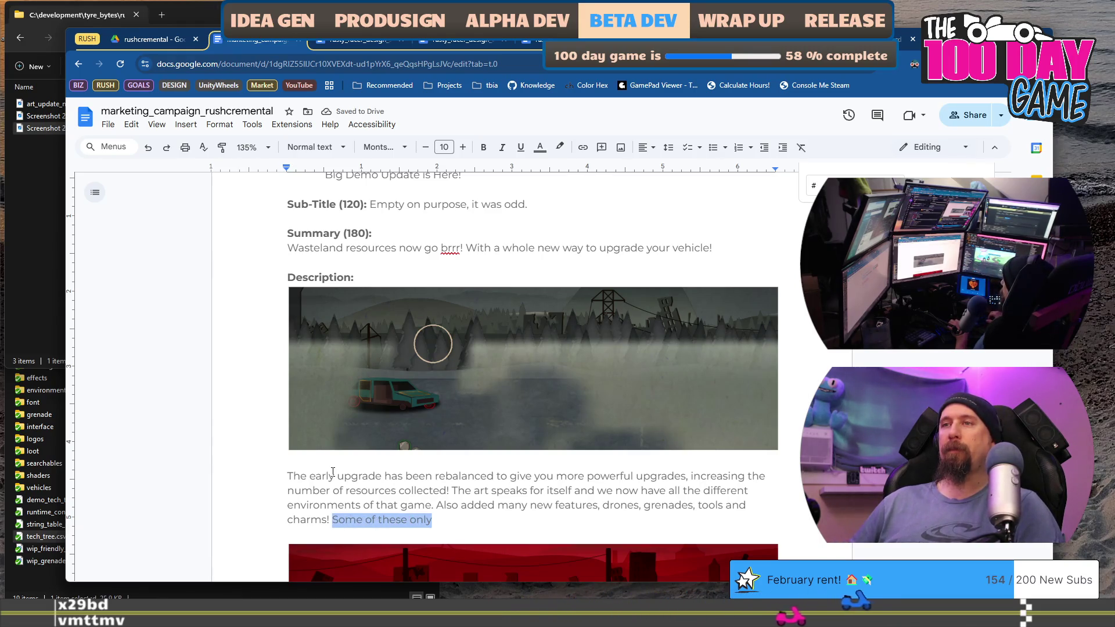
pyautogui.write('Many of these on')
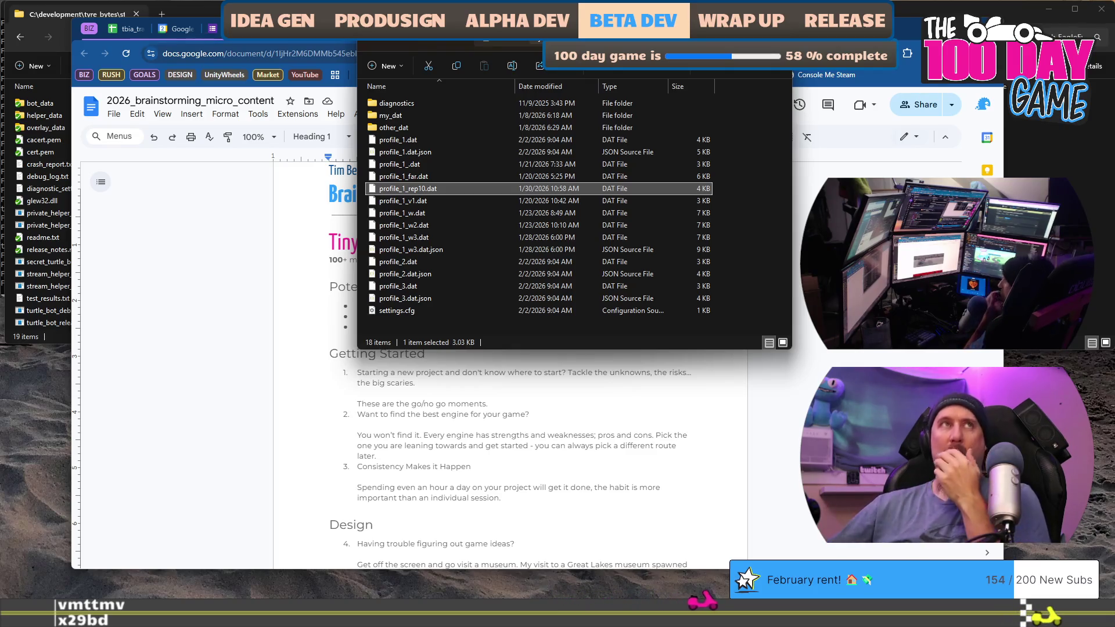
# Go up to the projects folder and reopen the Rushcremental folder to list its profile data files
pyautogui.hotkey('alt', 'Up')
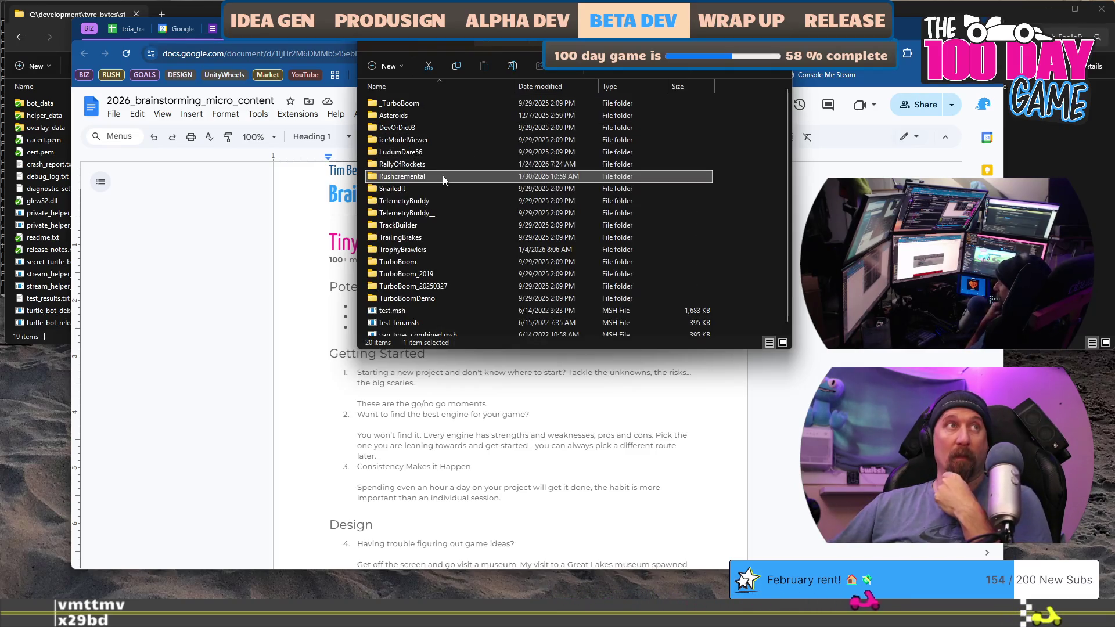
pyautogui.doubleClick(442, 176)
pyautogui.click(532, 50)
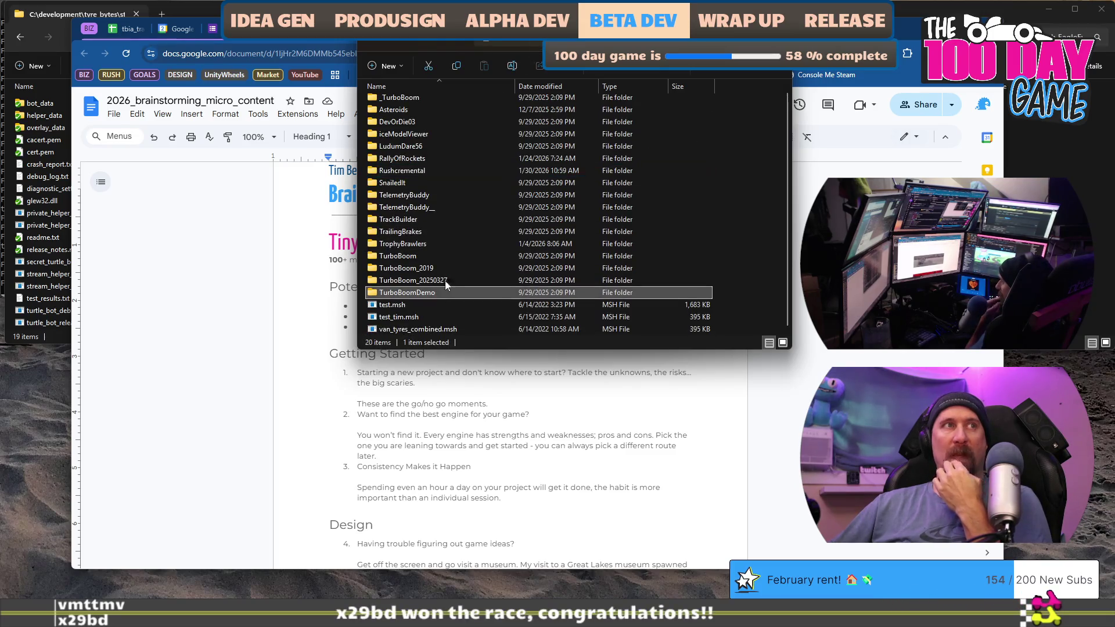
pyautogui.doubleClick(431, 169)
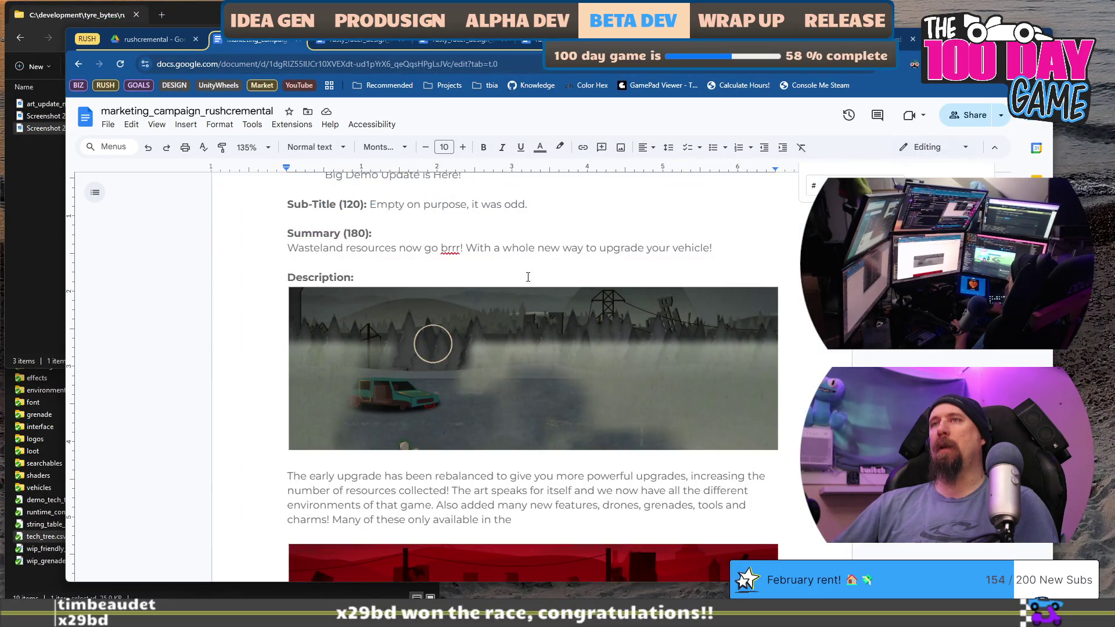
pyautogui.scroll(-7, 528, 277)
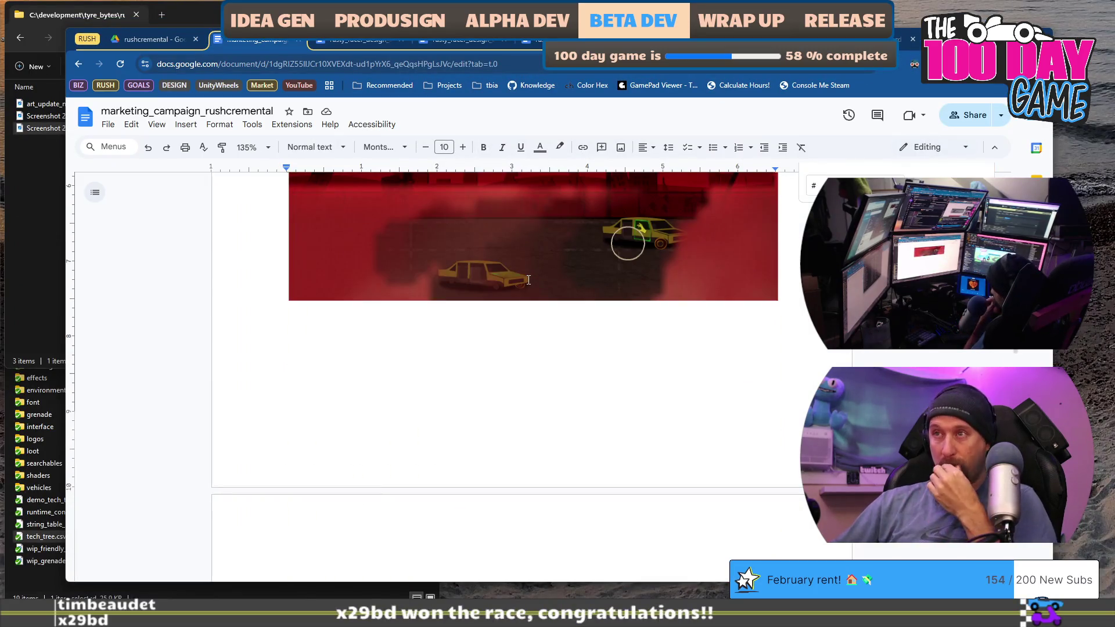
pyautogui.scroll(4, 555, 301)
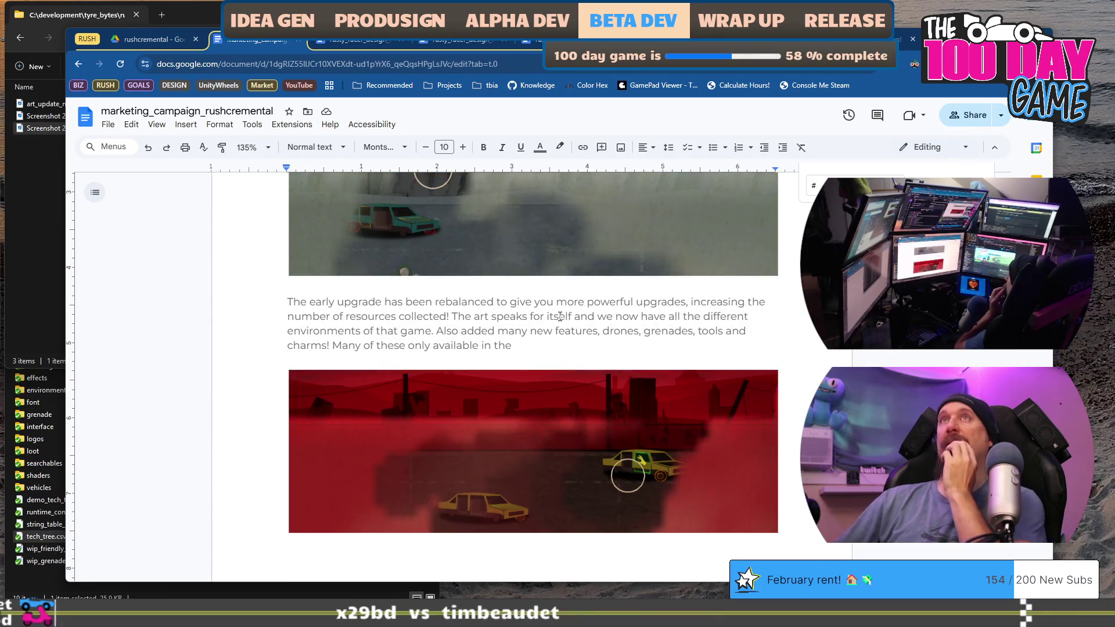
pyautogui.scroll(4, 560, 316)
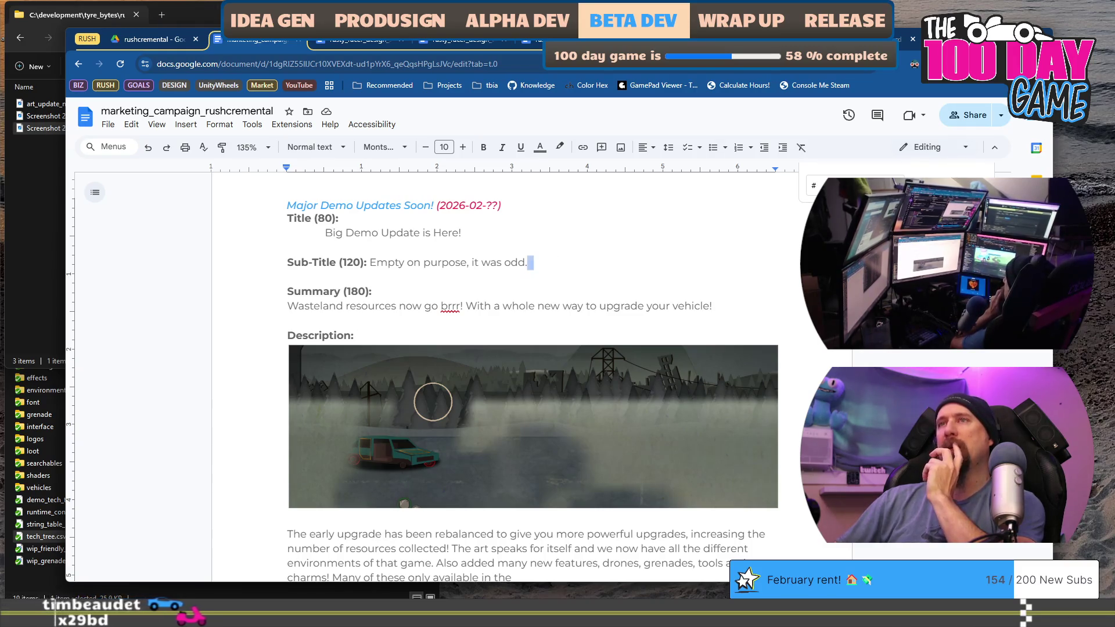
pyautogui.moveTo(305, 301); pyautogui.dragTo(687, 295)
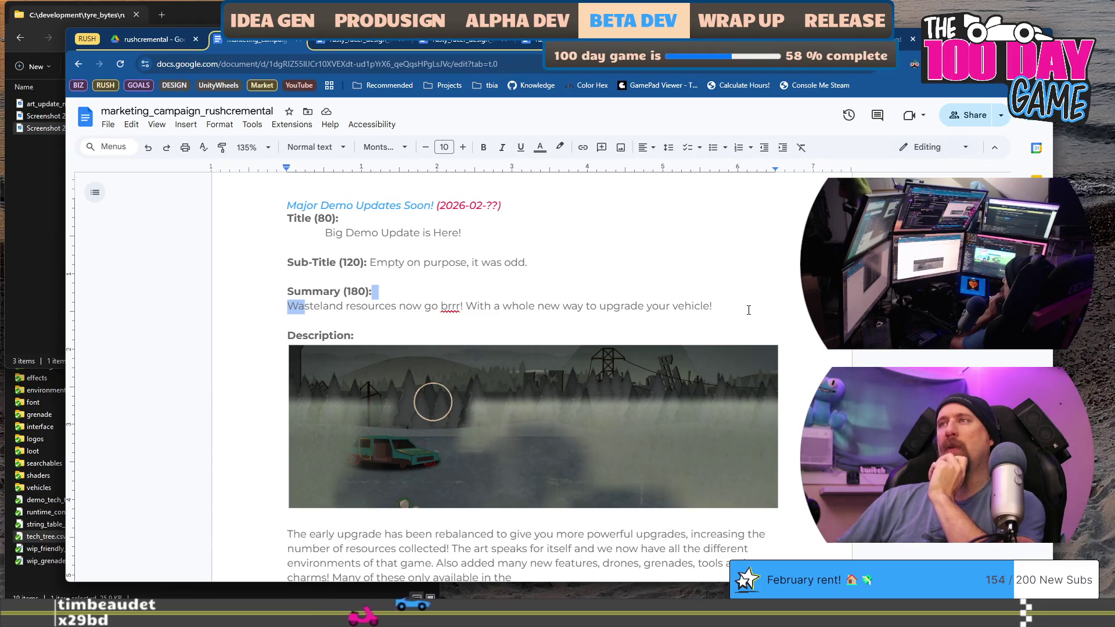
pyautogui.scroll(-4, 731, 314)
pyautogui.moveTo(289, 303)
pyautogui.mouseDown()
pyautogui.moveTo(450, 316)
pyautogui.moveTo(547, 348)
pyautogui.mouseUp()
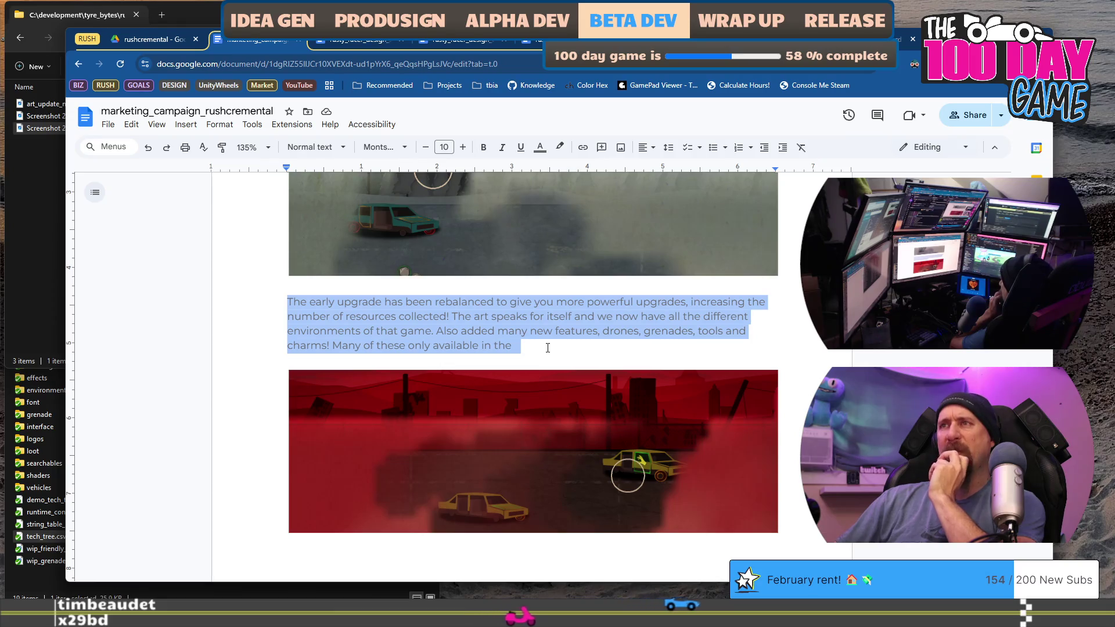
pyautogui.click(549, 346)
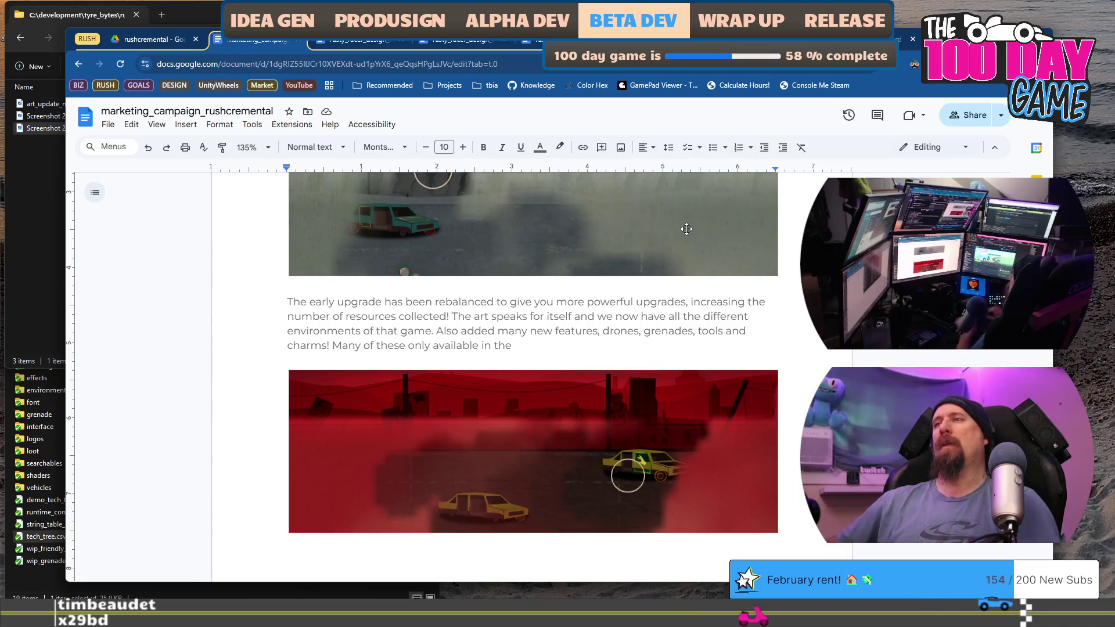
# Replace the comma after 'features' with a semicolon and make 'Drones' the first bullet
pyautogui.press('BackSpace')
pyautogui.write(';')
pyautogui.press('Return')
pyautogui.hotkey('ctrl', 'shift', '8')
pyautogui.write('D')
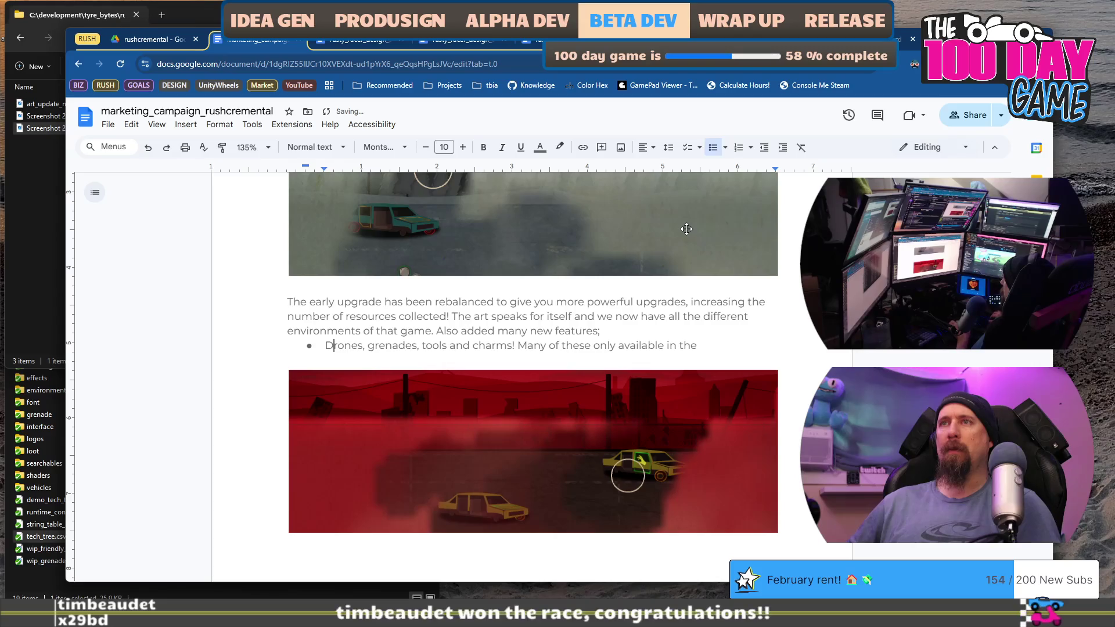
pyautogui.press('BackSpace')
pyautogui.press('BackSpace')
# Split 'Grenades', 'Tools' and 'Charms!' onto their own capitalised bullets
pyautogui.press('Return')
pyautogui.write('G')
pyautogui.hotkey('ctrl', 'Right')
pyautogui.press('BackSpace')
pyautogui.press('BackSpace')
pyautogui.press('Return')
pyautogui.hotkey('shift', 'Right')
pyautogui.write('T')
pyautogui.hotkey('ctrl', 'Right')
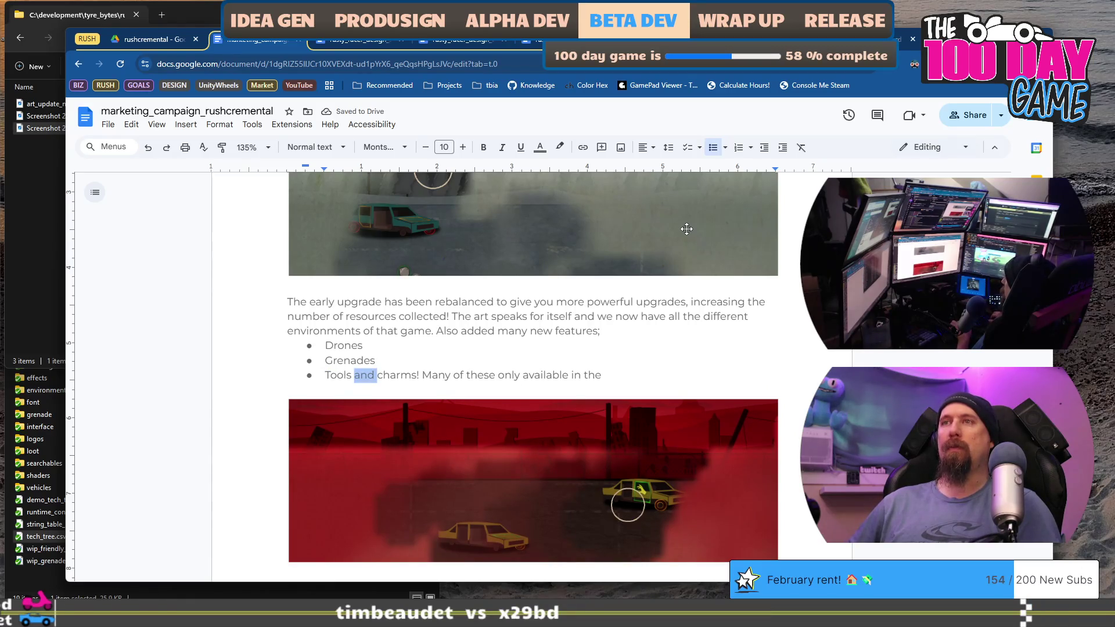
pyautogui.hotkey('shift', 'Right')
pyautogui.write('C')
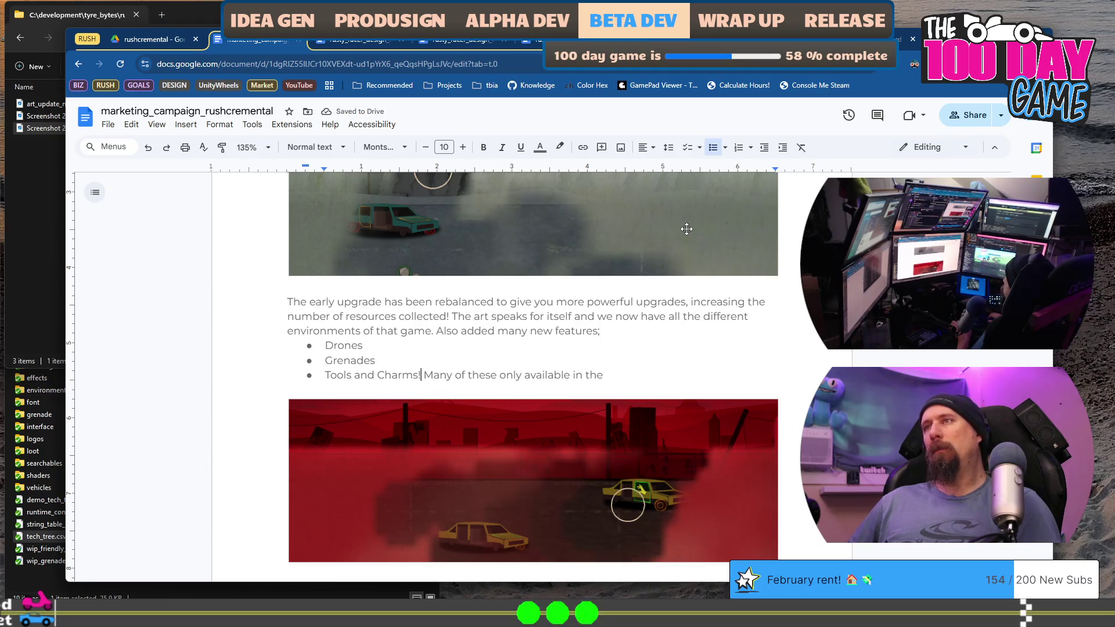
# Move the sentence after 'Charms!' out of the list into its own paragraph, adding 'full game'
pyautogui.hotkey('shift', 'End')
pyautogui.press('Left')
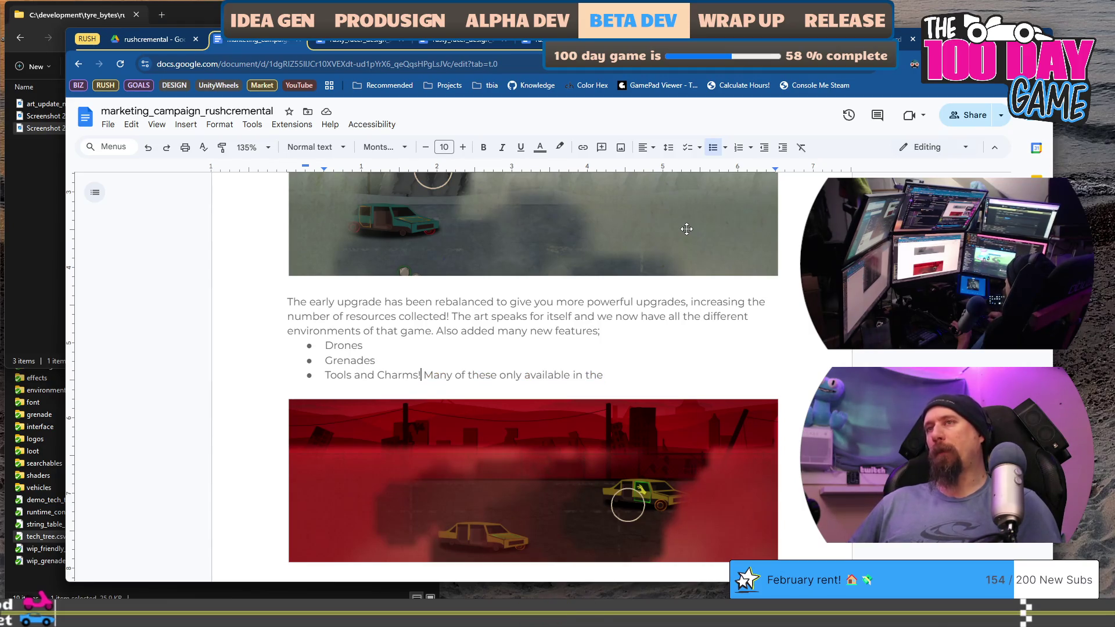
pyautogui.press('Return')
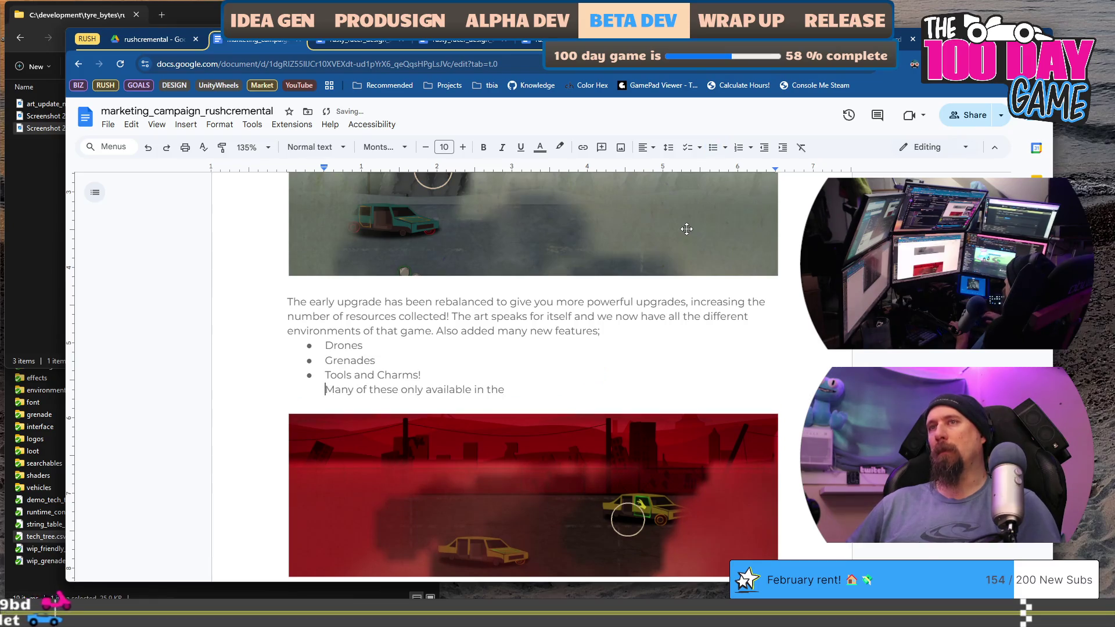
pyautogui.press('BackSpace')
pyautogui.press('Return')
pyautogui.press('End')
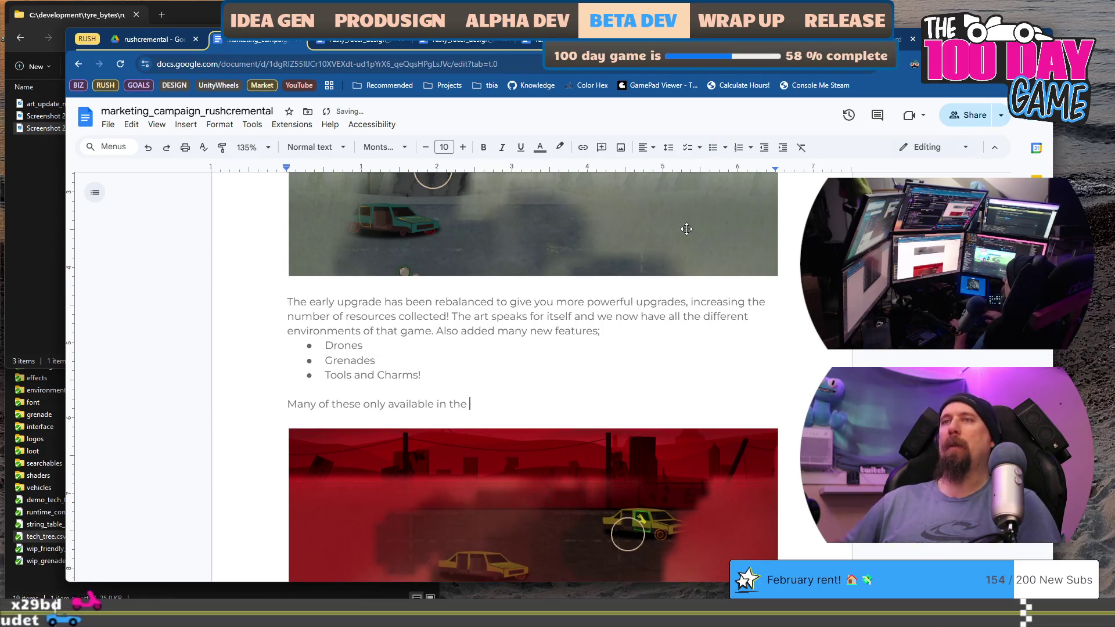
pyautogui.write('full')
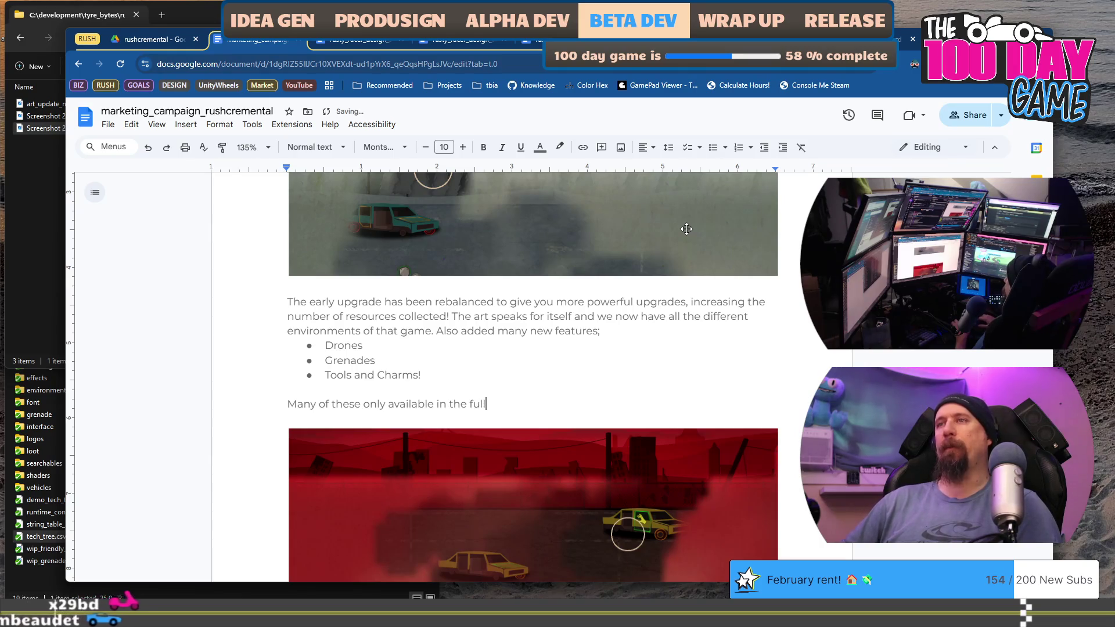
pyautogui.write(' game which will be releasing soon')
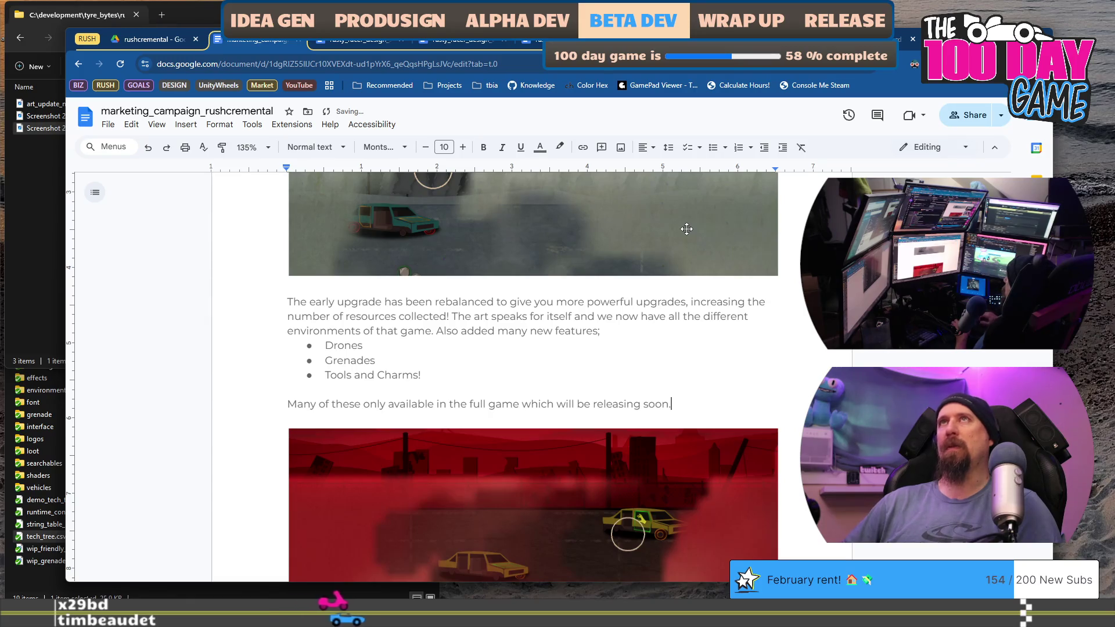
pyautogui.write('.')
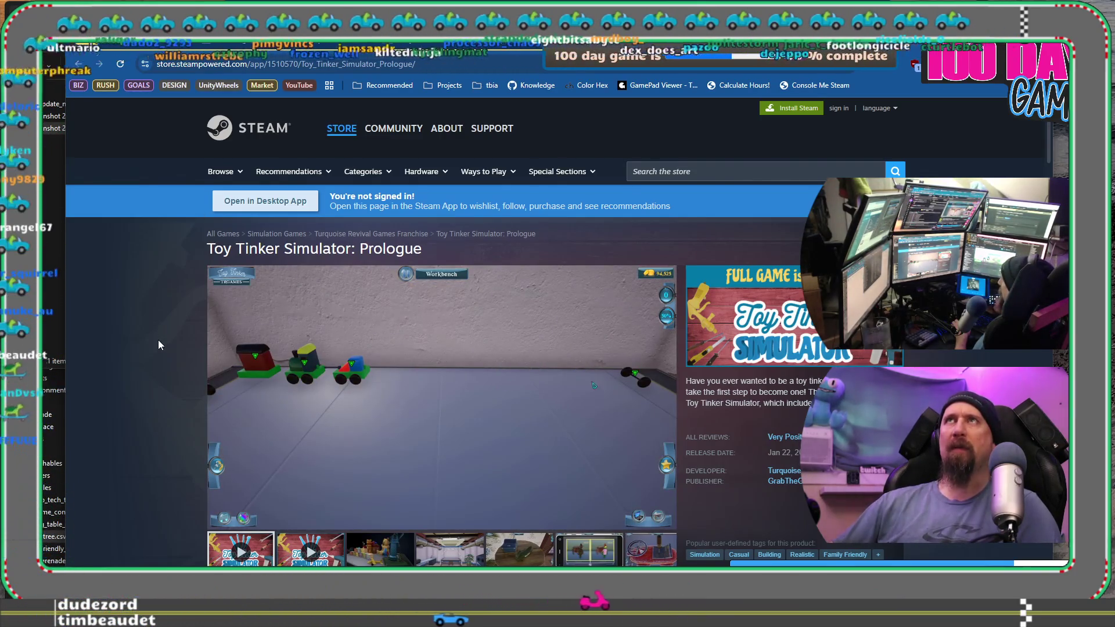
pyautogui.scroll(-3, 158, 343)
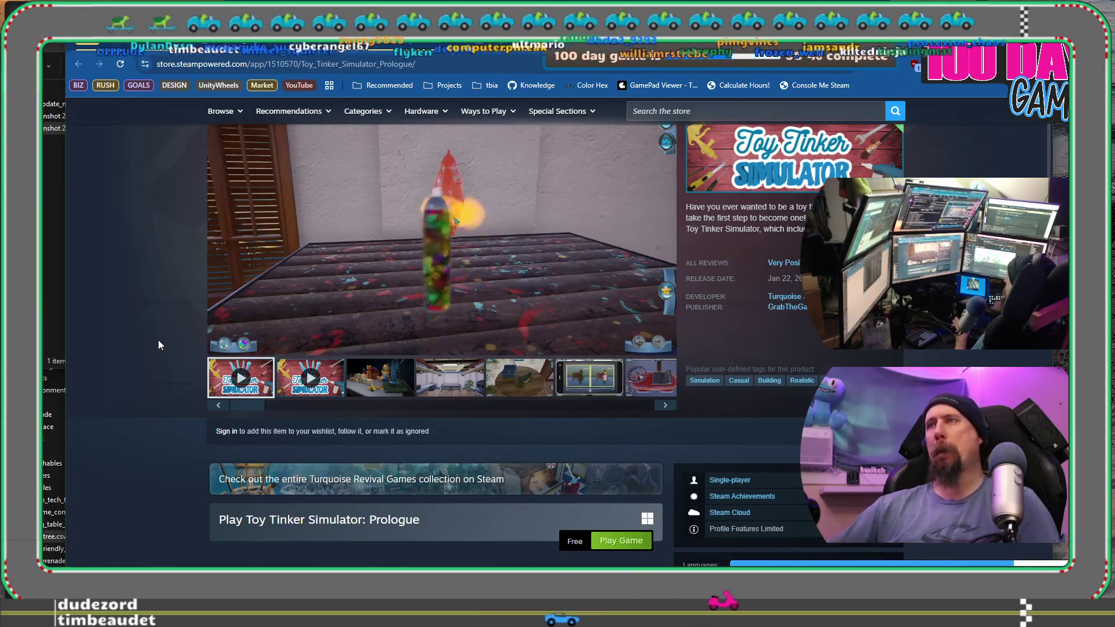
pyautogui.scroll(-3, 190, 314)
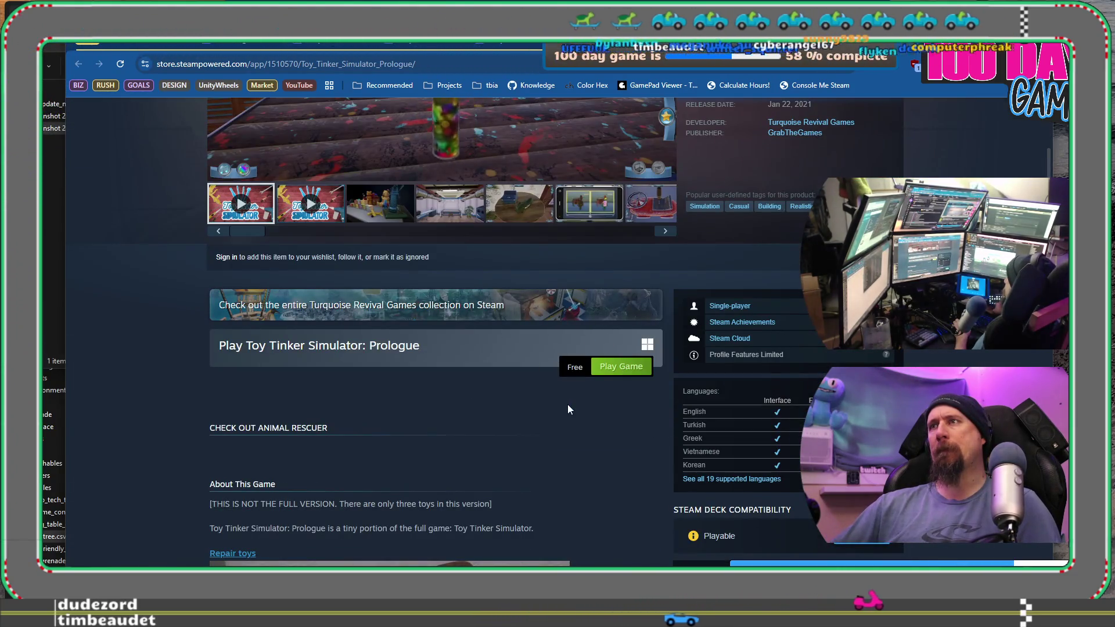
pyautogui.scroll(6, 455, 399)
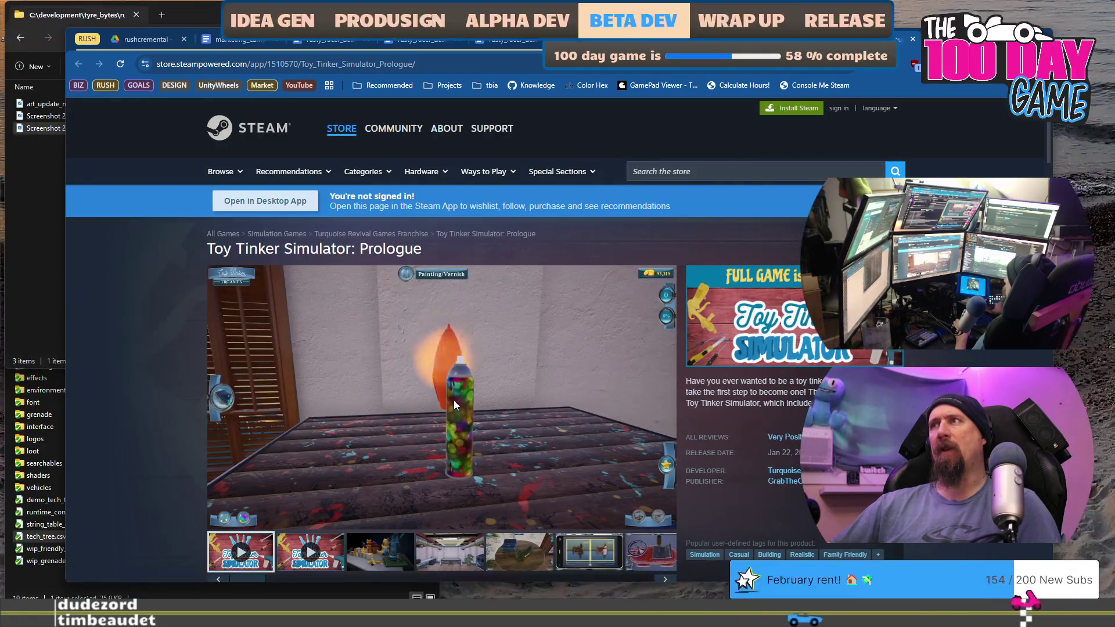
pyautogui.scroll(-4, 460, 439)
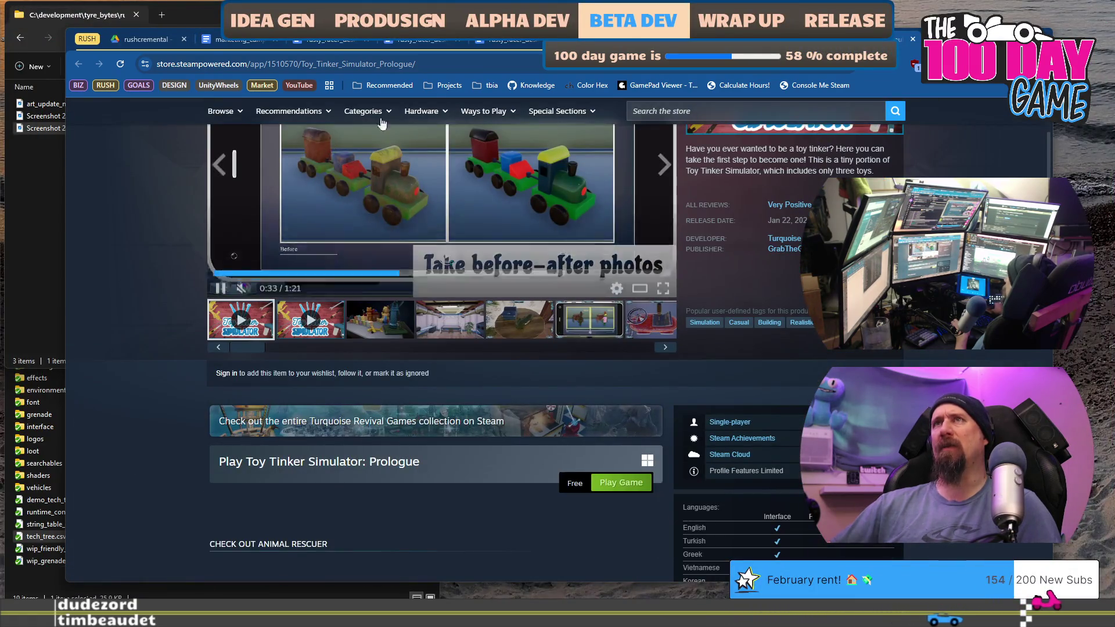
pyautogui.click(483, 69)
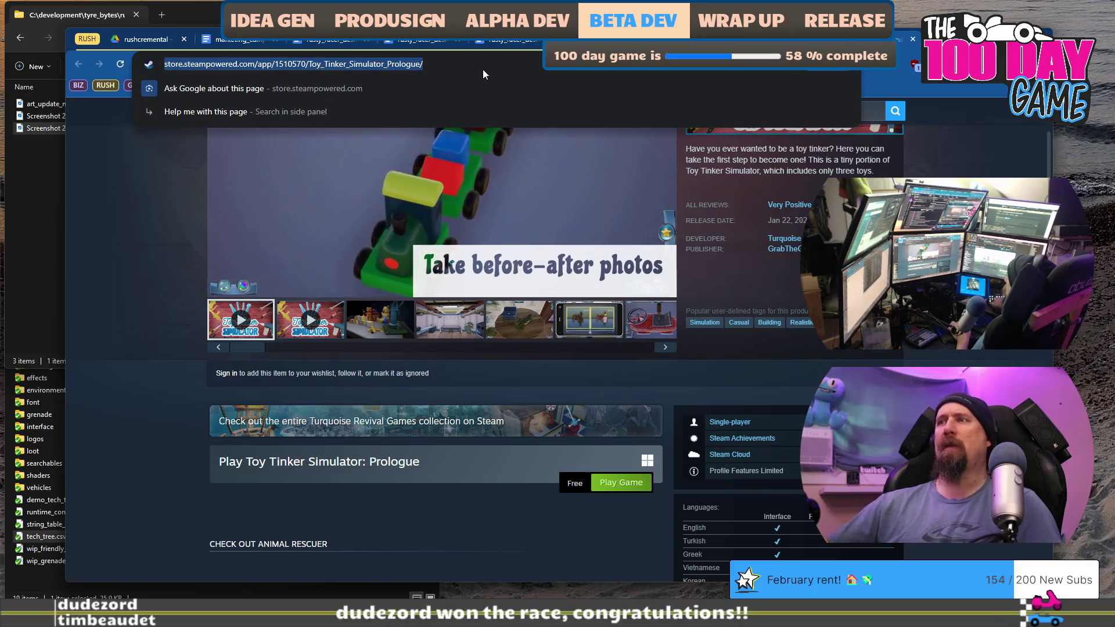
pyautogui.scroll(-4, 326, 342)
pyautogui.scroll(-3, 327, 341)
pyautogui.scroll(10, 339, 348)
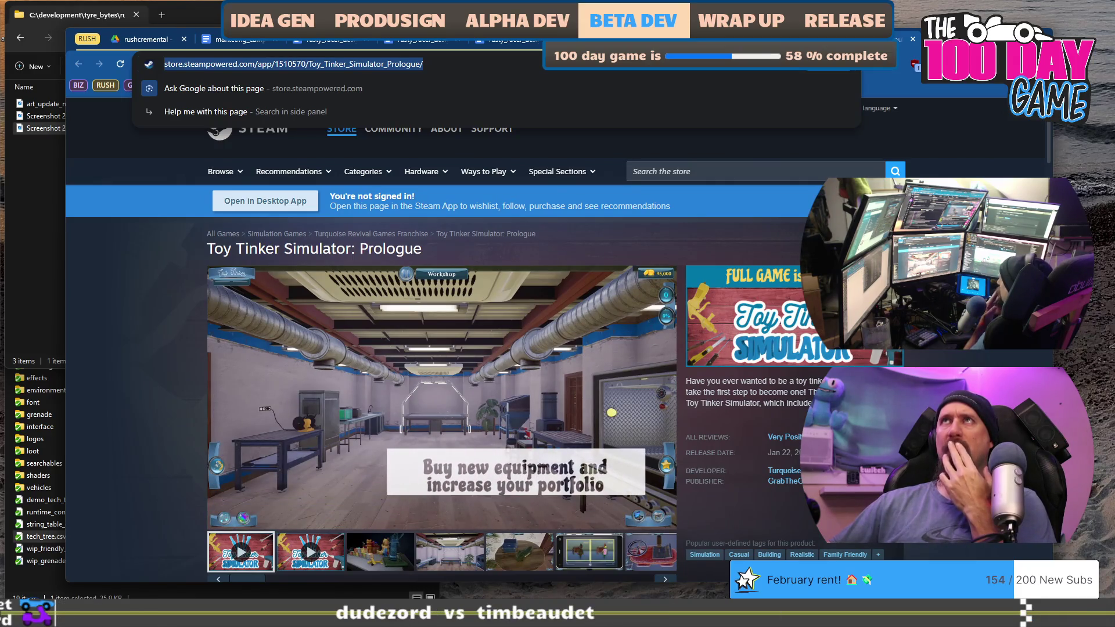
pyautogui.press('Escape')
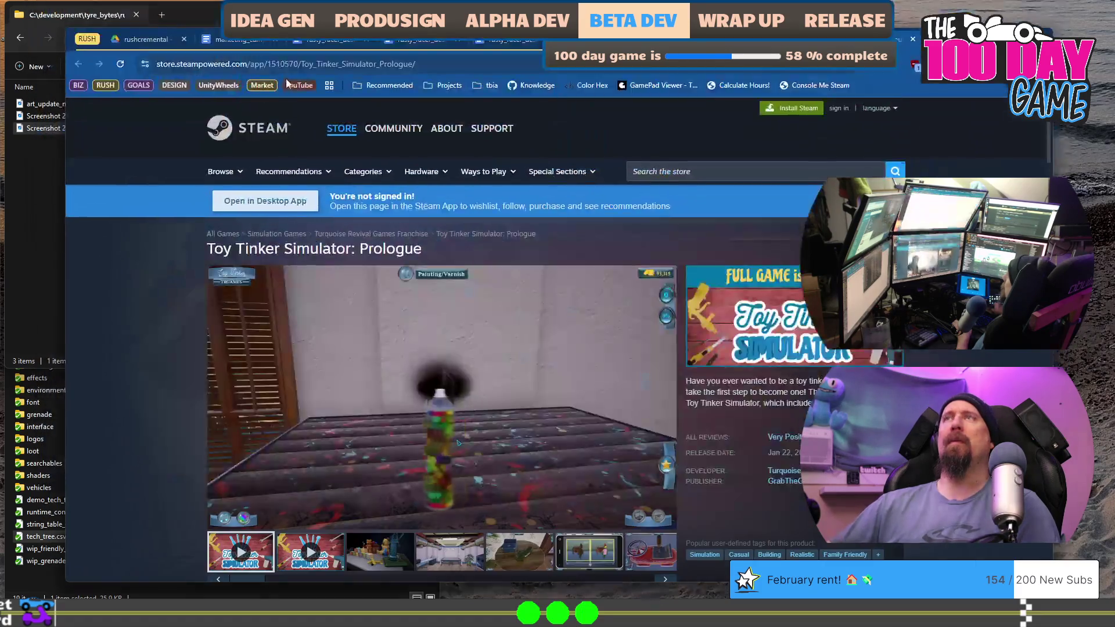
pyautogui.scroll(-5, 489, 296)
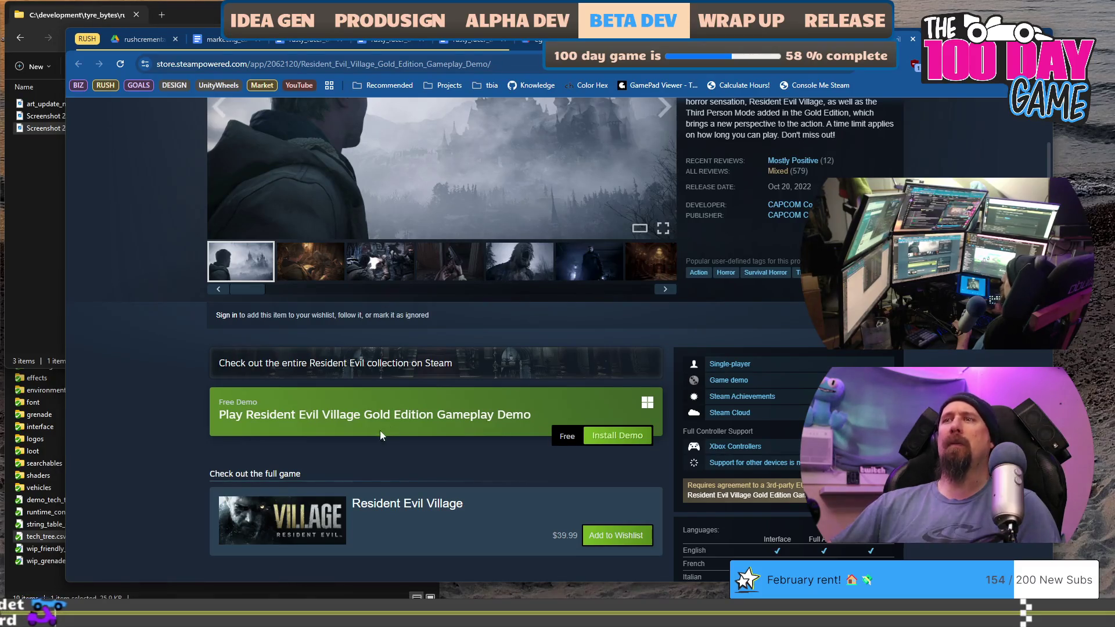
# Open the full Resident Evil Village page, pause its trailer, and return to the Gold Edition demo page
pyautogui.scroll(-2, 364, 423)
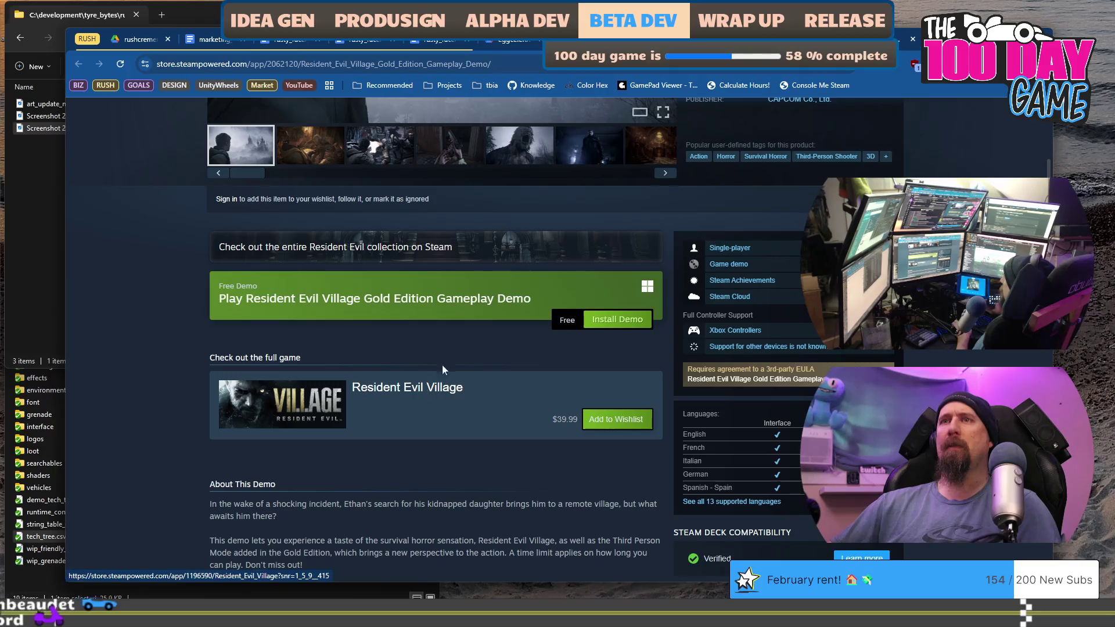
pyautogui.click(427, 393)
pyautogui.scroll(-5, 416, 305)
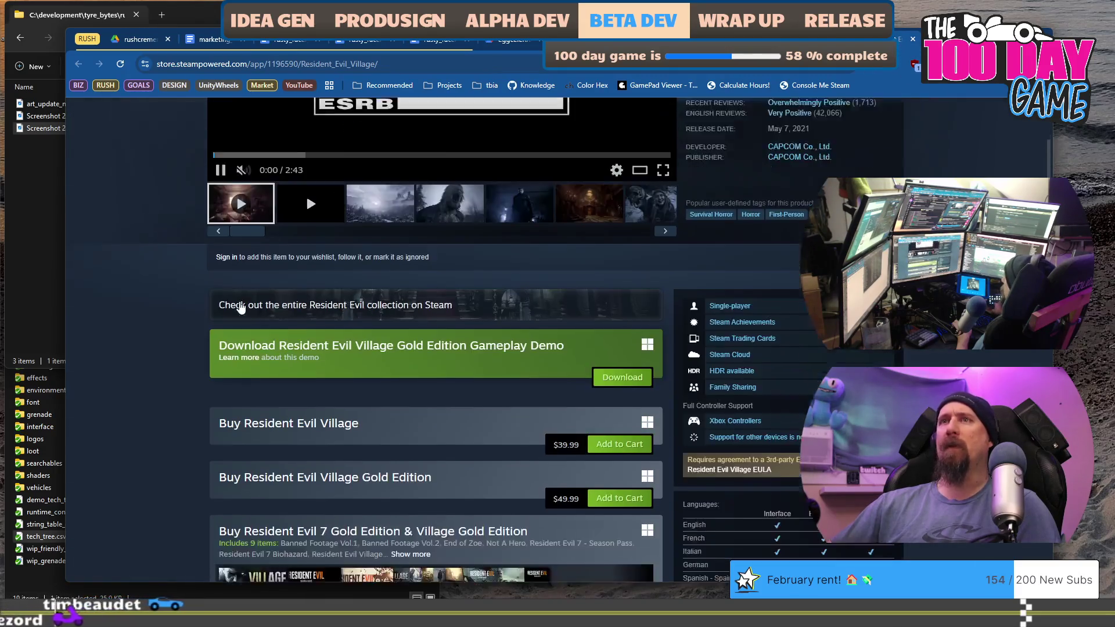
pyautogui.scroll(3, 234, 274)
pyautogui.click(221, 287)
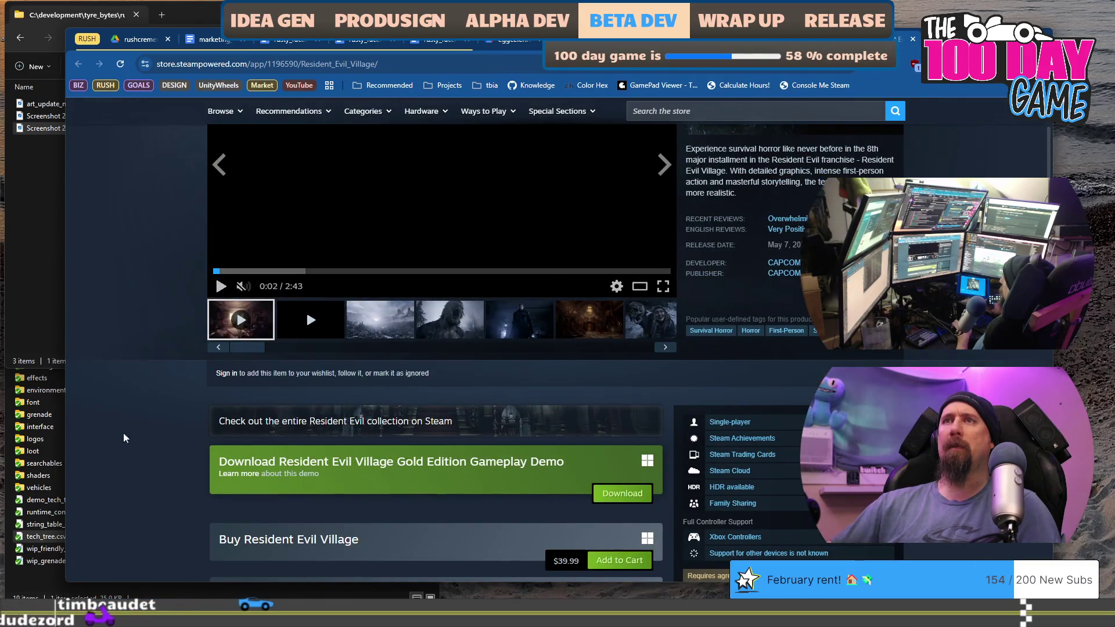
pyautogui.scroll(-3, 244, 383)
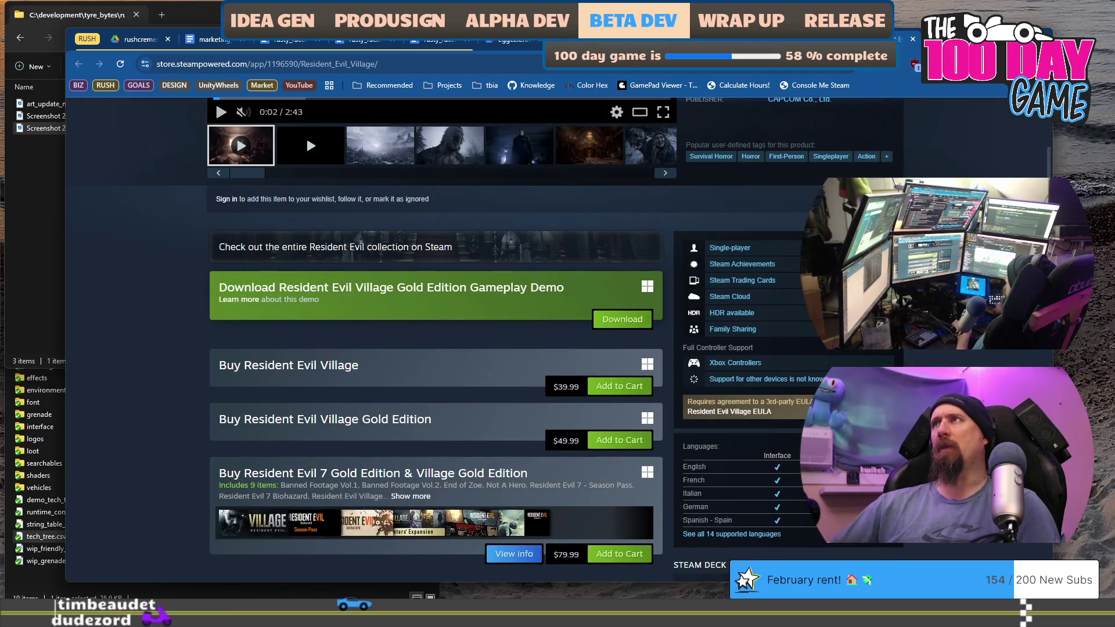
pyautogui.hotkey('alt', 'Left')
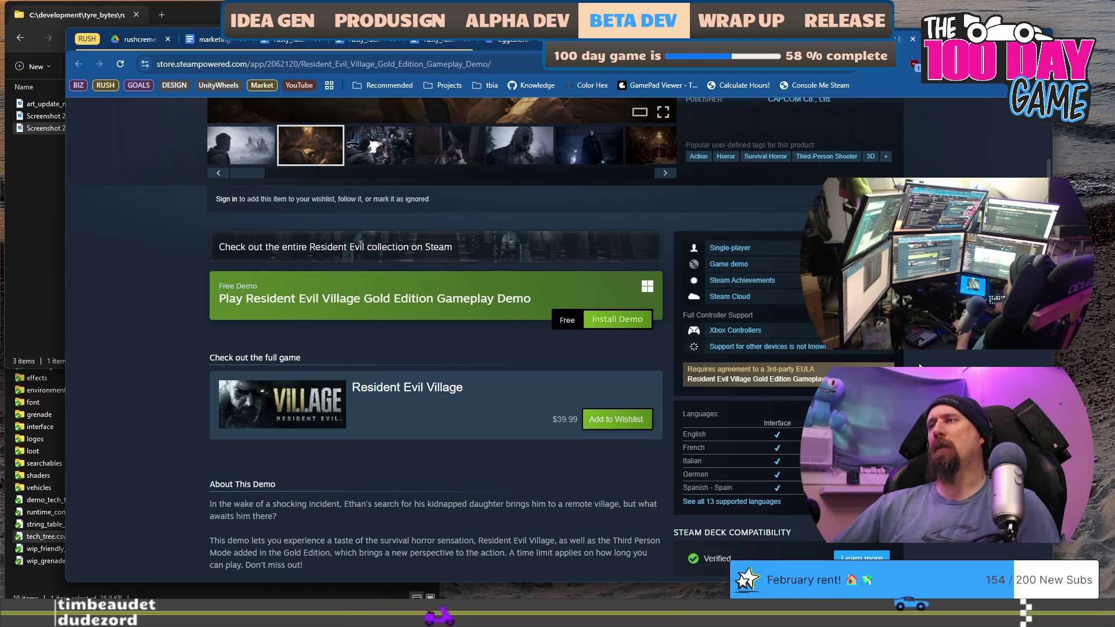
# Go back and forth between the demo and full-game pages, then close the Resident Evil Village tab
pyautogui.scroll(-4, 920, 367)
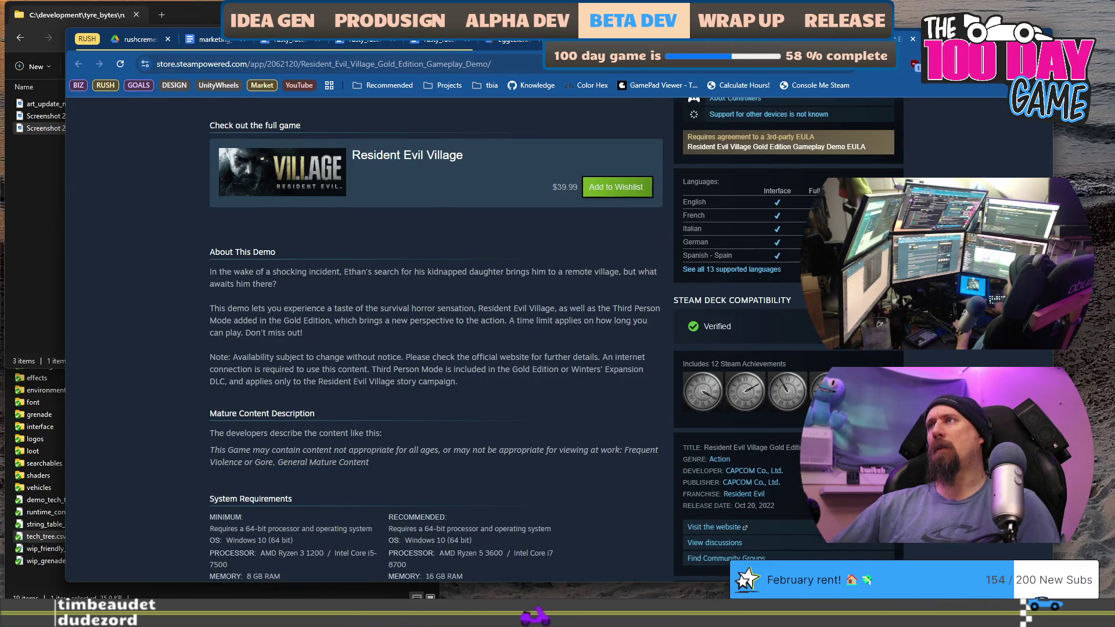
pyautogui.hotkey('alt', 'Left')
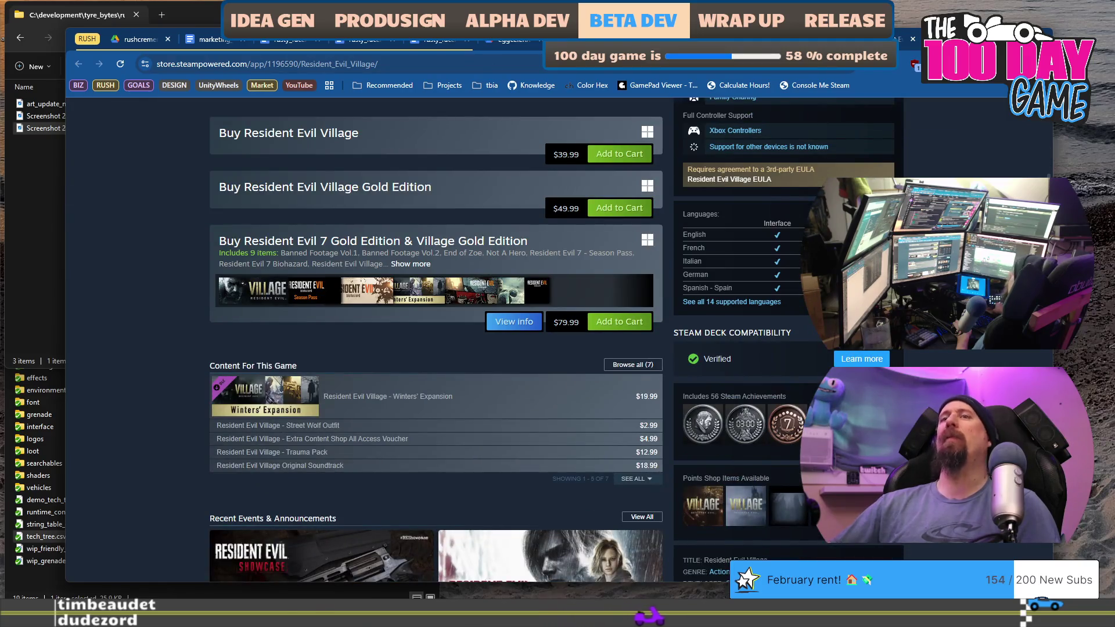
pyautogui.scroll(6, 919, 167)
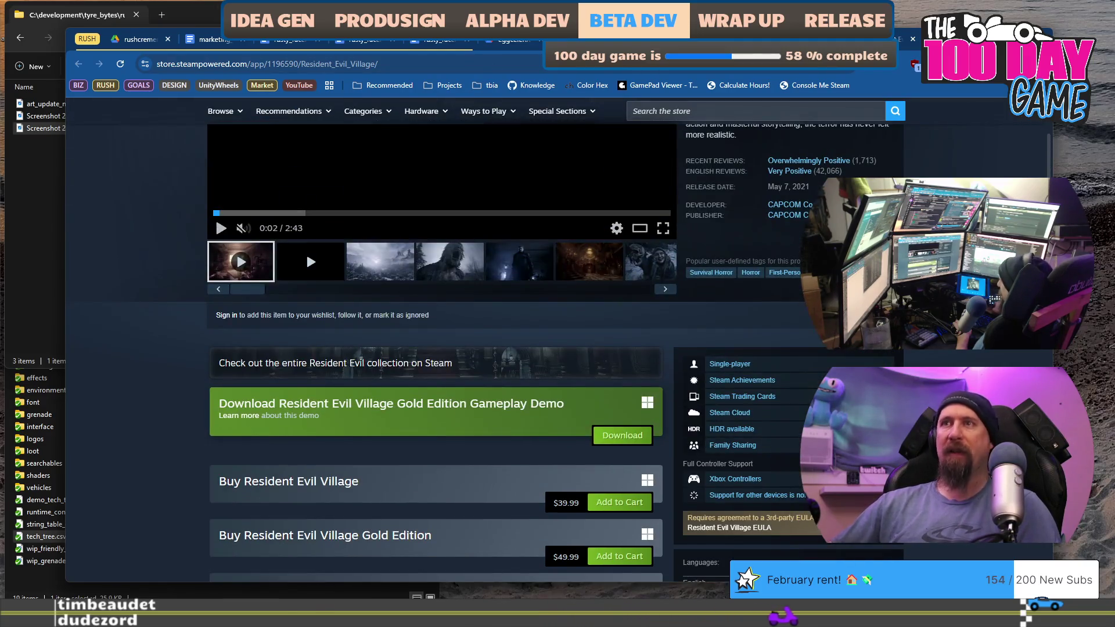
pyautogui.scroll(5, 919, 167)
pyautogui.hotkey('alt', 'Right')
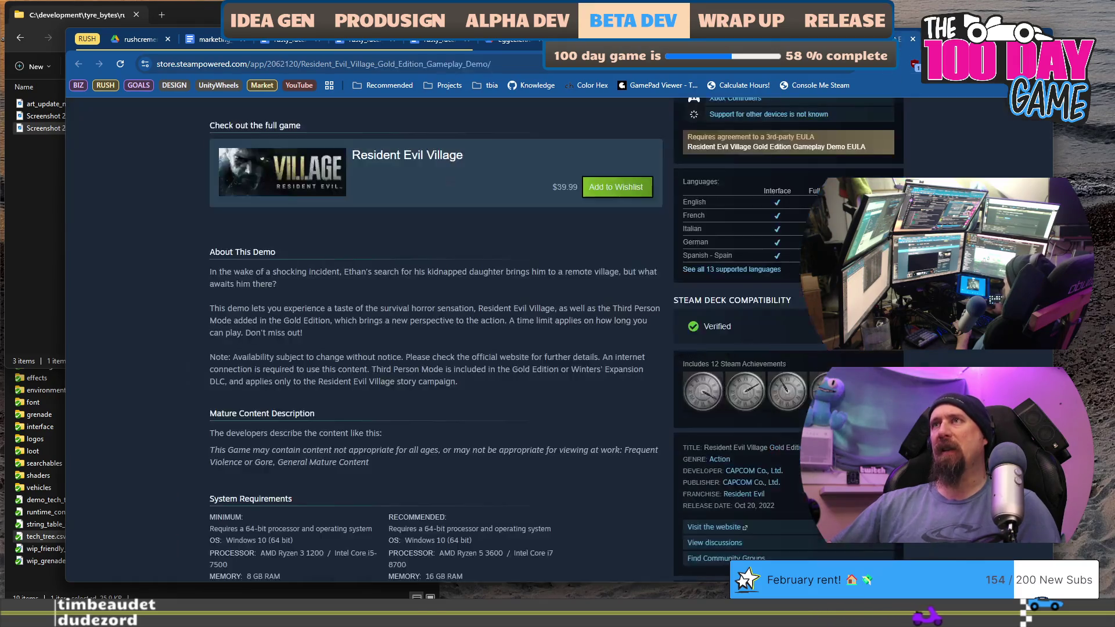
pyautogui.scroll(10, 489, 242)
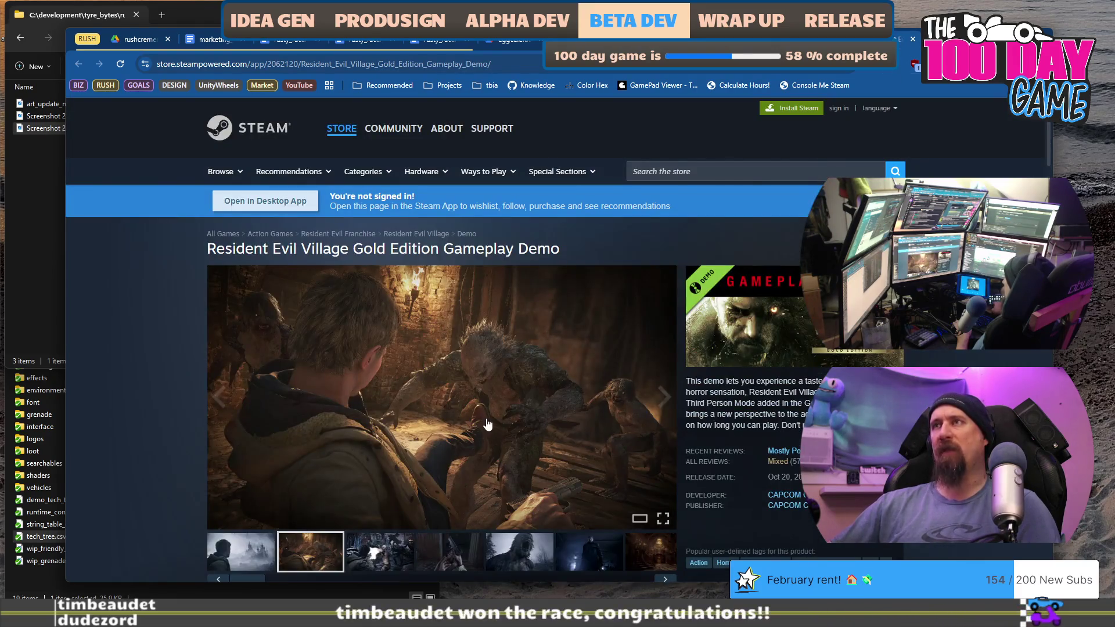
pyautogui.scroll(-7, 488, 419)
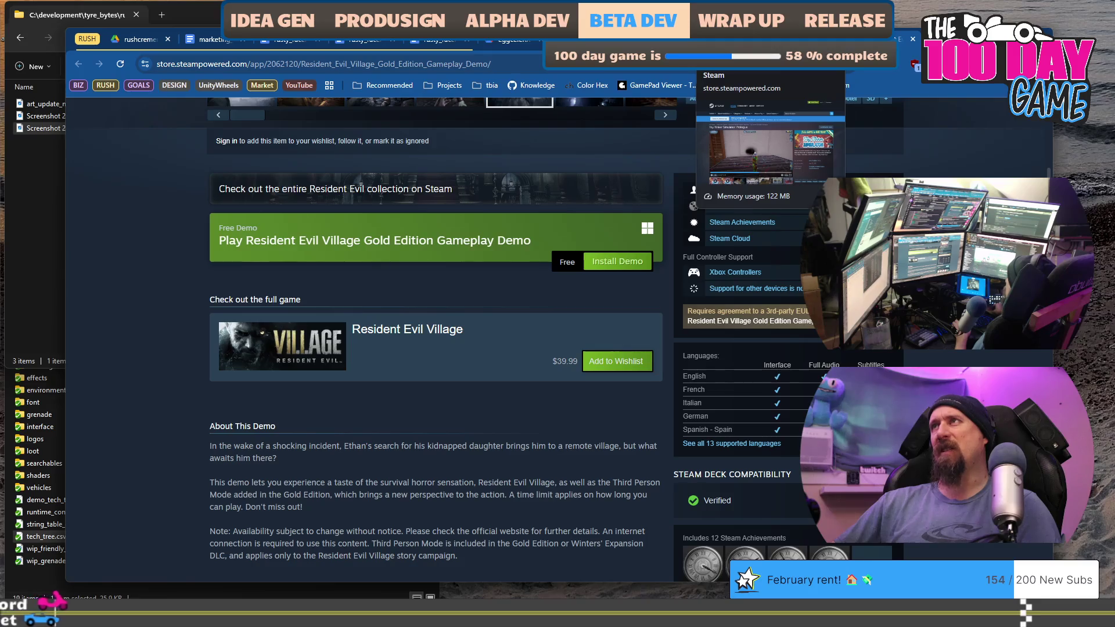
pyautogui.click(732, 39)
pyautogui.click(732, 39)
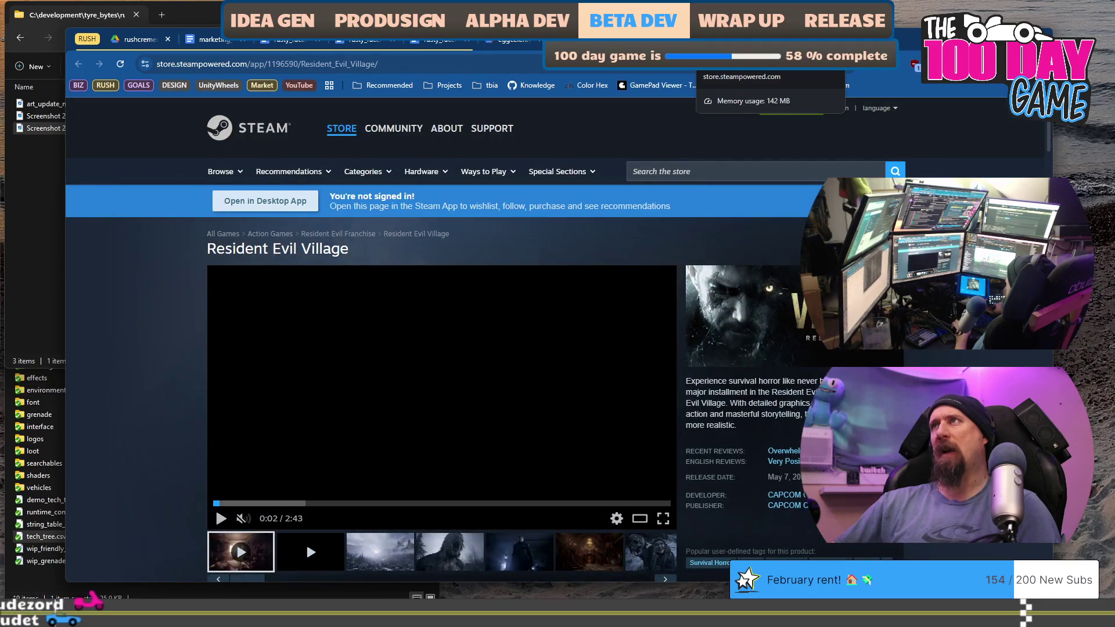
pyautogui.hotkey('ctrl', 'w')
pyautogui.hotkey('ctrl', 'w')
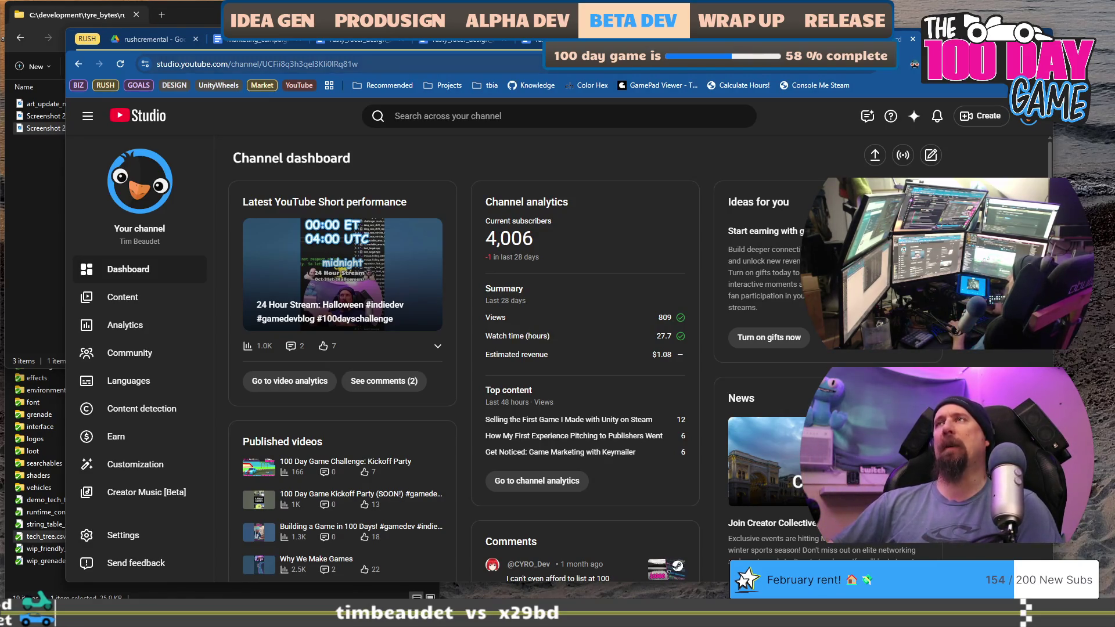
# Glance at the ChatGPT hashtag chat, nudge the Chrome window, and return to the marketing_campaign doc
pyautogui.hotkey('ctrl', 'Tab')
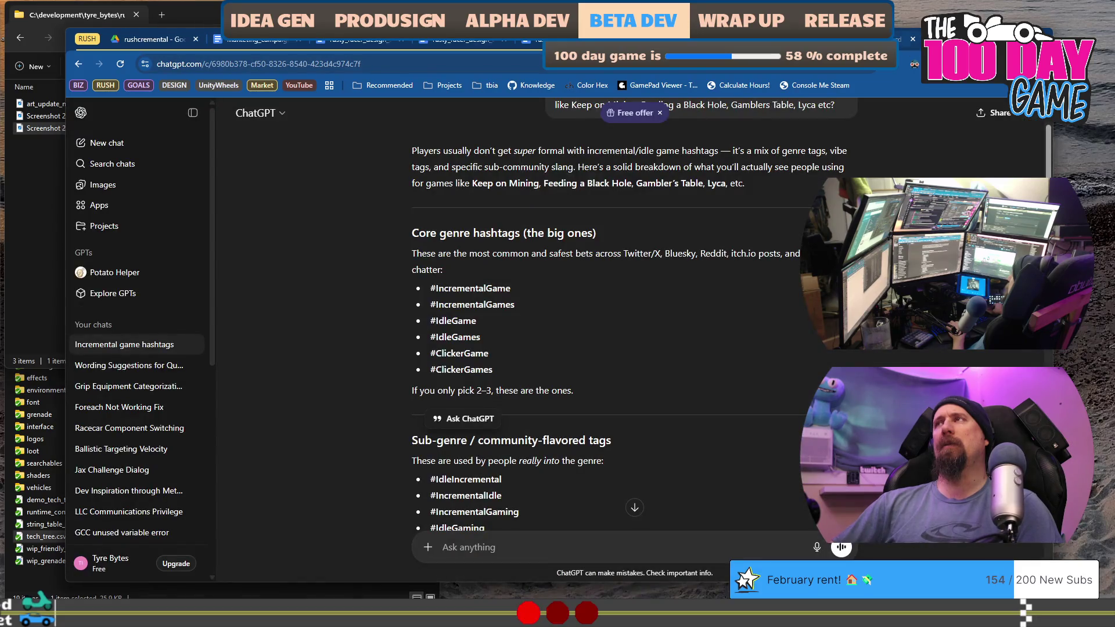
pyautogui.moveTo(906, 39); pyautogui.dragTo(923, 53)
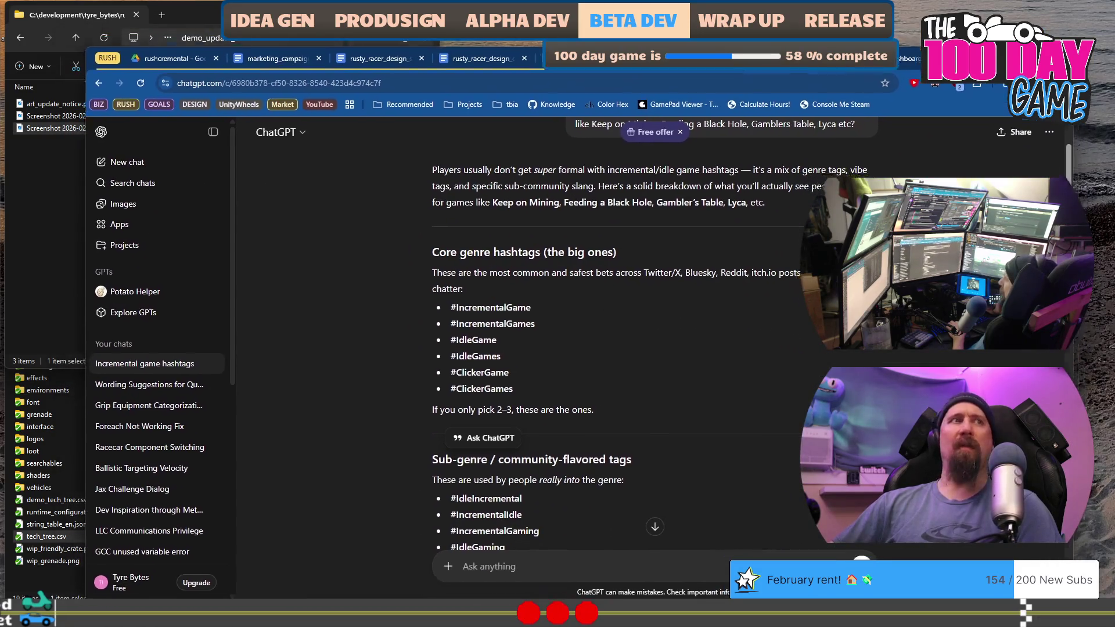
pyautogui.click(274, 53)
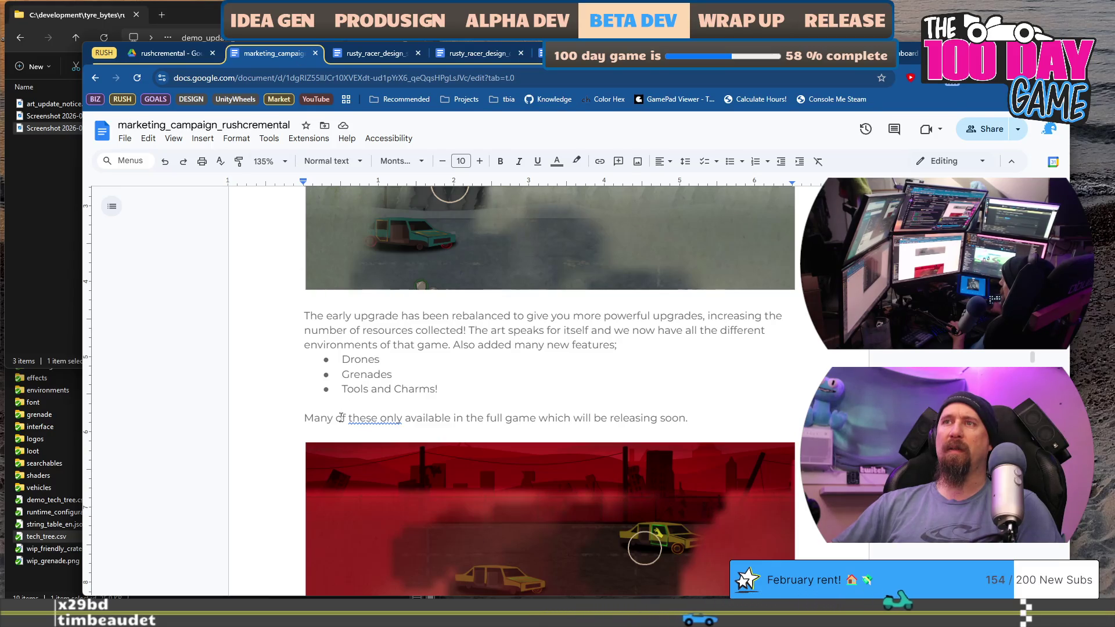
# Rewrite the sentence opening from 'Many of these' to 'Some of the new features are'
pyautogui.hotkey('ctrl', ';')
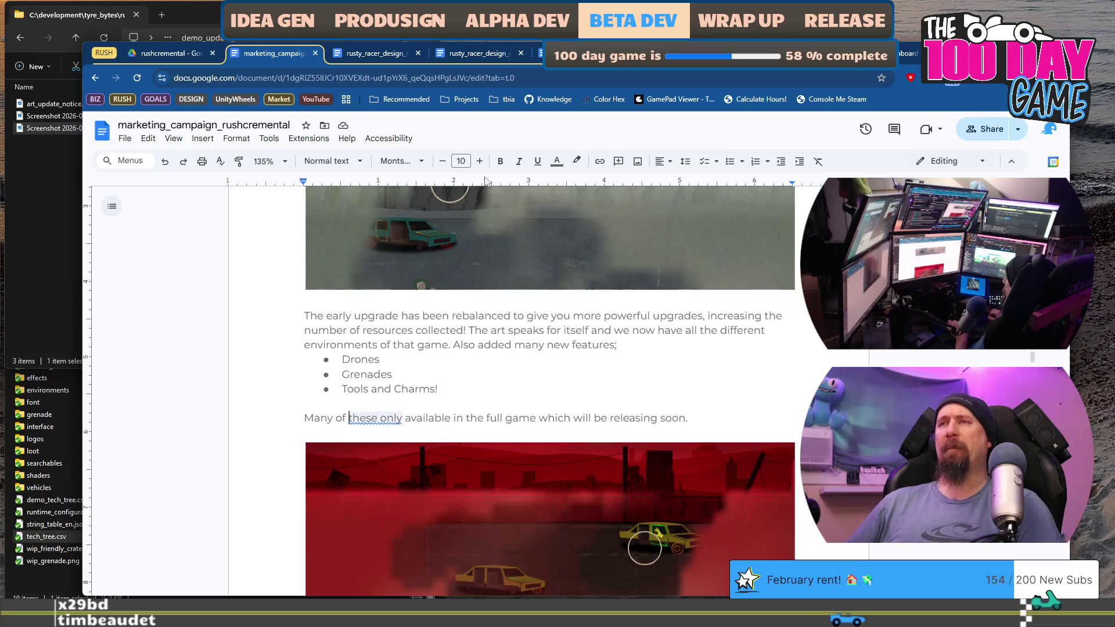
pyautogui.hotkey('ctrl', 'Right')
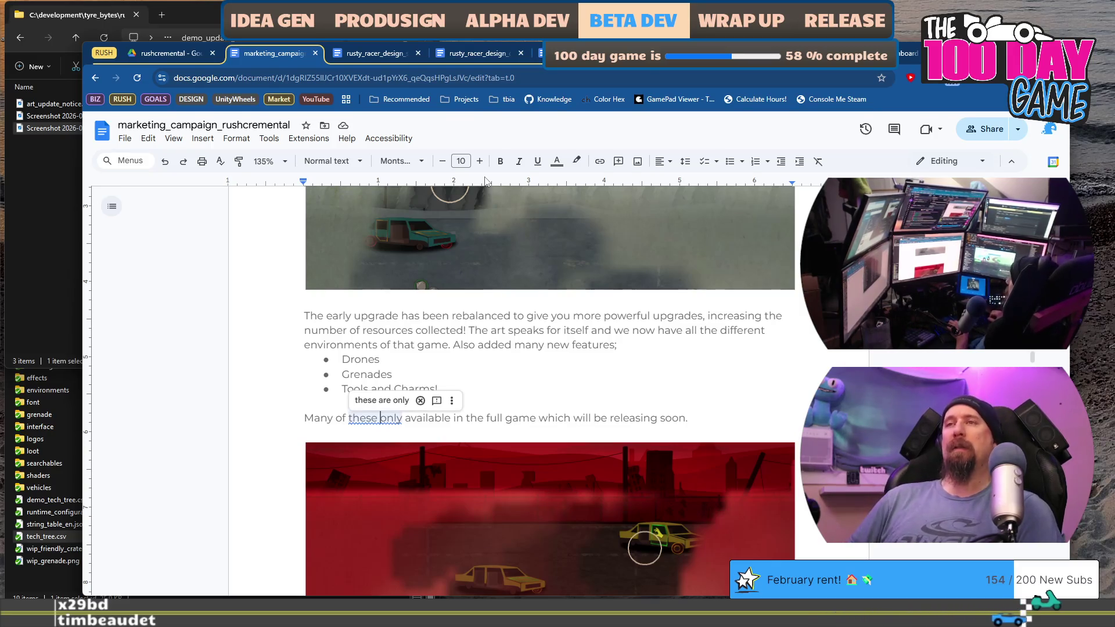
pyautogui.write('are')
pyautogui.hotkey('ctrl', 'z')
pyautogui.hotkey('ctrl', 'z')
pyautogui.hotkey('ctrl', 'z')
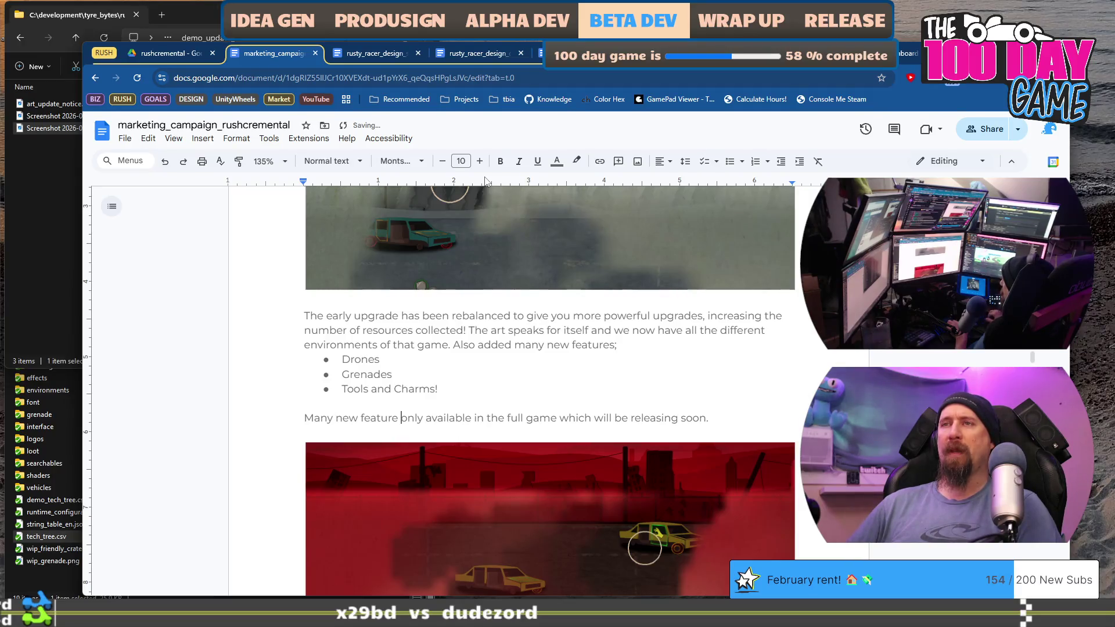
pyautogui.hotkey('ctrl', 'Delete')
pyautogui.write('Some of the')
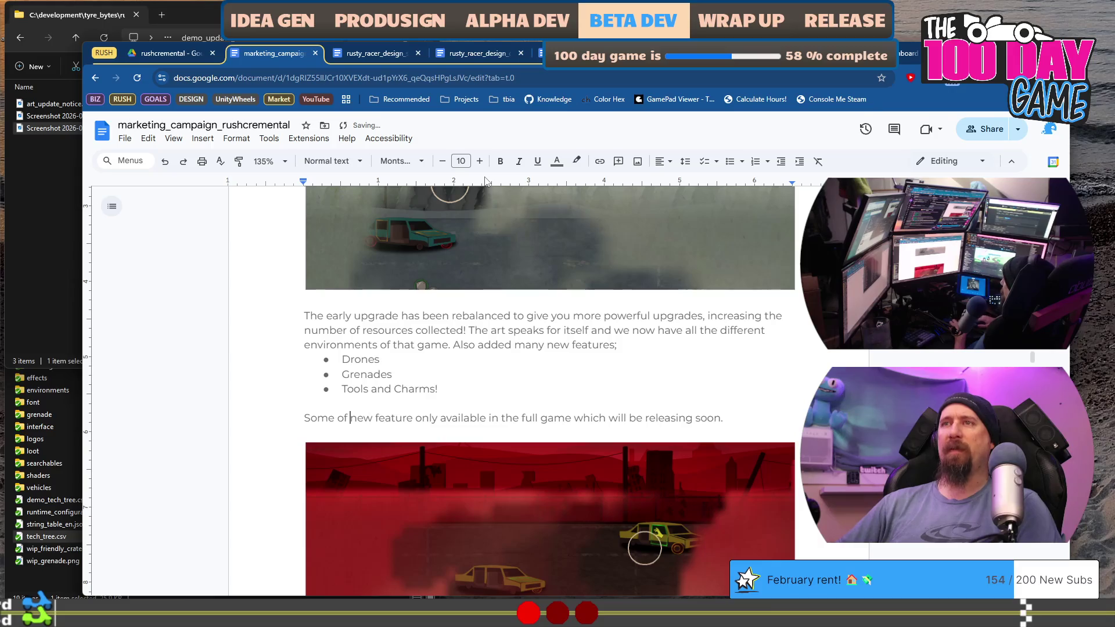
pyautogui.hotkey('ctrl', 'Right')
pyautogui.write('s are')
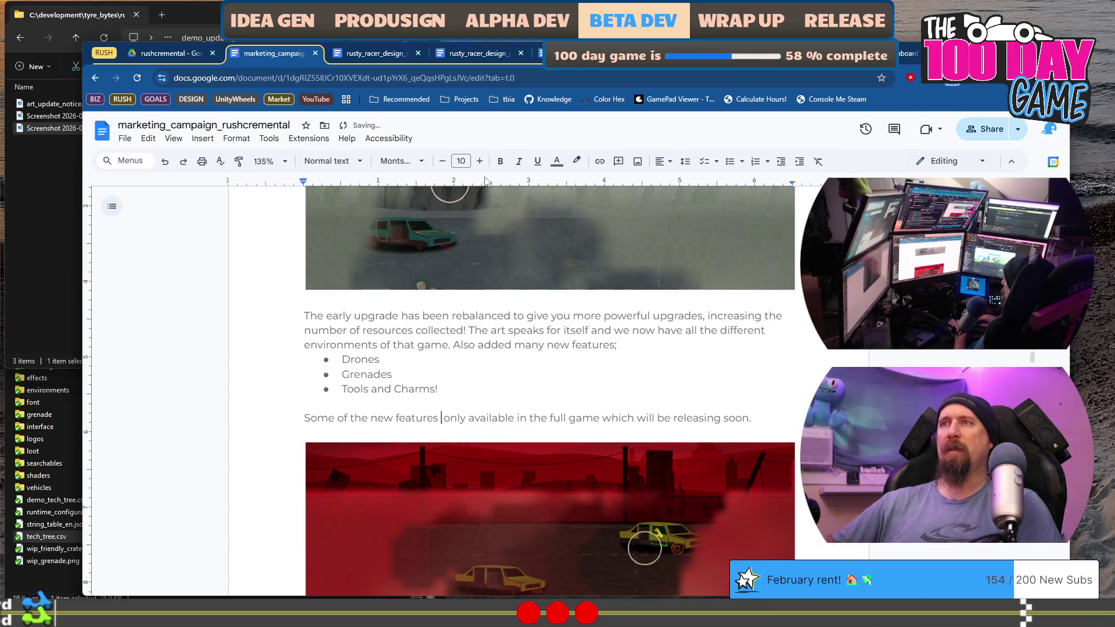
pyautogui.hotkey('ctrl', 'Right')
pyautogui.hotkey('ctrl', 'Right')
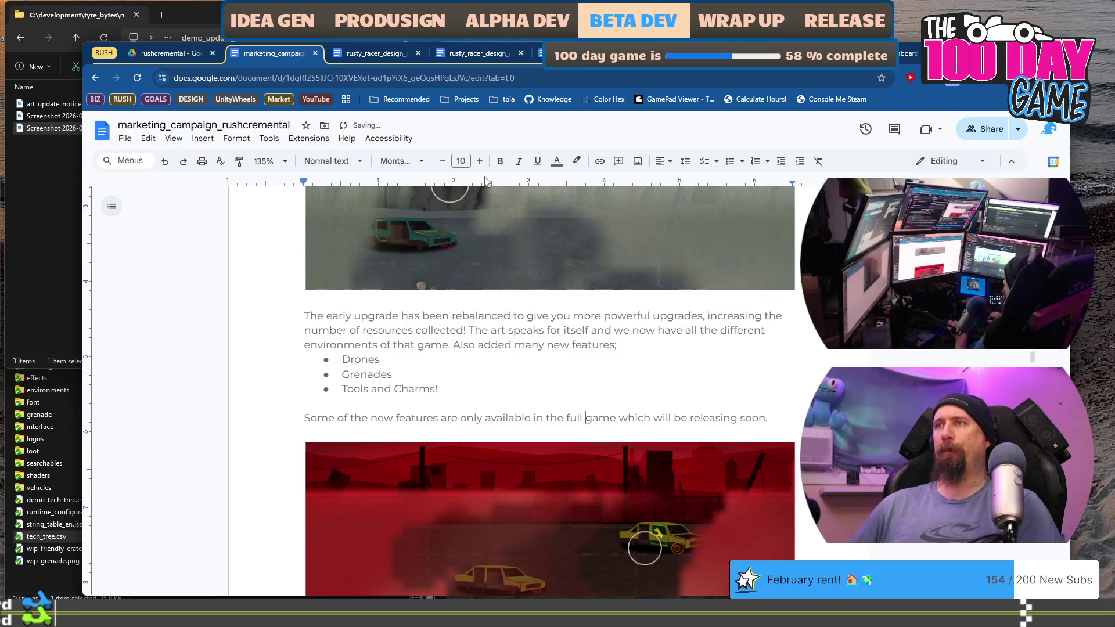
# Replace 'soon.' with 'in April.' and accept the 'released' spelling suggestion for 'releasing'
pyautogui.press('Down')
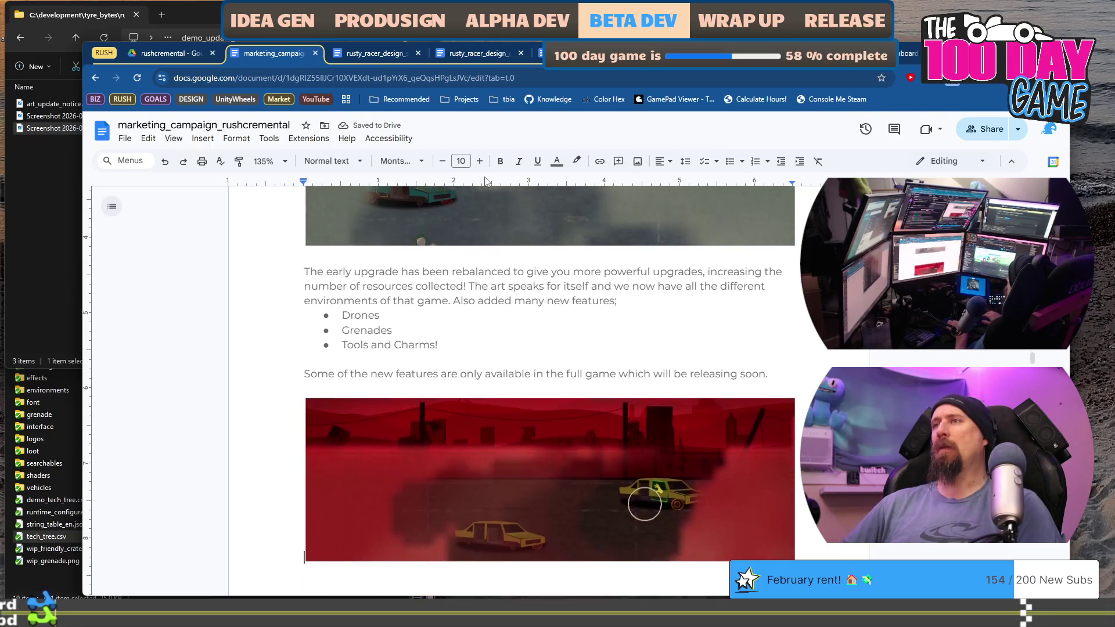
pyautogui.press('Left')
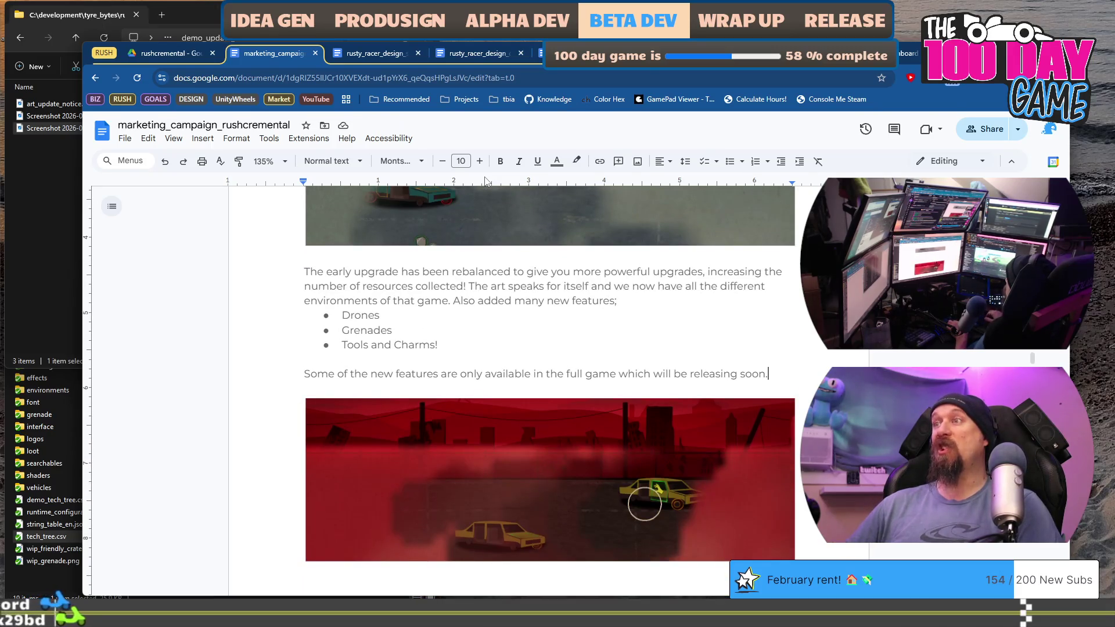
pyautogui.hotkey('ctrl', 'shift', 'Left')
pyautogui.hotkey('ctrl', 'shift', 'Left')
pyautogui.hotkey('ctrl', 'shift', 'Right')
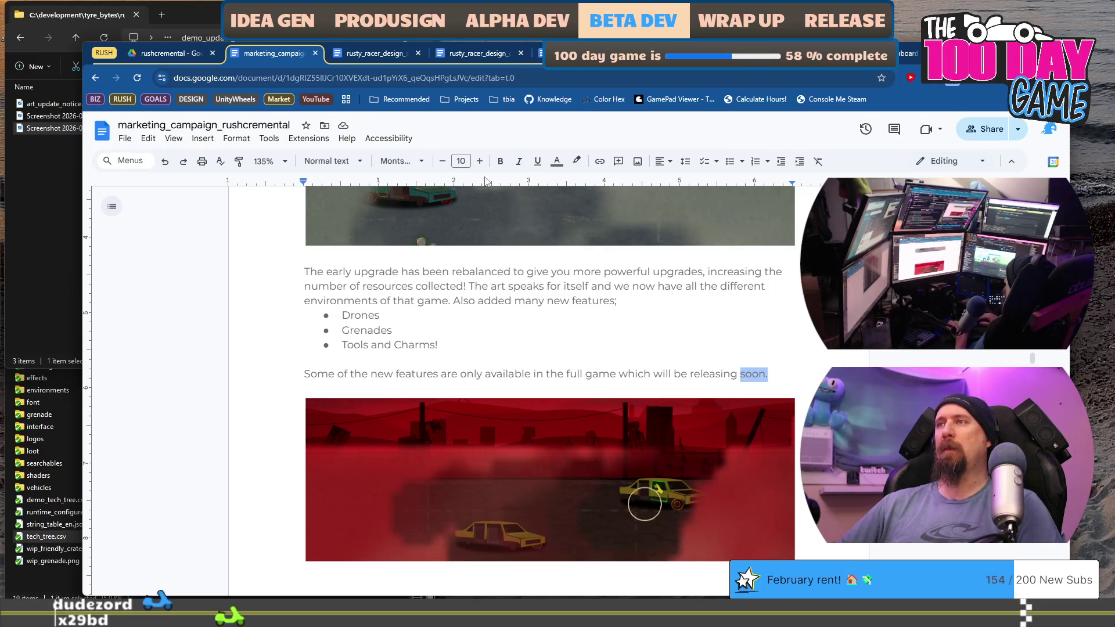
pyautogui.press('BackSpace')
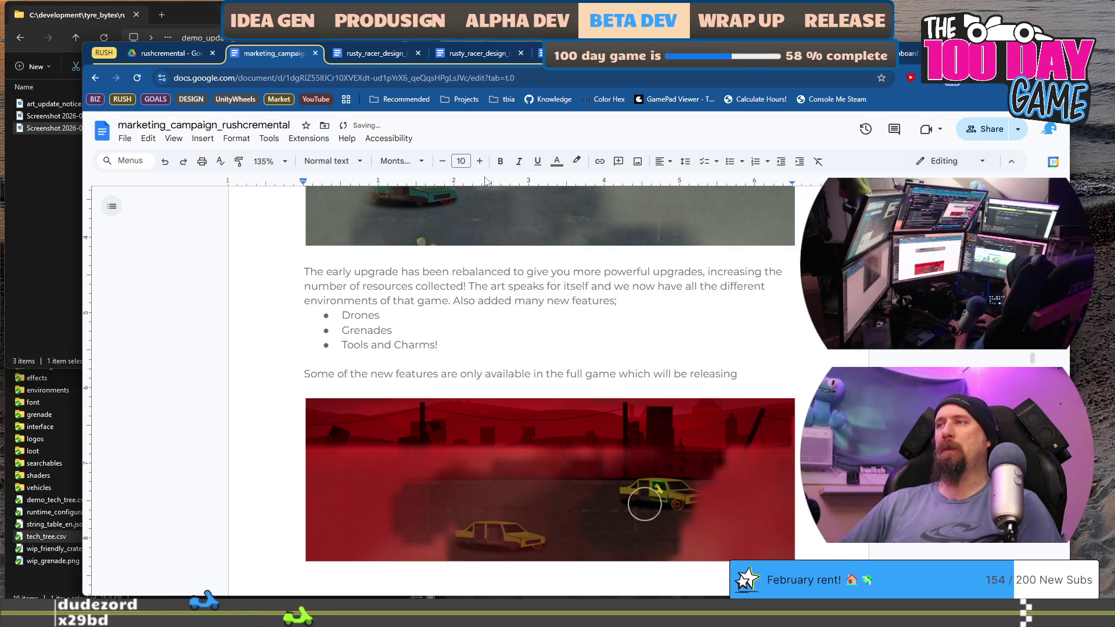
pyautogui.write('in ')
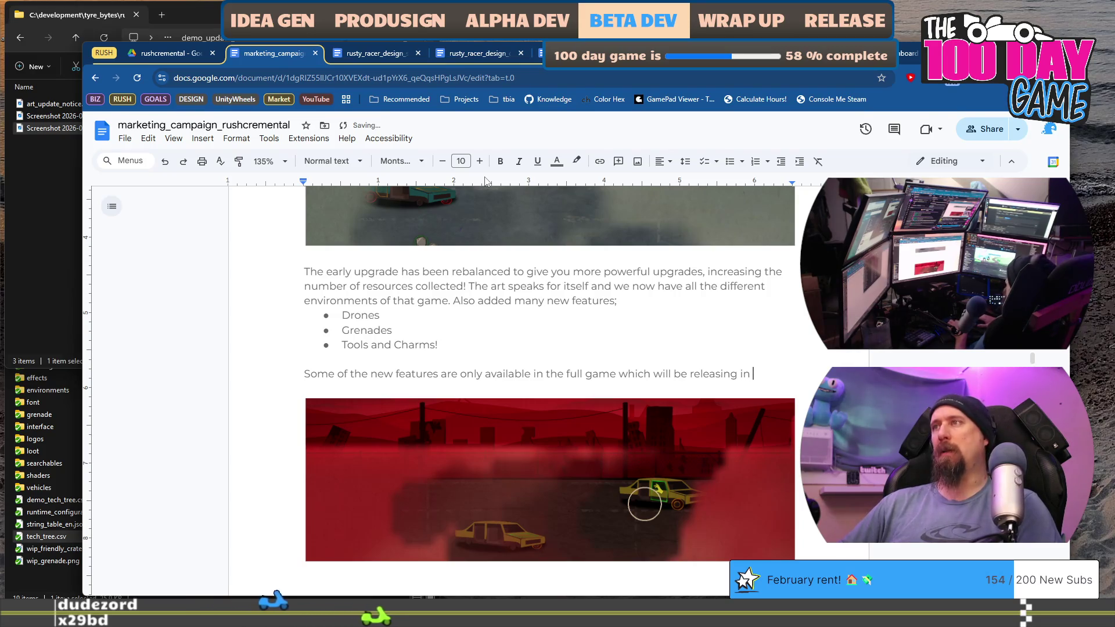
pyautogui.write('April.')
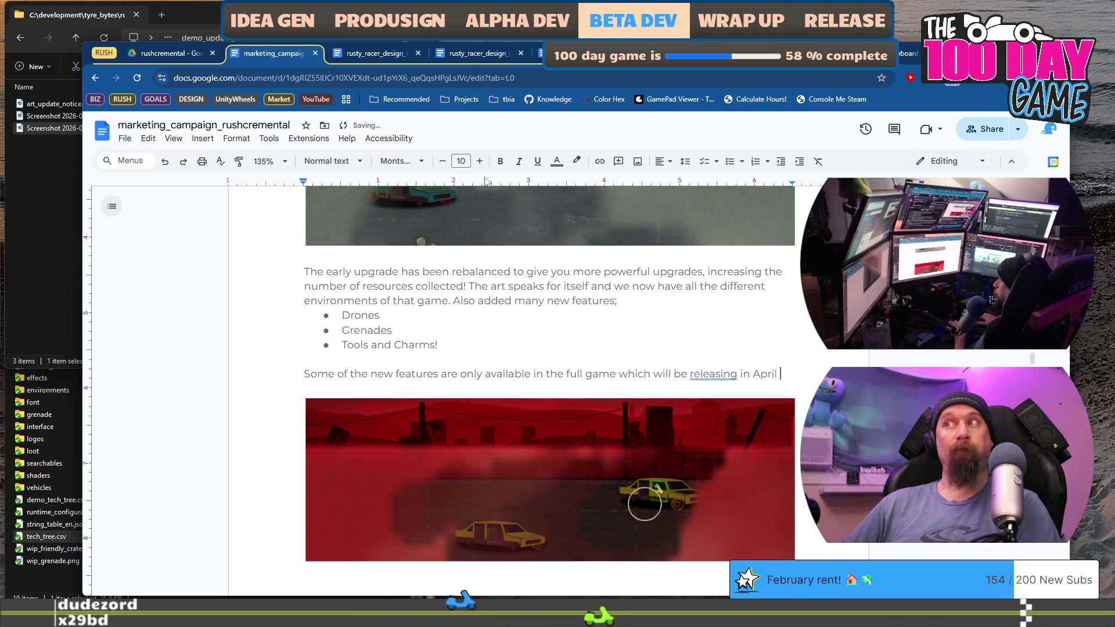
pyautogui.press('BackSpace')
pyautogui.write('of ')
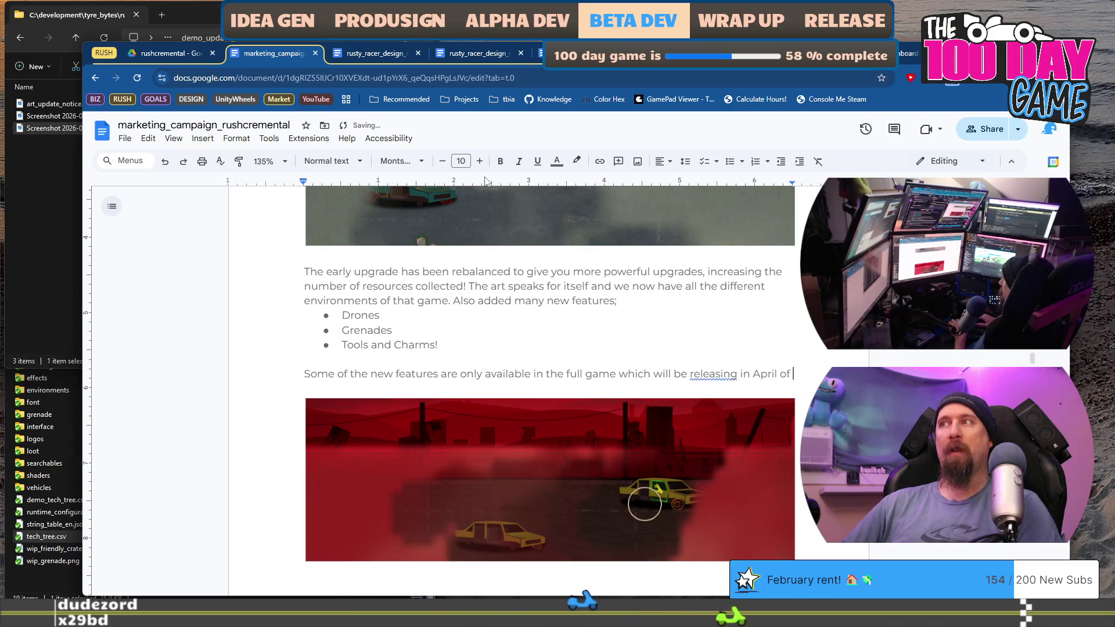
pyautogui.write('some year.')
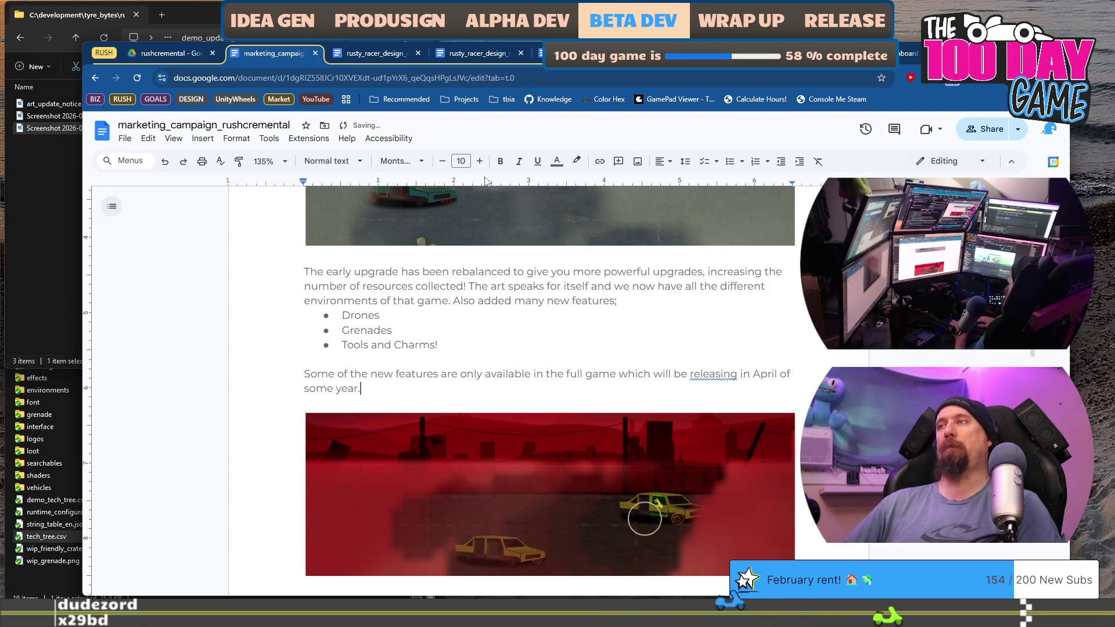
pyautogui.hotkey('shift', 'Home')
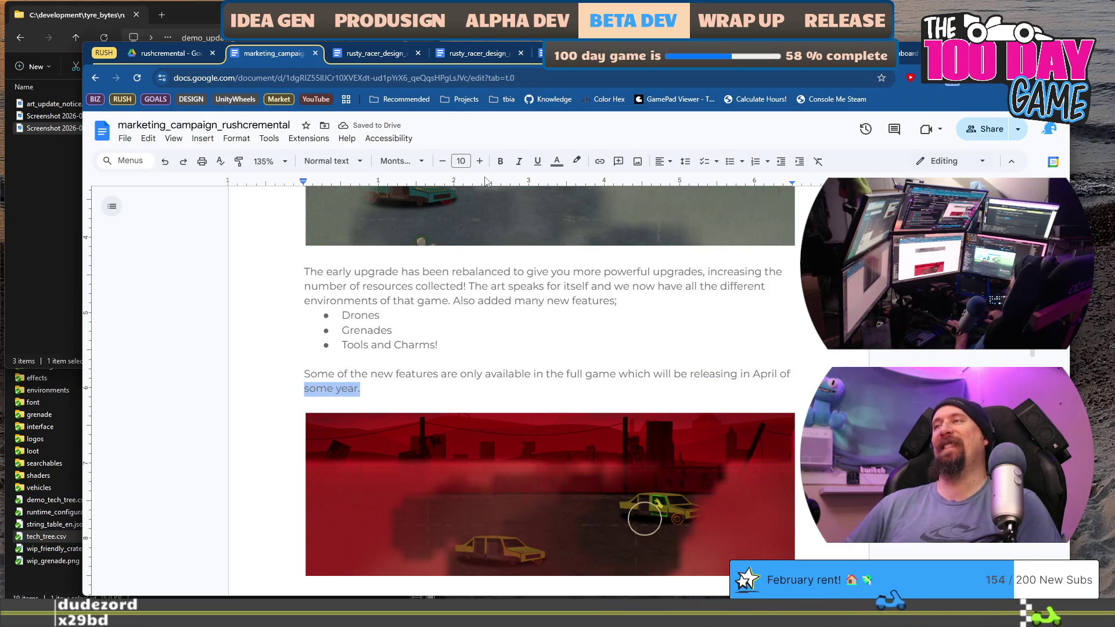
pyautogui.press('BackSpace')
pyautogui.write('April of')
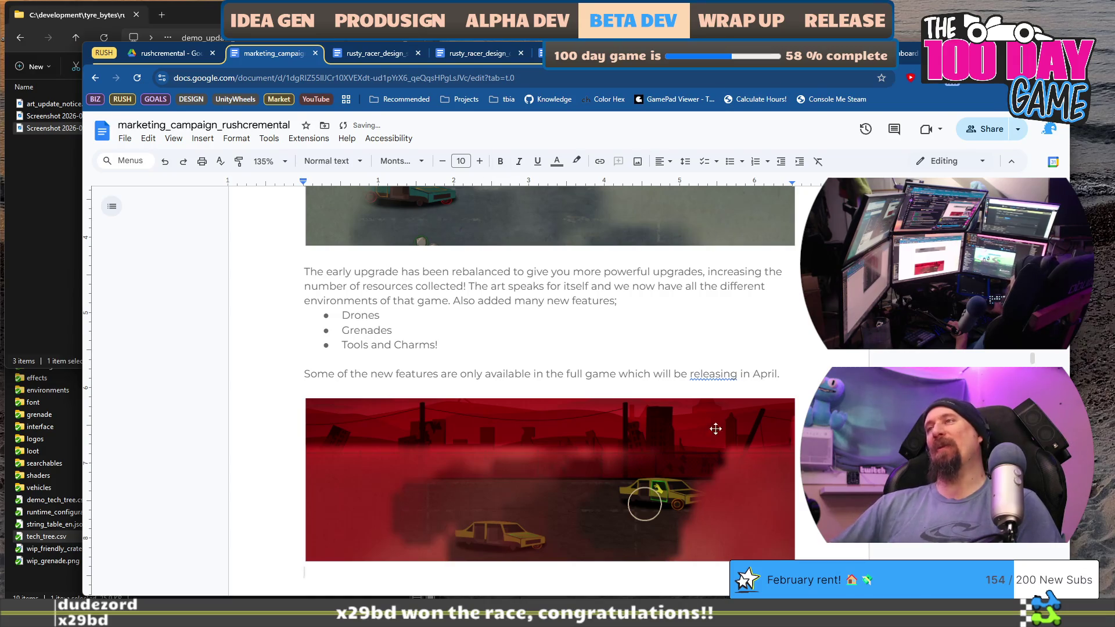
pyautogui.click(708, 375)
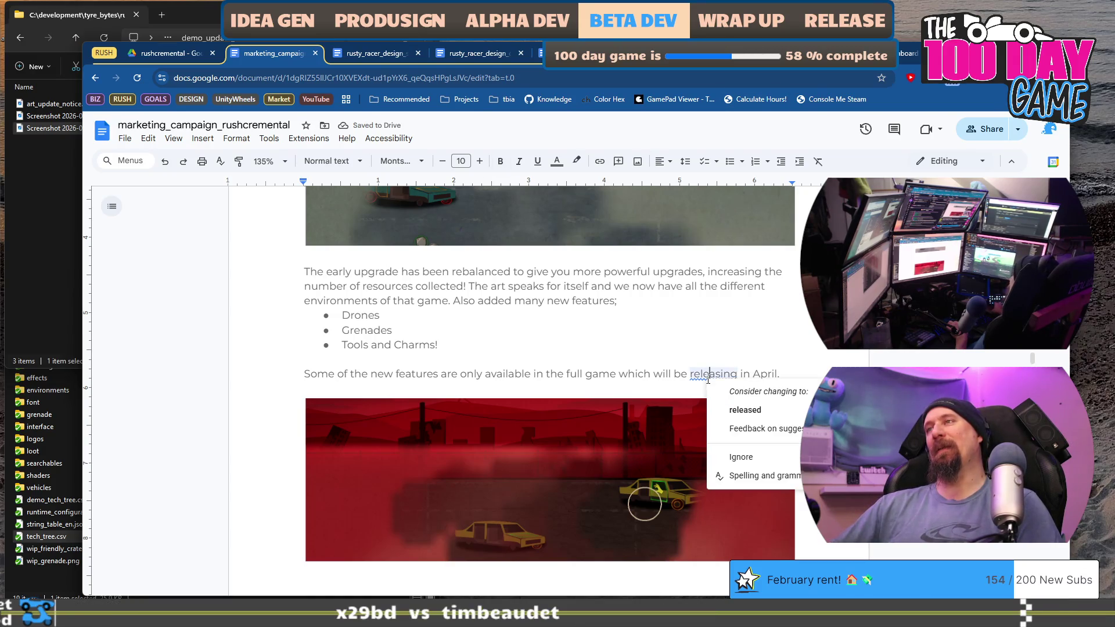
pyautogui.click(740, 411)
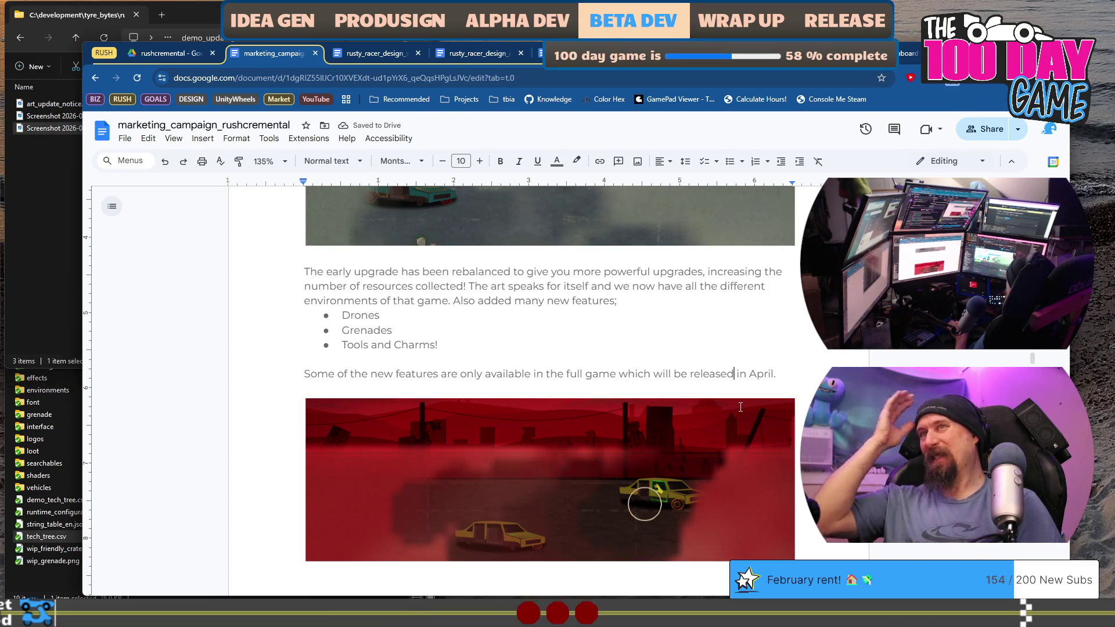
pyautogui.scroll(-9, 709, 303)
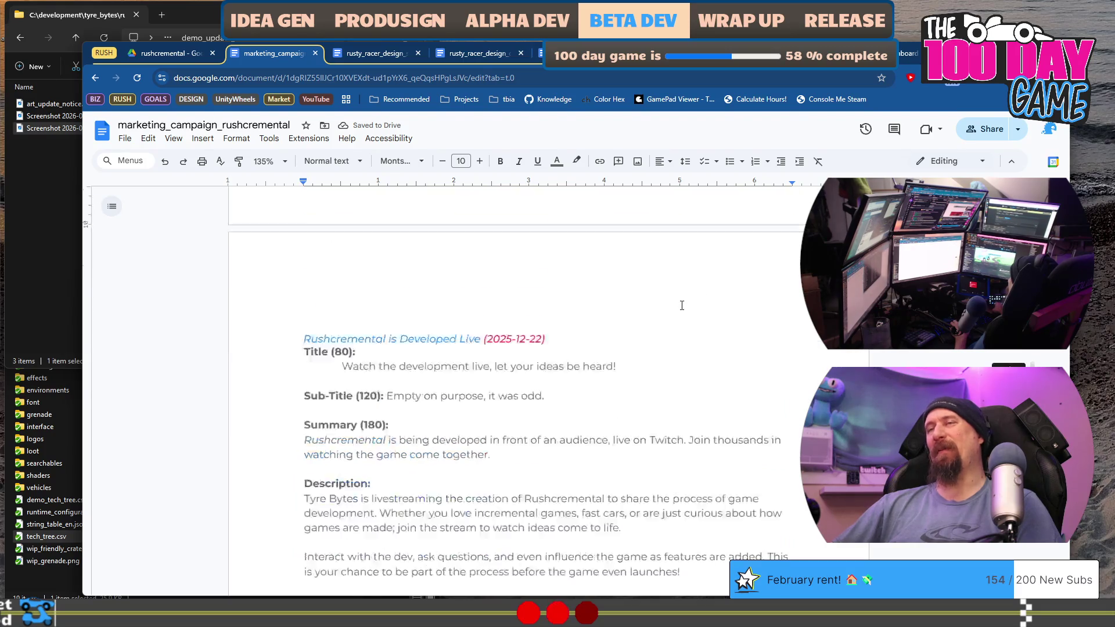
pyautogui.scroll(8, 690, 299)
pyautogui.scroll(9, 651, 332)
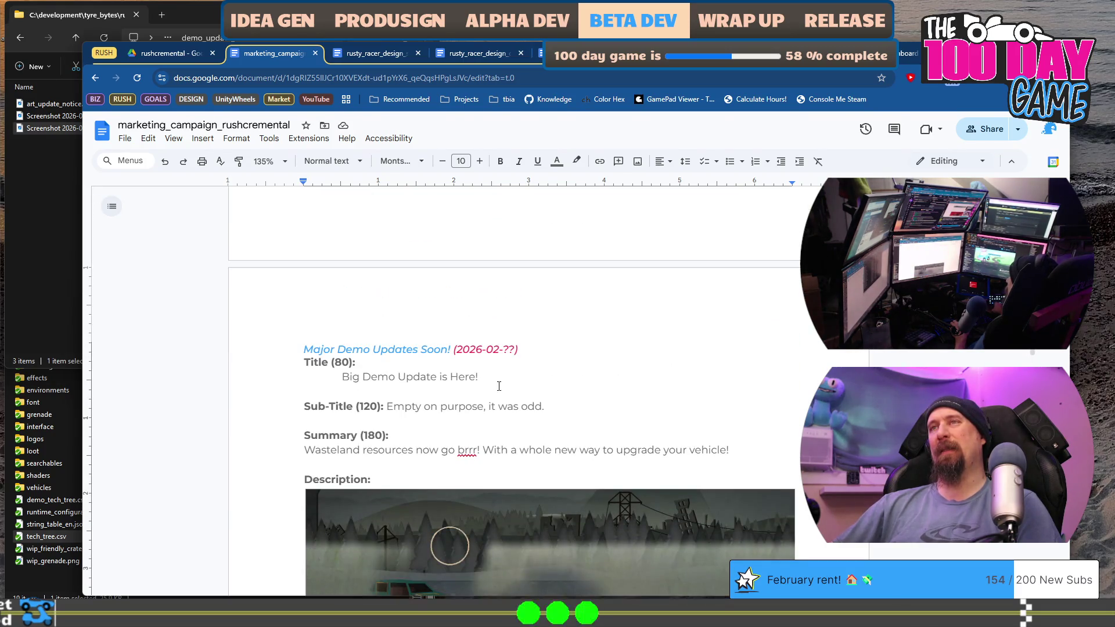
pyautogui.moveTo(304, 361); pyautogui.dragTo(563, 463)
pyautogui.scroll(-4, 590, 369)
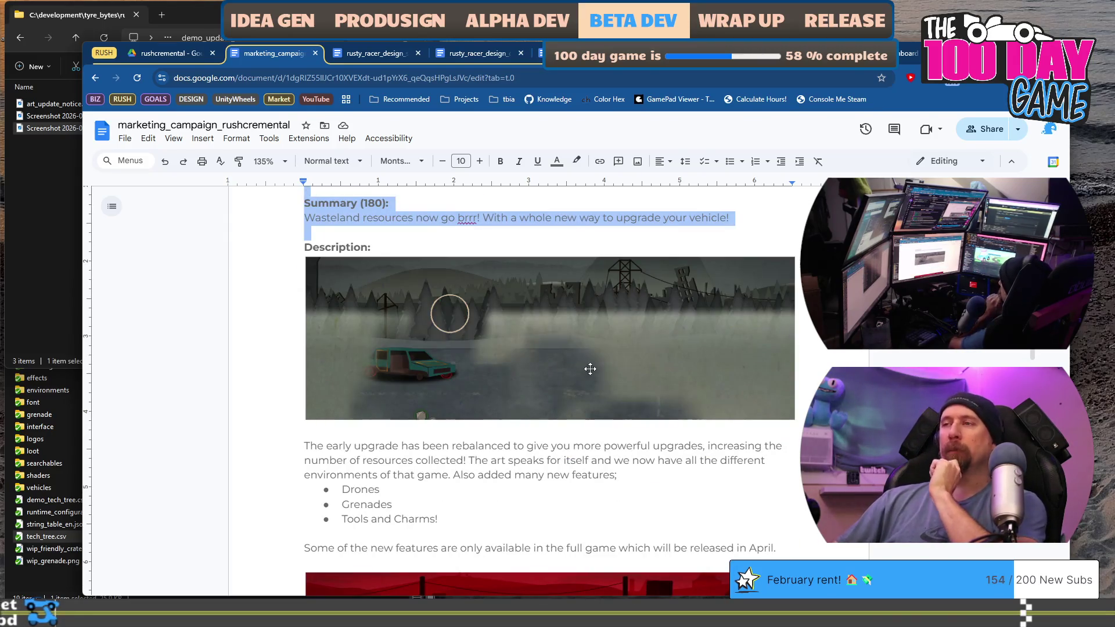
pyautogui.click(600, 503)
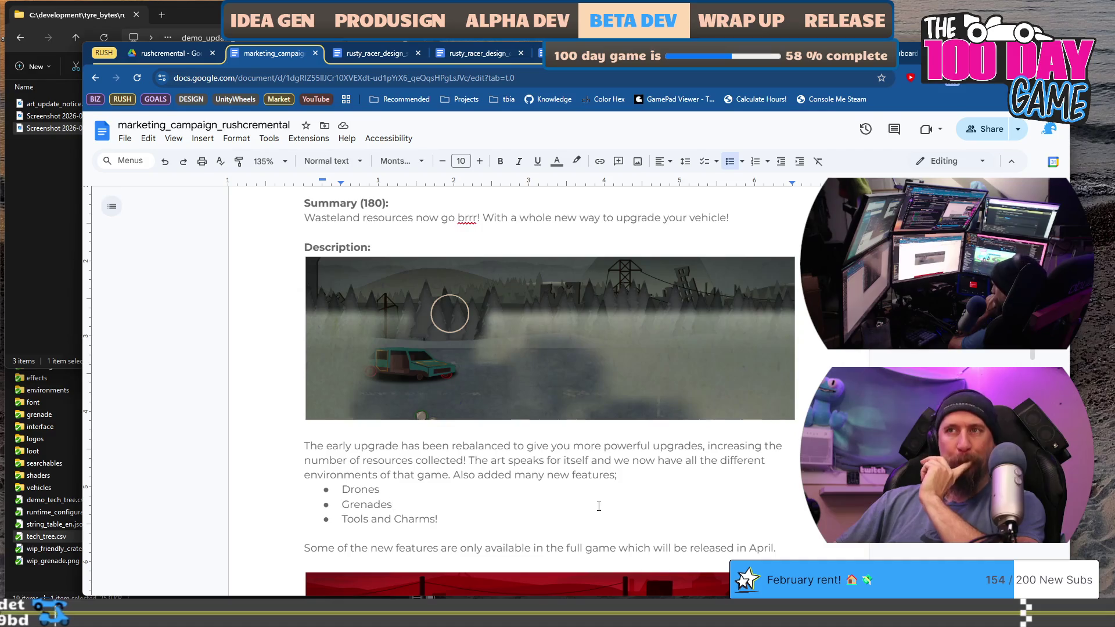
pyautogui.scroll(-6, 599, 506)
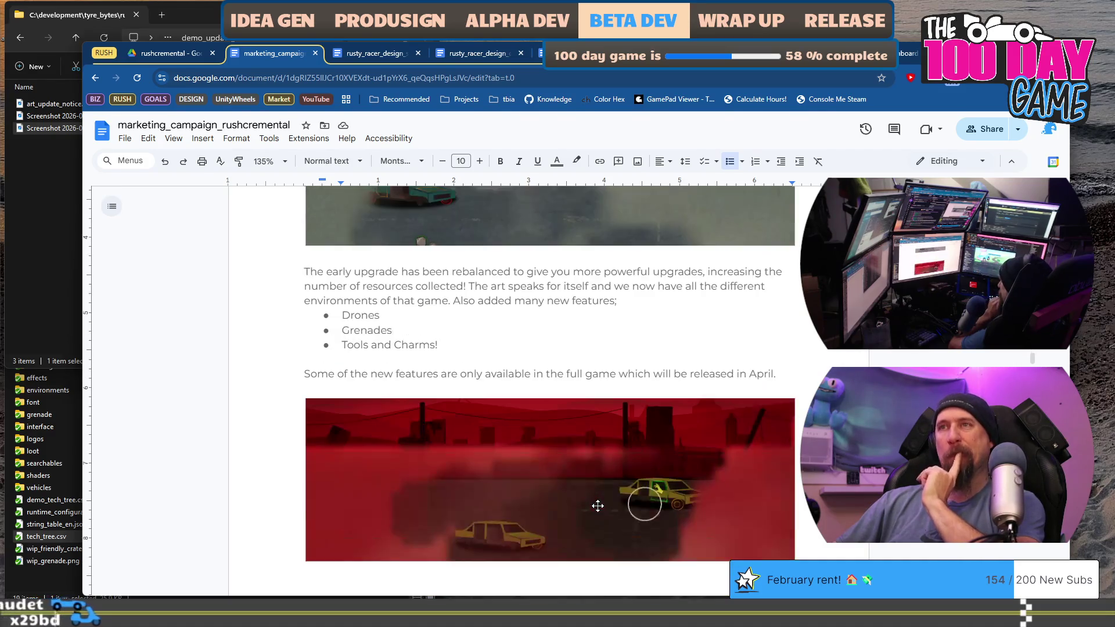
pyautogui.scroll(4, 598, 505)
pyautogui.scroll(6, 598, 506)
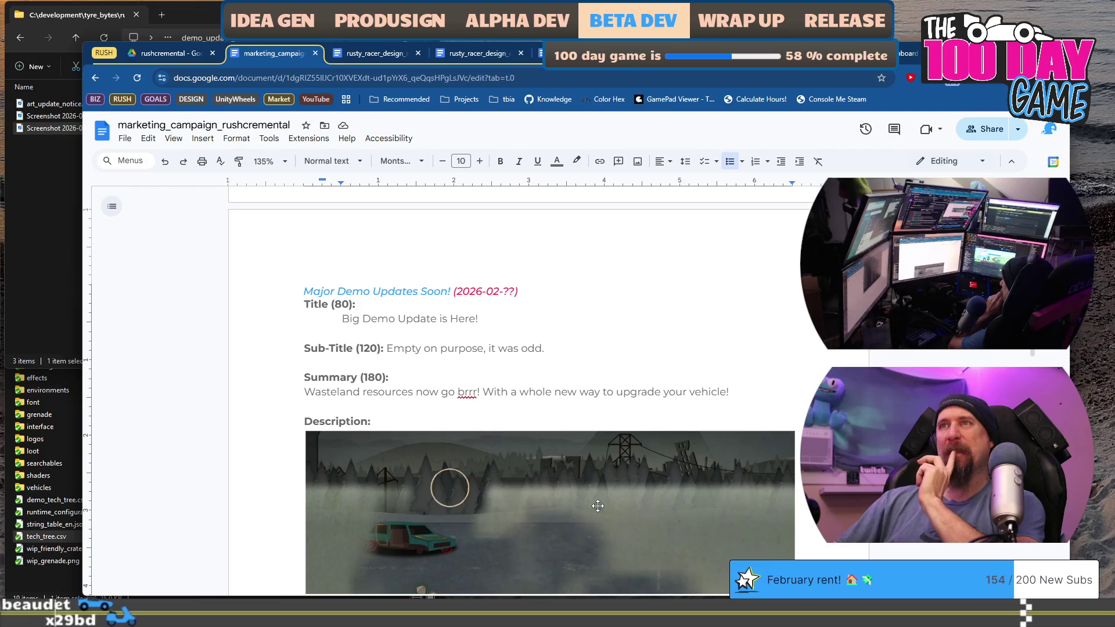
pyautogui.scroll(-5, 599, 506)
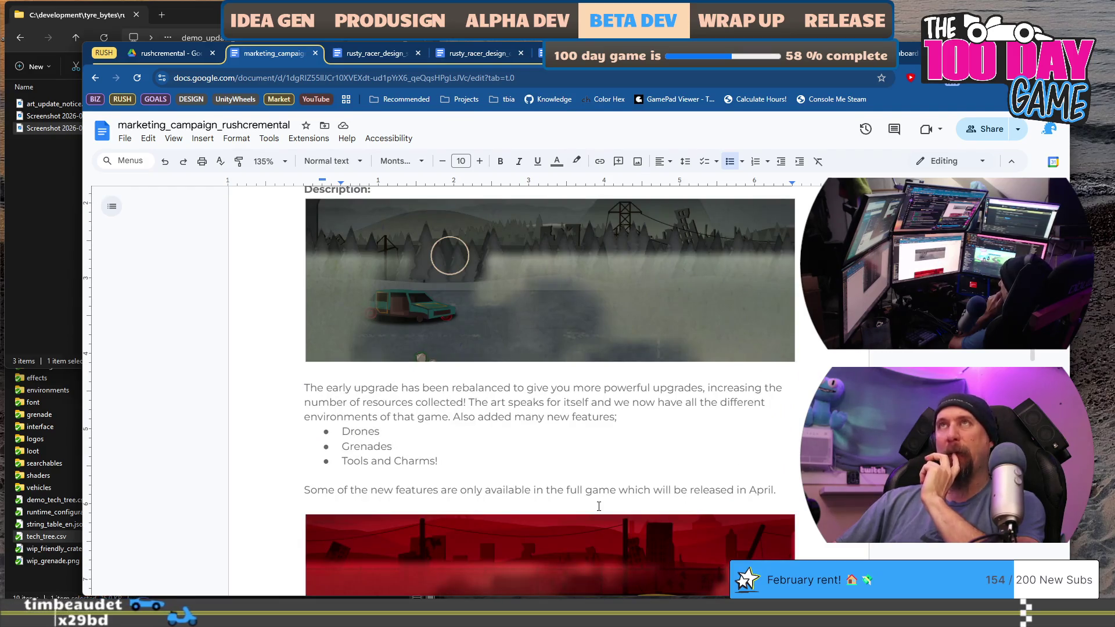
pyautogui.scroll(-5, 599, 506)
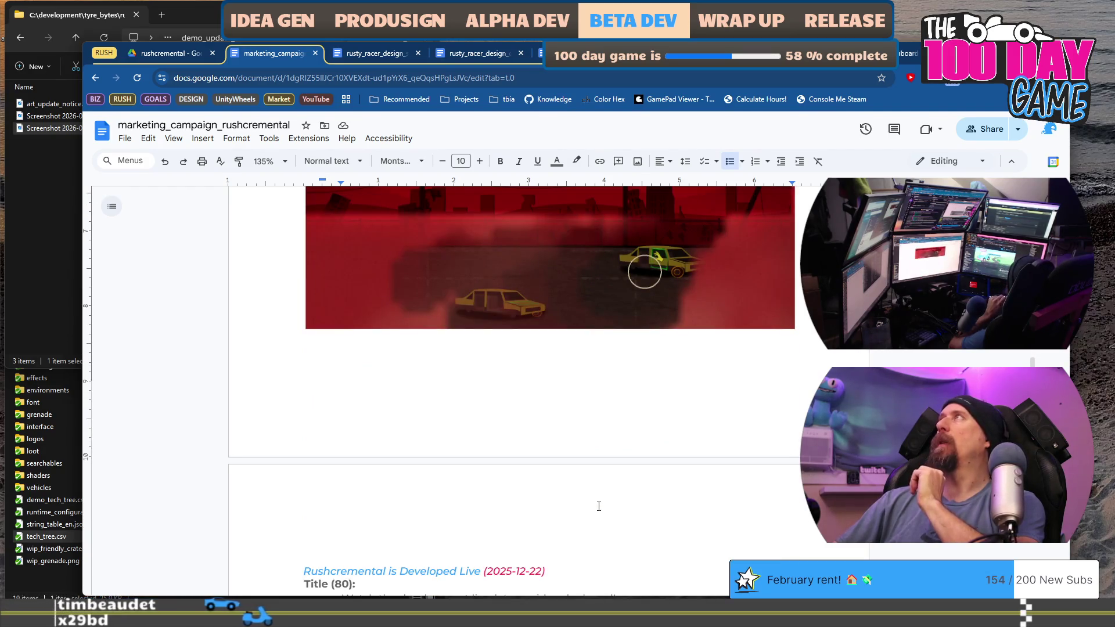
pyautogui.scroll(3, 598, 502)
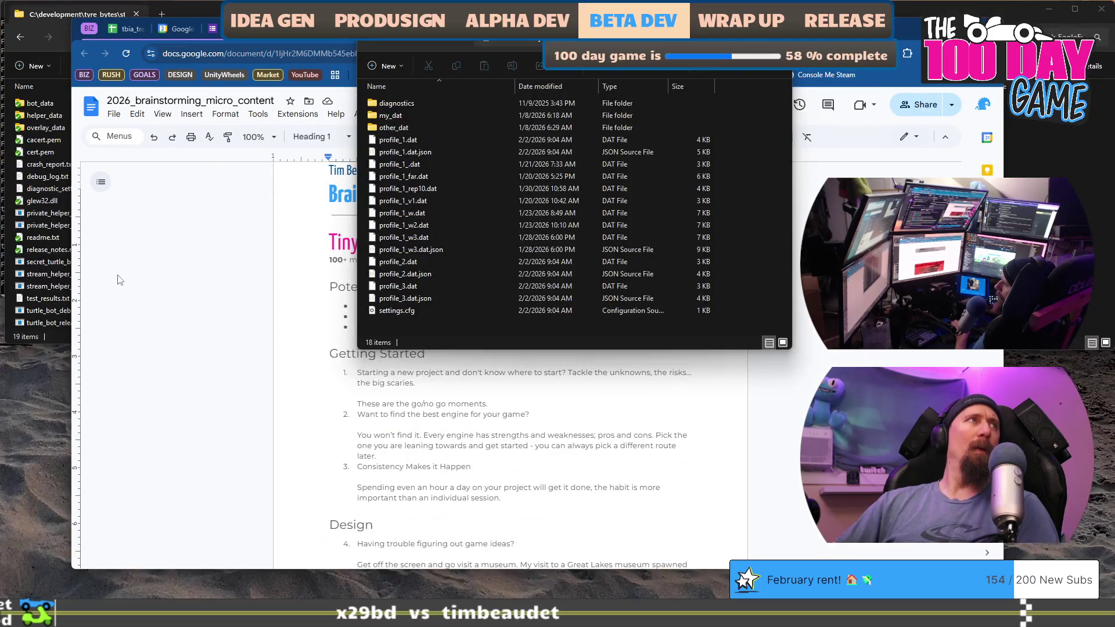
# Switch windows back to GitHub, reposition it, collapse the GOALS tab group and open the YouTube group
pyautogui.click(120, 280)
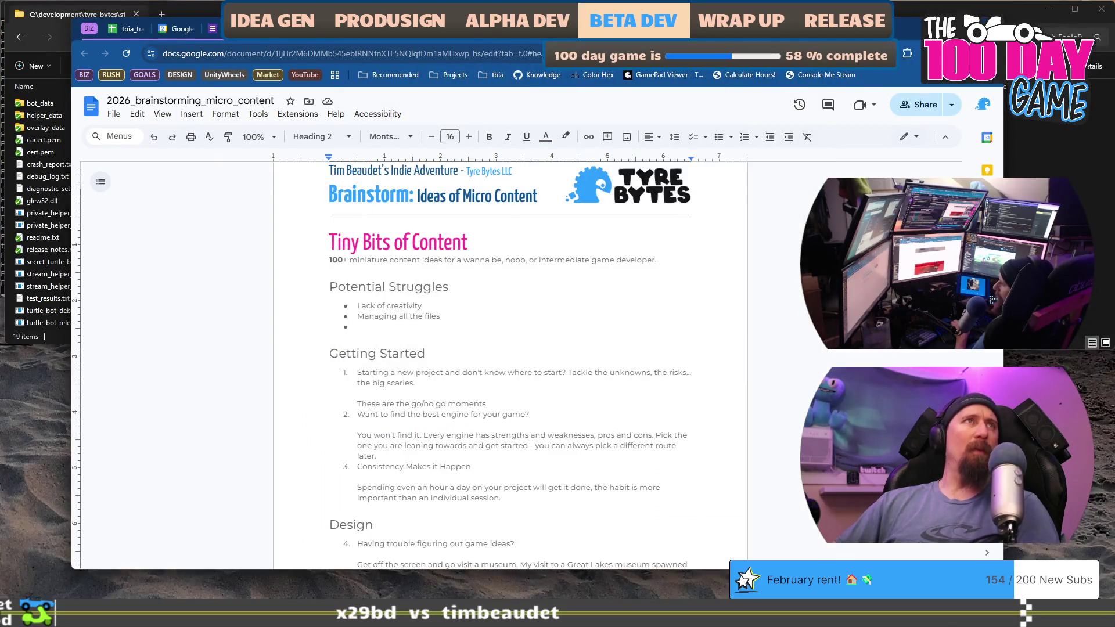
pyautogui.hotkey('ctrl', 'Tab')
pyautogui.moveTo(543, 422)
pyautogui.mouseDown()
pyautogui.moveTo(287, 403)
pyautogui.moveTo(349, 424)
pyautogui.moveTo(565, 425)
pyautogui.mouseUp()
pyautogui.hotkey('alt', 'Tab')
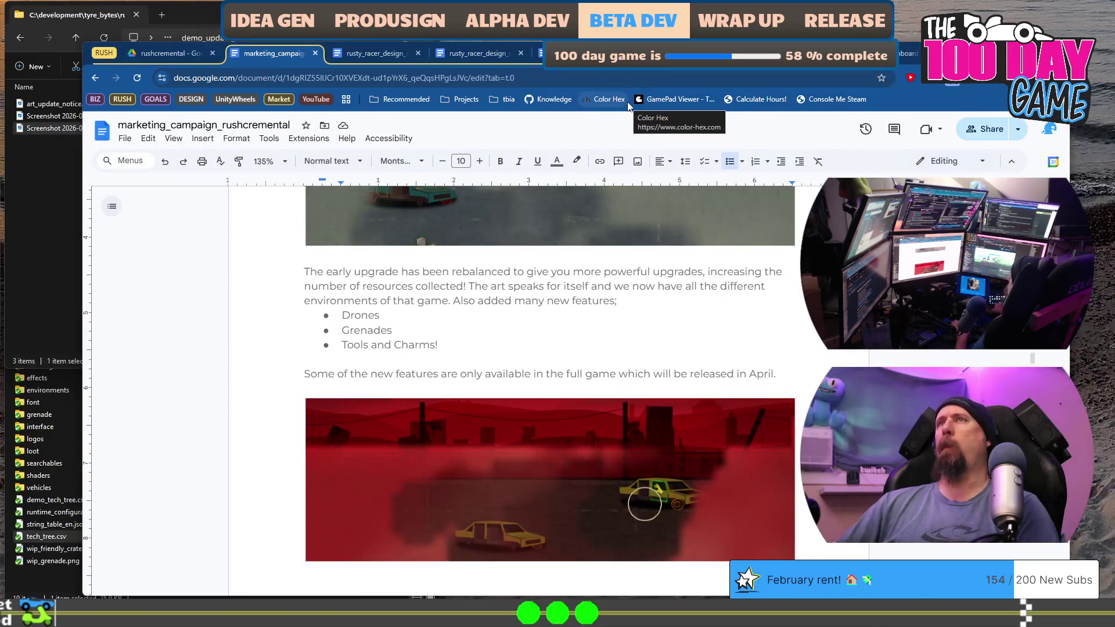
pyautogui.hotkey('alt', 'Tab')
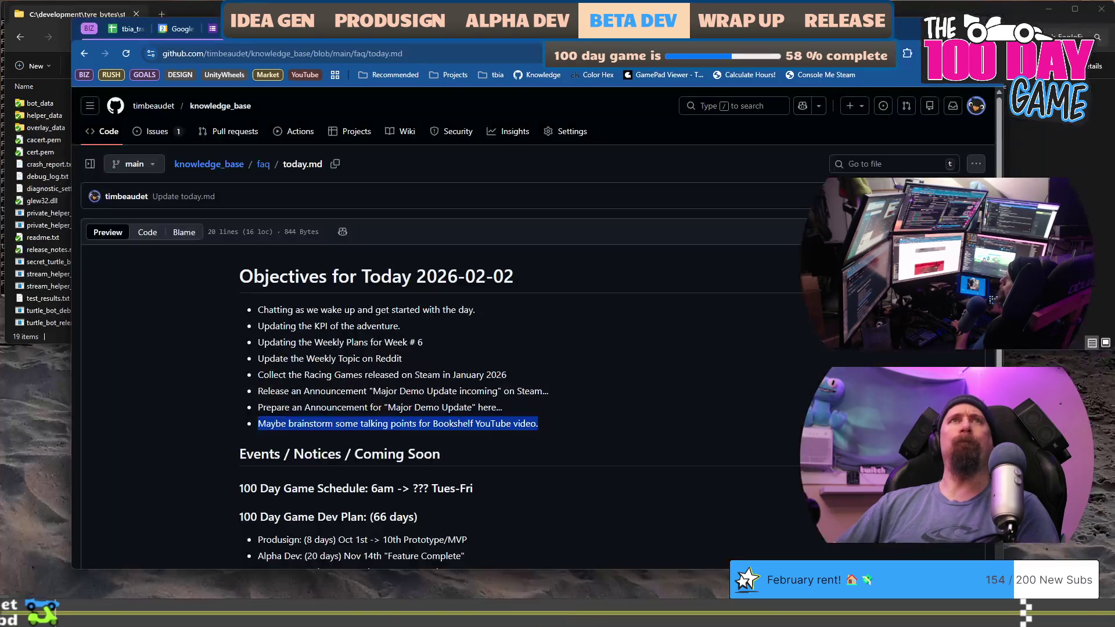
pyautogui.moveTo(901, 26)
pyautogui.mouseDown()
pyautogui.moveTo(917, 65)
pyautogui.moveTo(938, 74)
pyautogui.mouseUp()
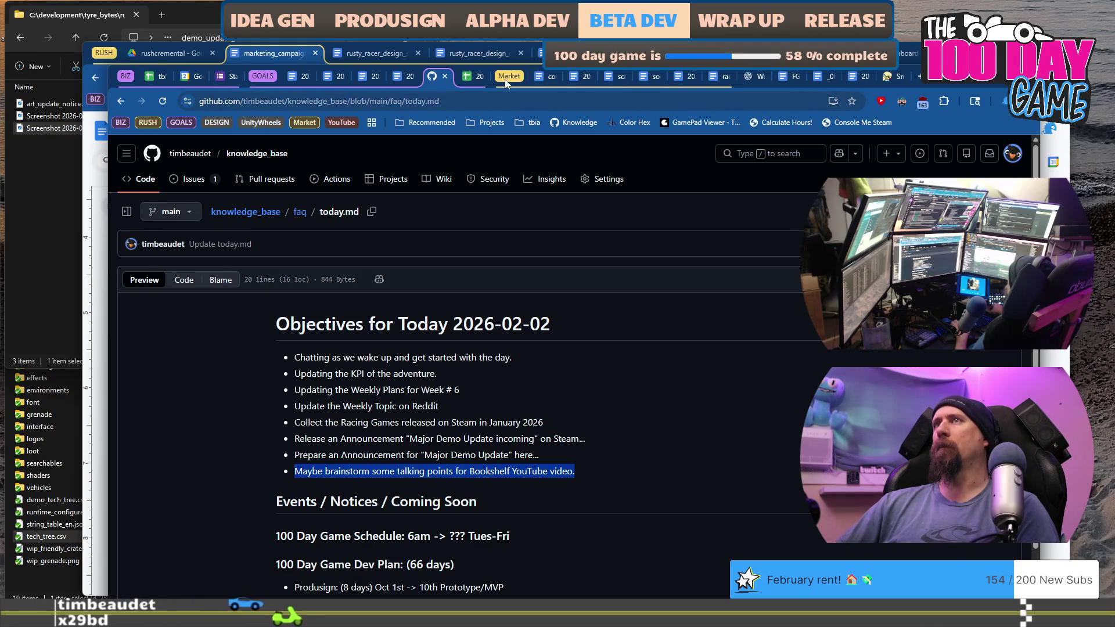
pyautogui.click(263, 78)
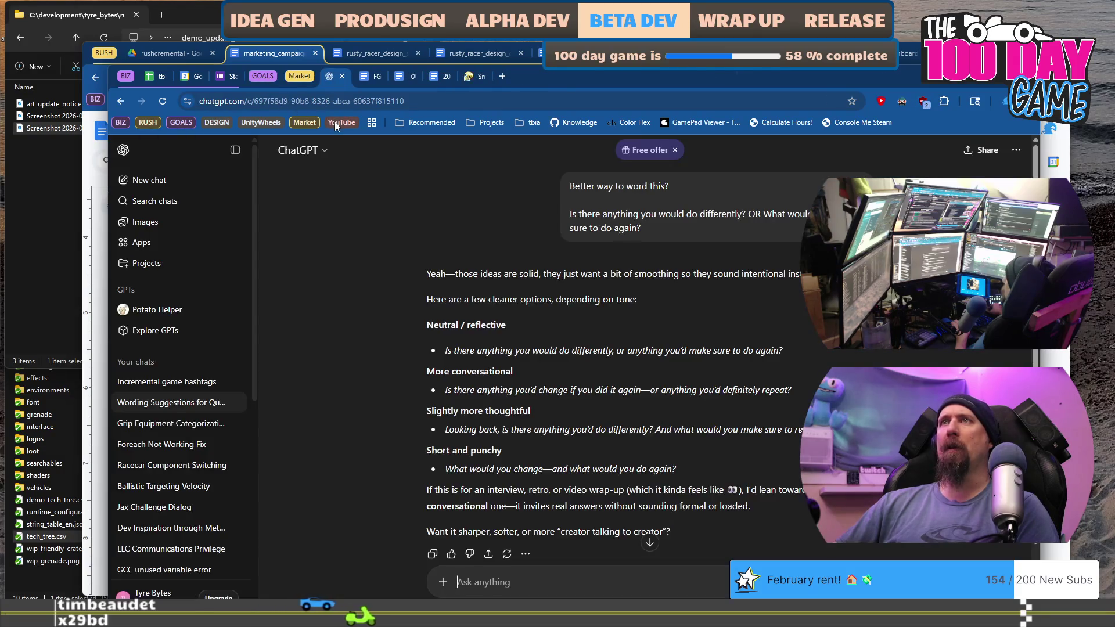
pyautogui.click(335, 122)
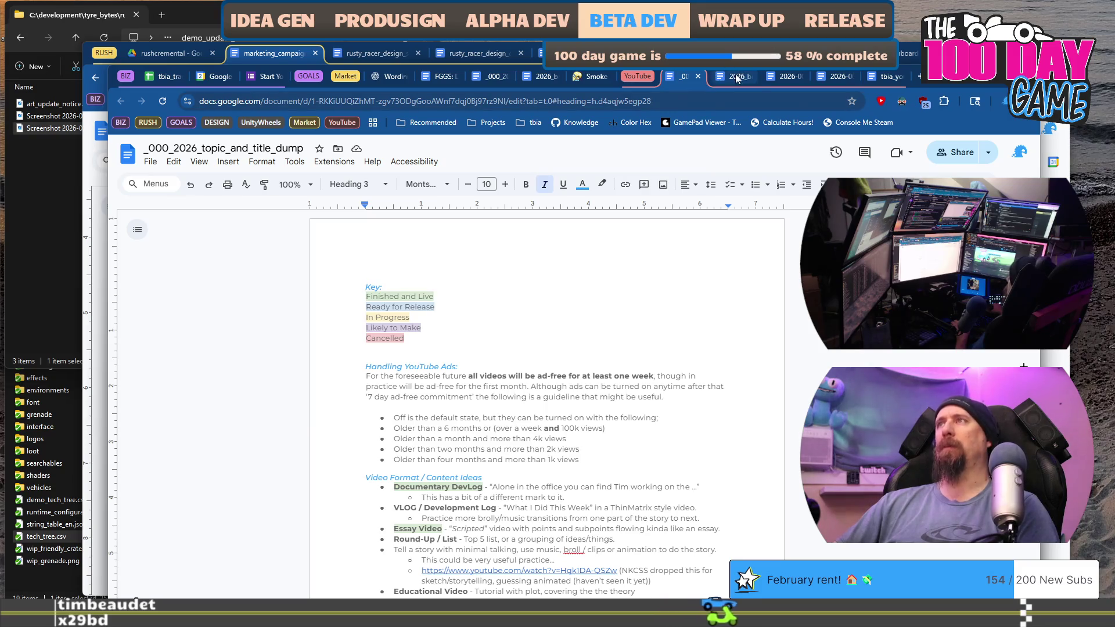
# Open the 2026-00_devlog_unknown doc, scroll to The Outline, and zoom to 135%
pyautogui.click(756, 79)
pyautogui.click(776, 79)
pyautogui.click(837, 79)
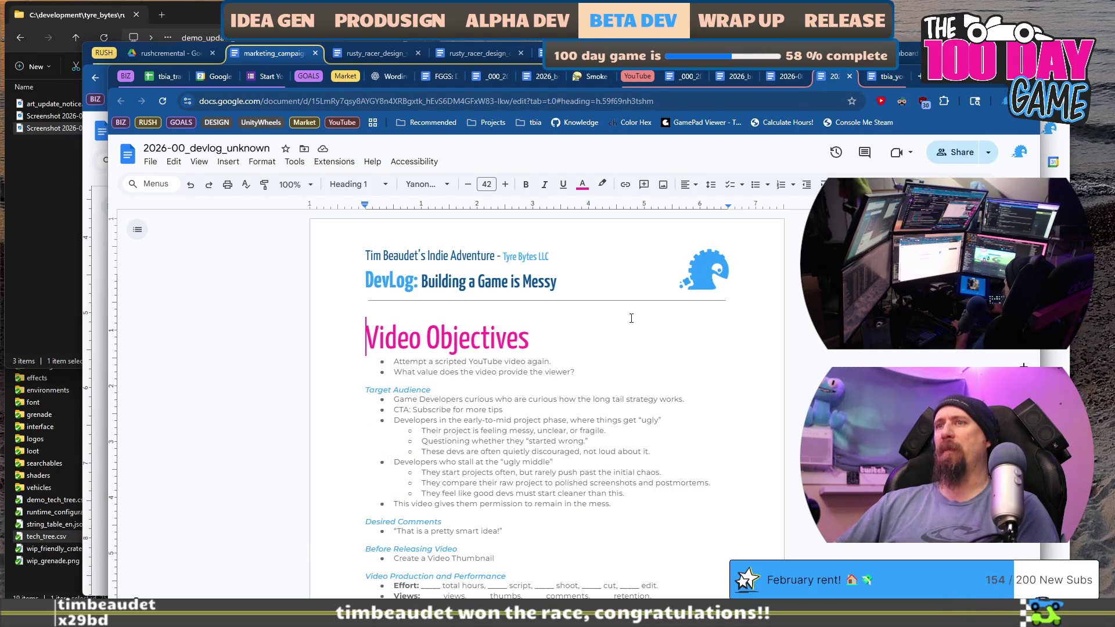
pyautogui.scroll(-10, 466, 382)
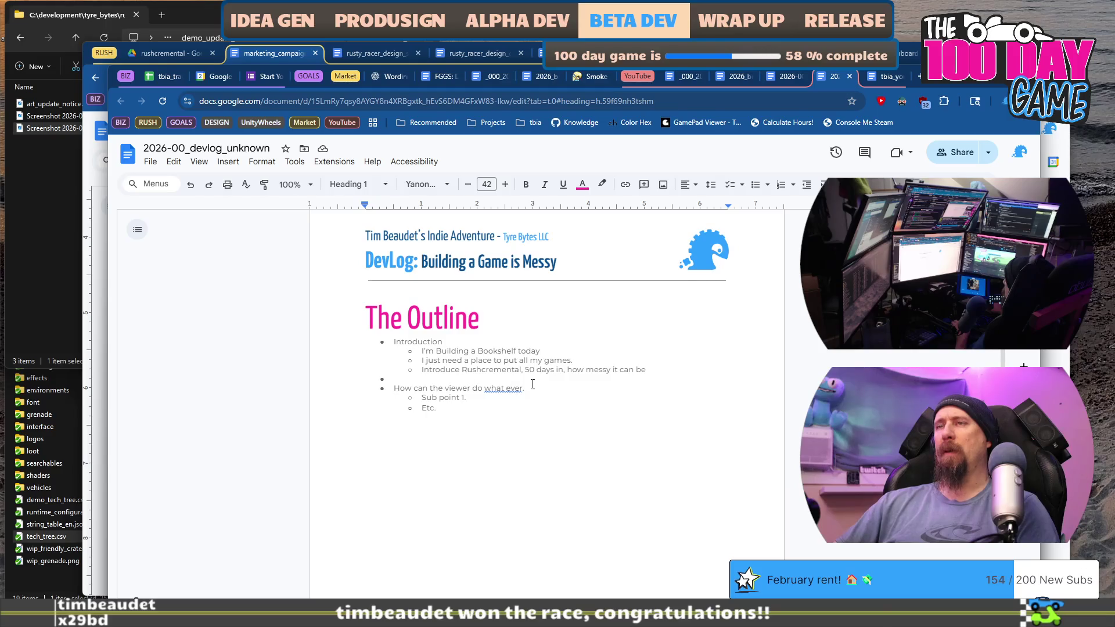
pyautogui.click(296, 186)
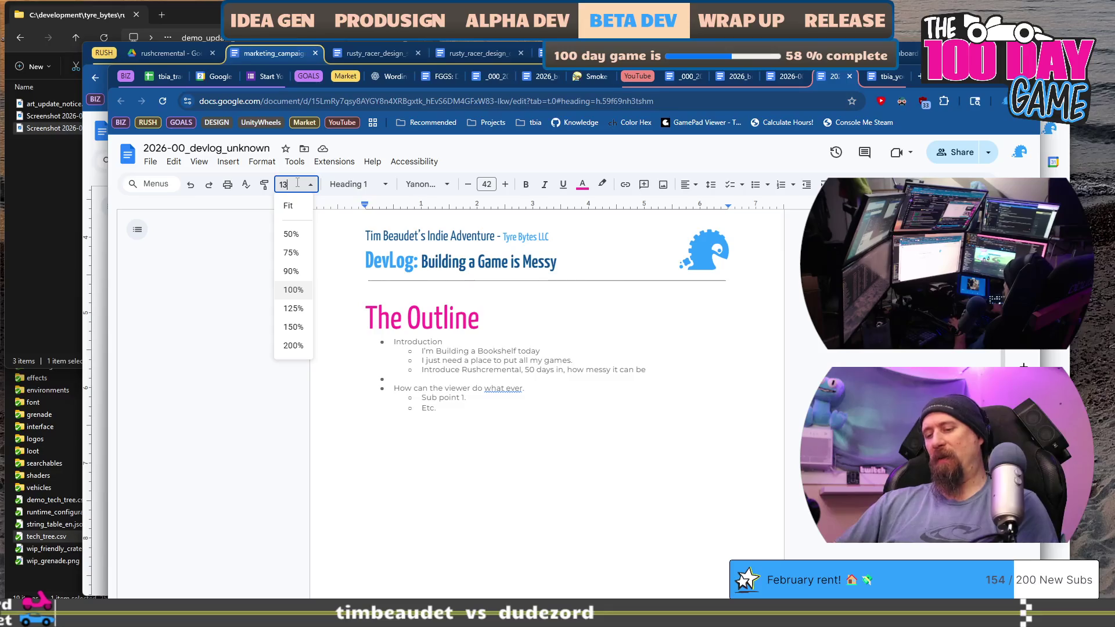
pyautogui.write('5%')
pyautogui.press('Return')
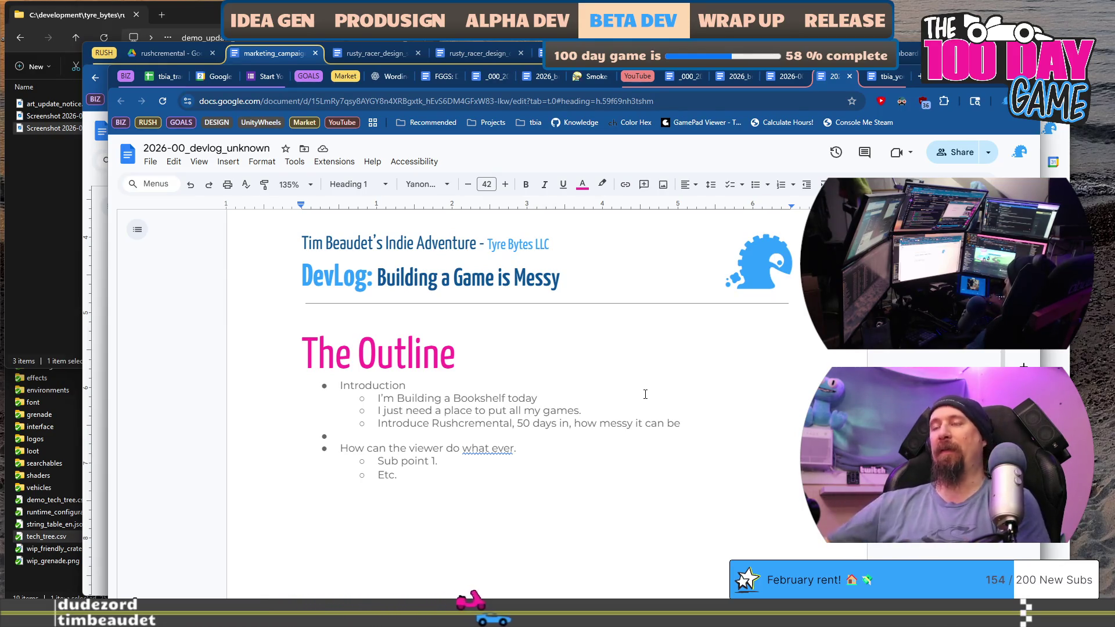
# Put the caret on the empty bullet after 'Introduce Rushcremental' and move the browser window up-left
pyautogui.click(706, 424)
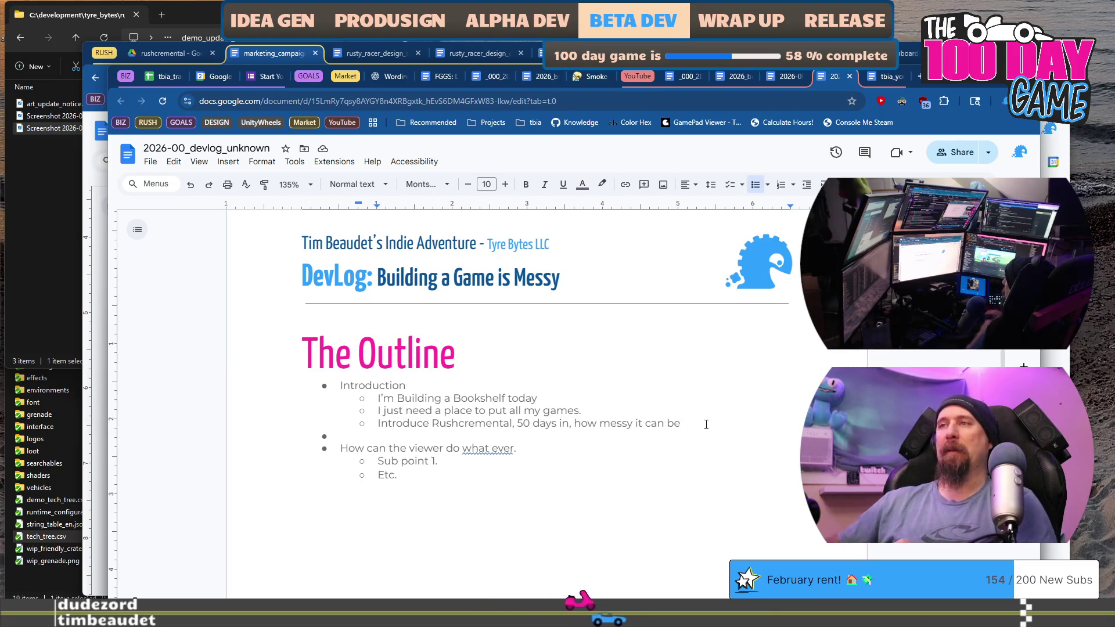
pyautogui.press('Down')
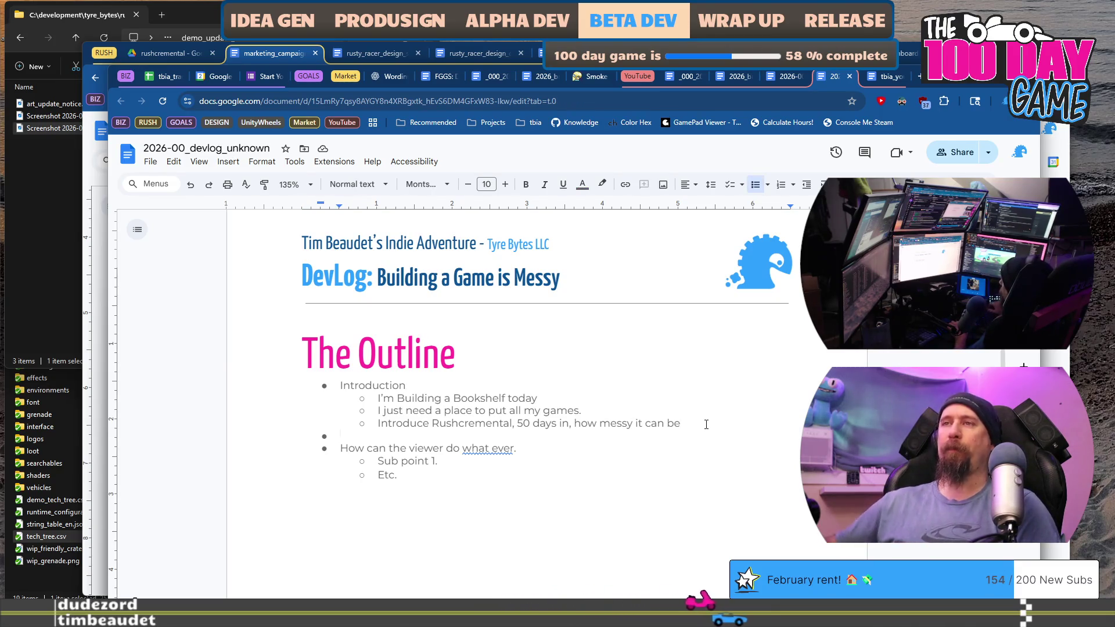
pyautogui.click(378, 354)
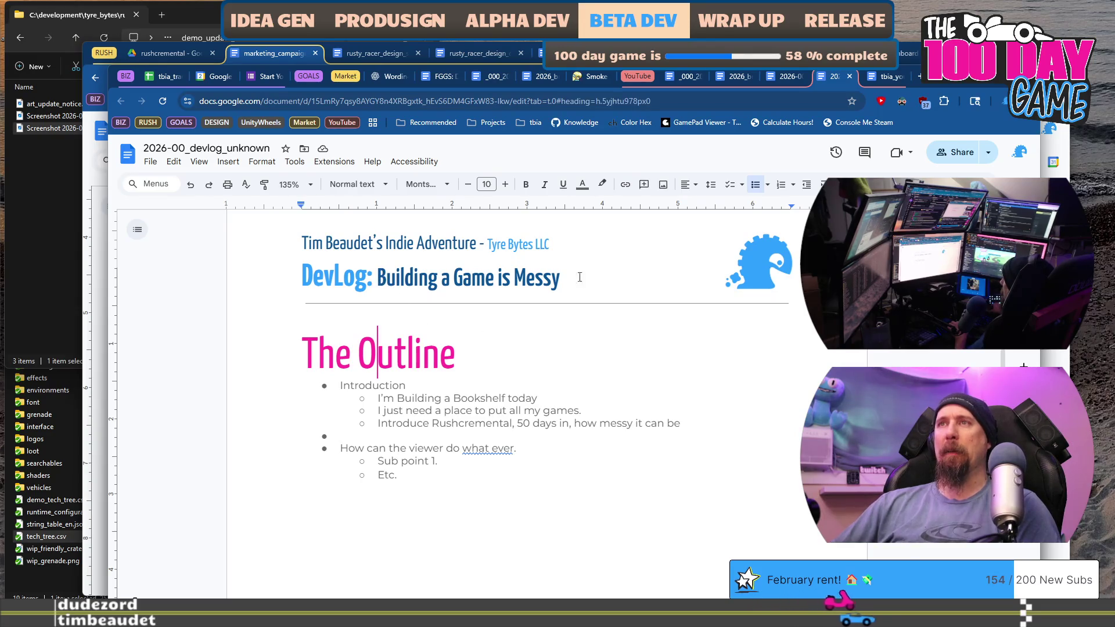
pyautogui.press('End')
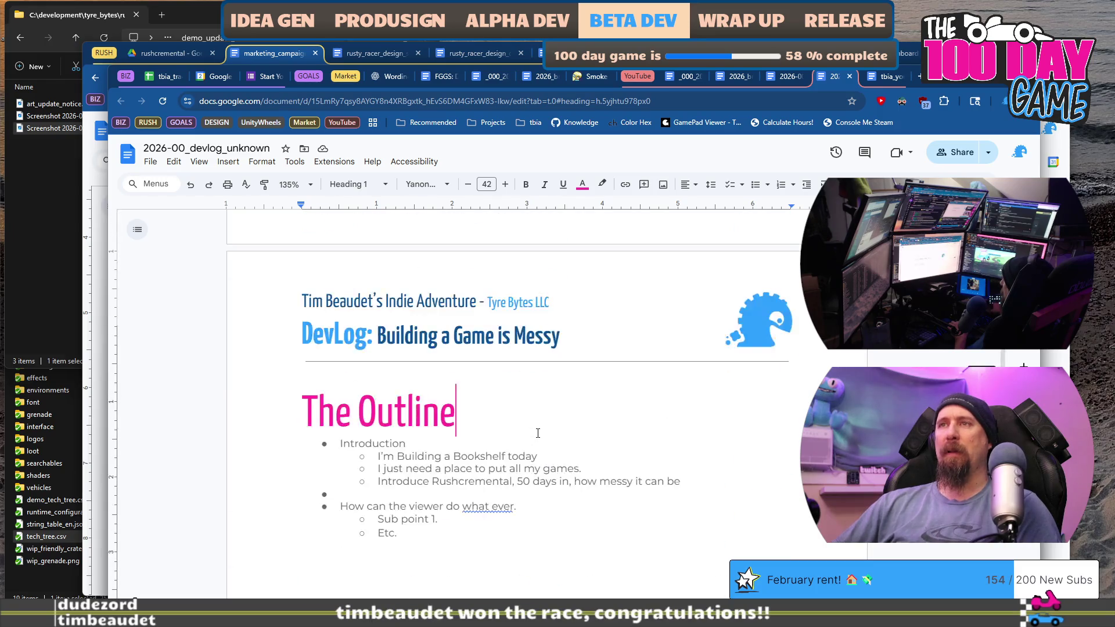
pyautogui.click(590, 376)
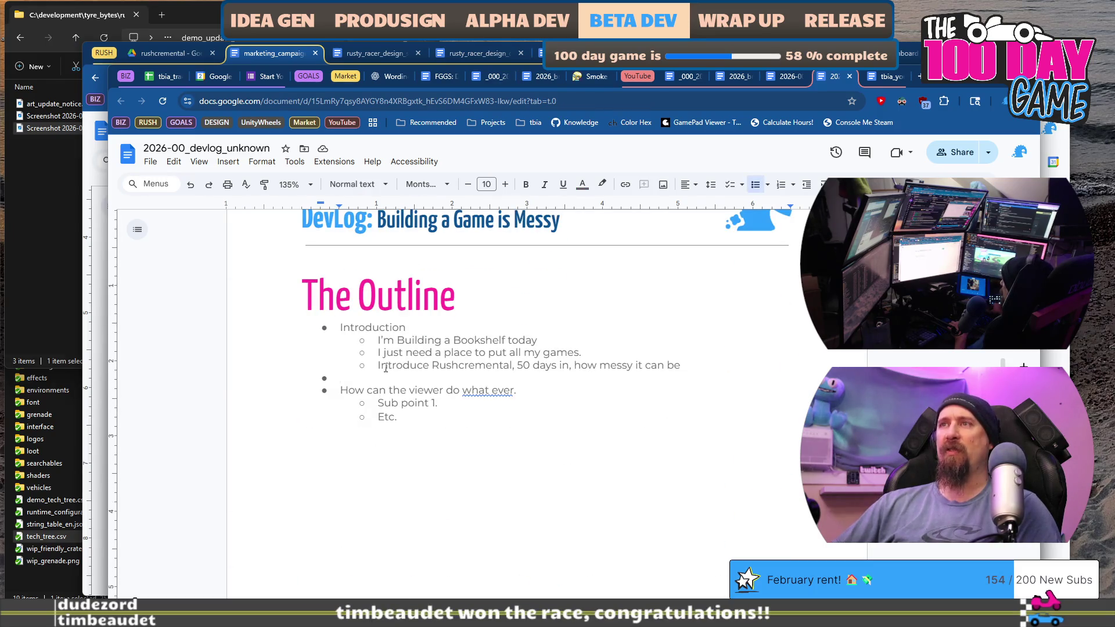
pyautogui.moveTo(429, 366); pyautogui.dragTo(713, 365)
pyautogui.click(713, 366)
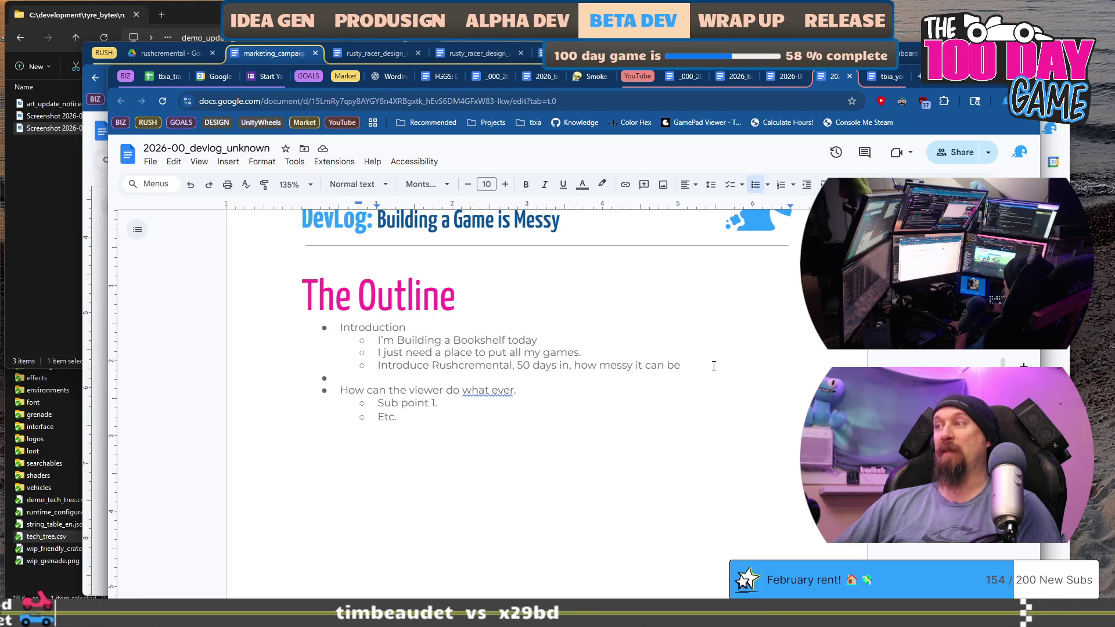
pyautogui.moveTo(947, 86); pyautogui.dragTo(918, 46)
pyautogui.write('Discussion')
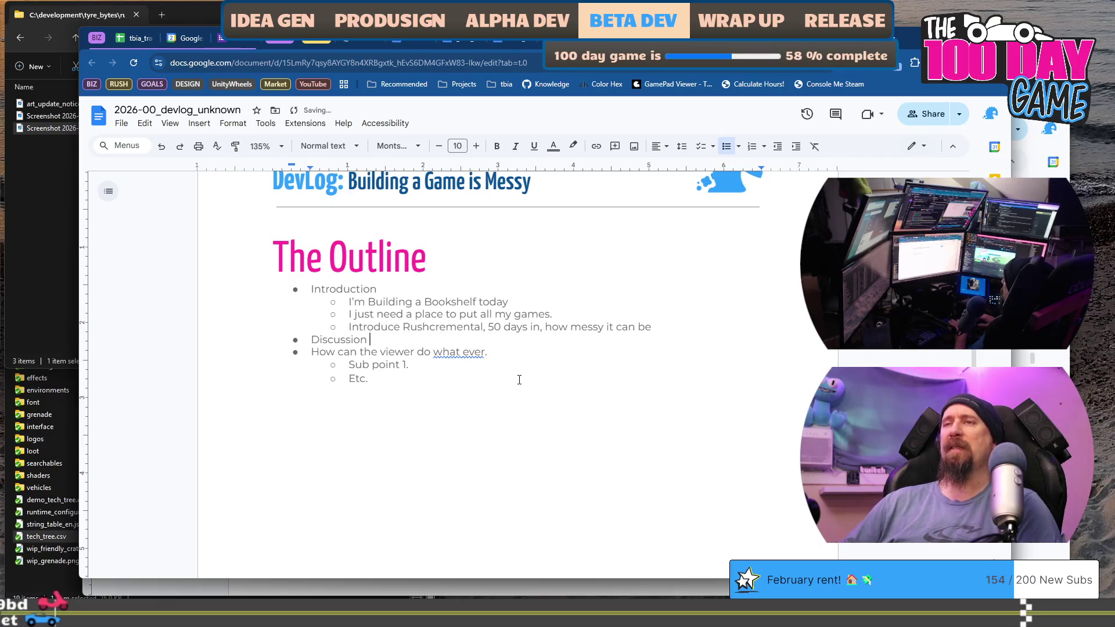
# Complete 'Discussion Points' and add 'The Tunnel of Despair' sub-bullet with a nested feeling sub-point
pyautogui.write('Points')
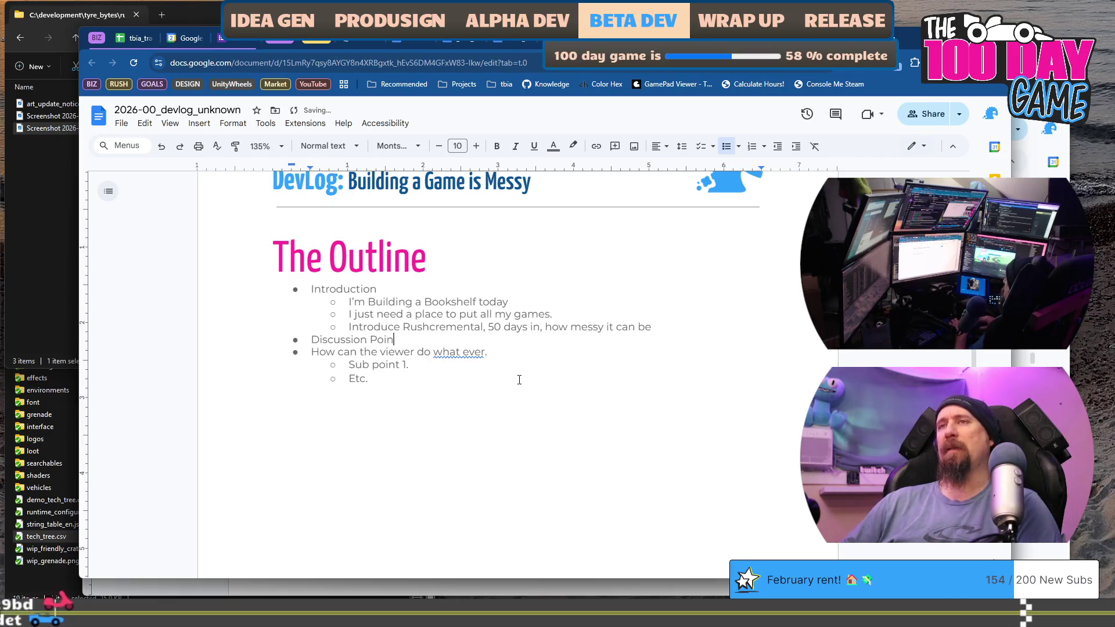
pyautogui.press('Return')
pyautogui.press('Tab')
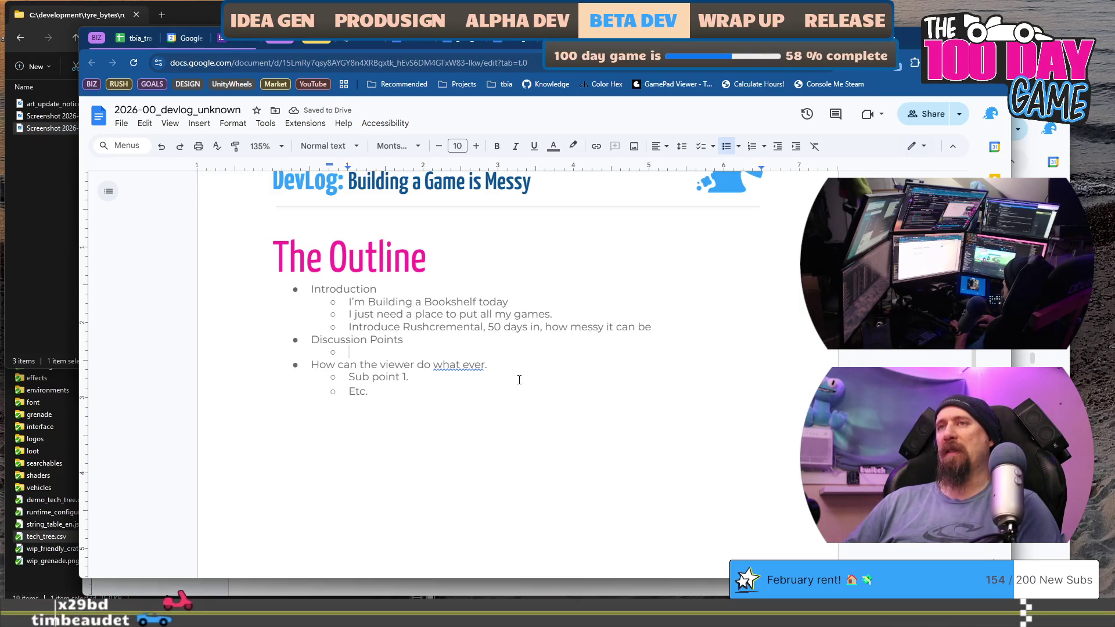
pyautogui.write('How')
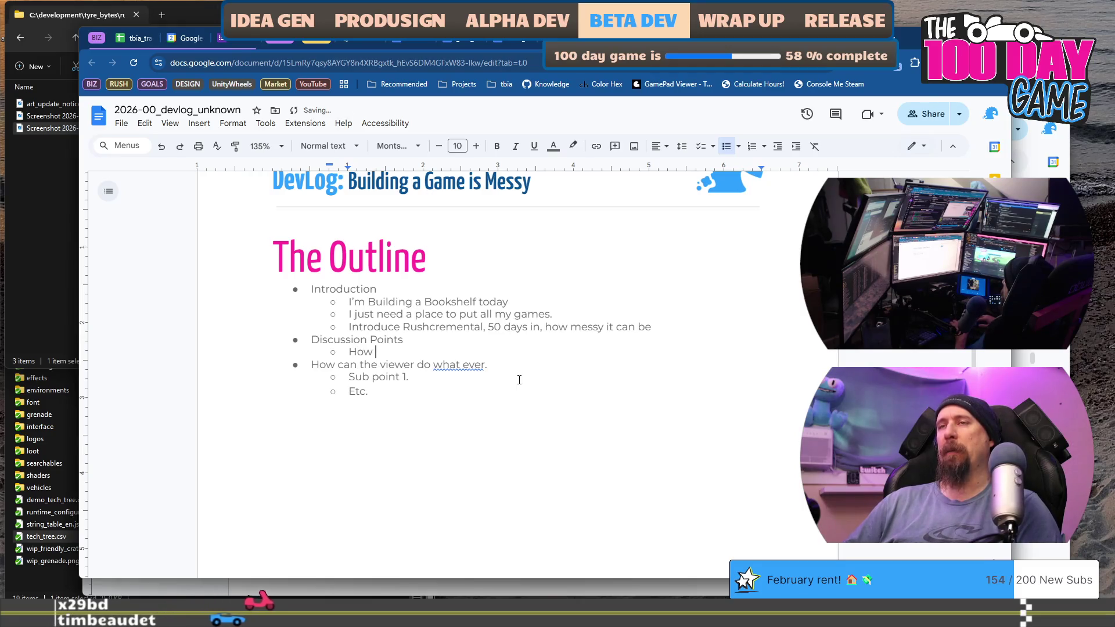
pyautogui.press('BackSpace')
pyautogui.press('BackSpace')
pyautogui.press('BackSpace')
pyautogui.write('TheTunne')
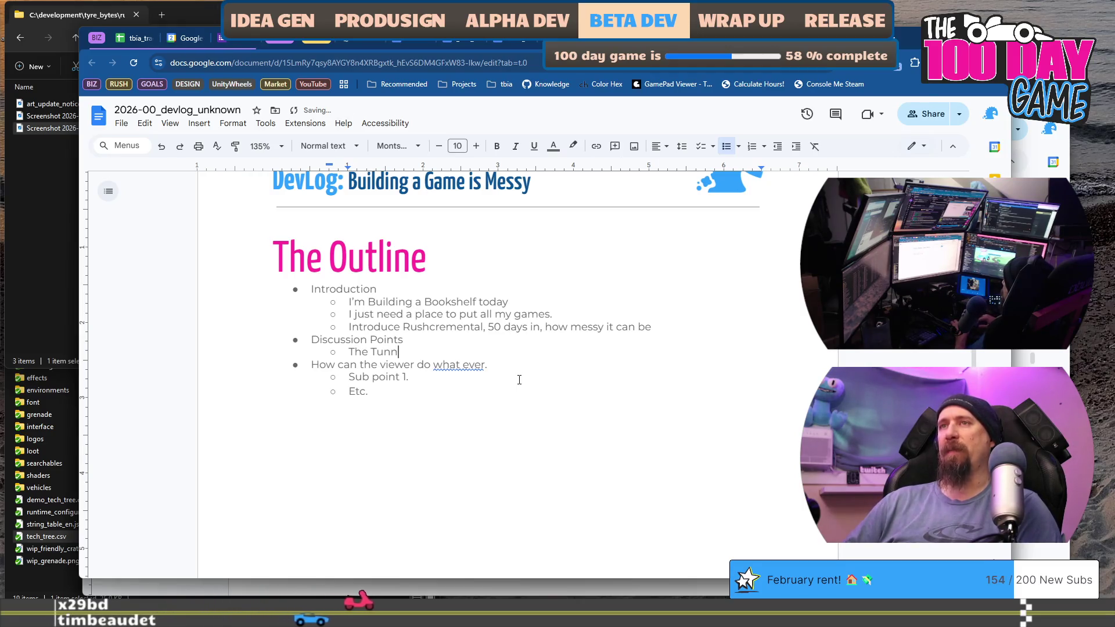
pyautogui.write('f S')
pyautogui.write('espair, ')
pyautogui.write('feeling like the ')
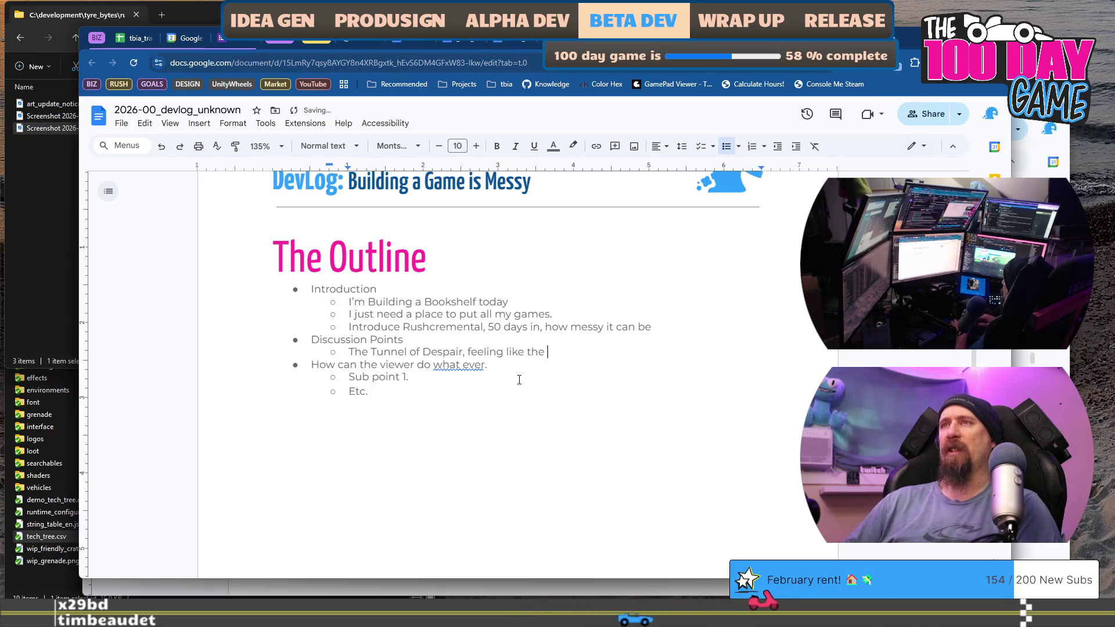
pyautogui.write('project is a me')
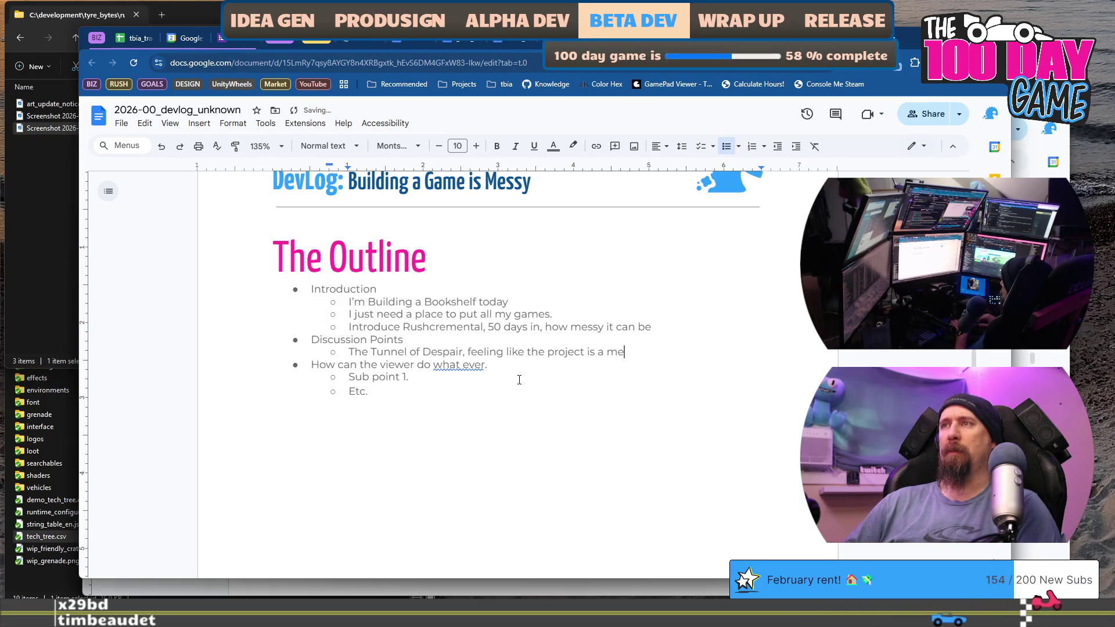
pyautogui.write('ss')
pyautogui.hotkey('ctrl', 'Left')
pyautogui.hotkey('ctrl', 'Left')
pyautogui.hotkey('ctrl', 'Left')
pyautogui.press('BackSpace')
pyautogui.press('Return')
pyautogui.press('Tab')
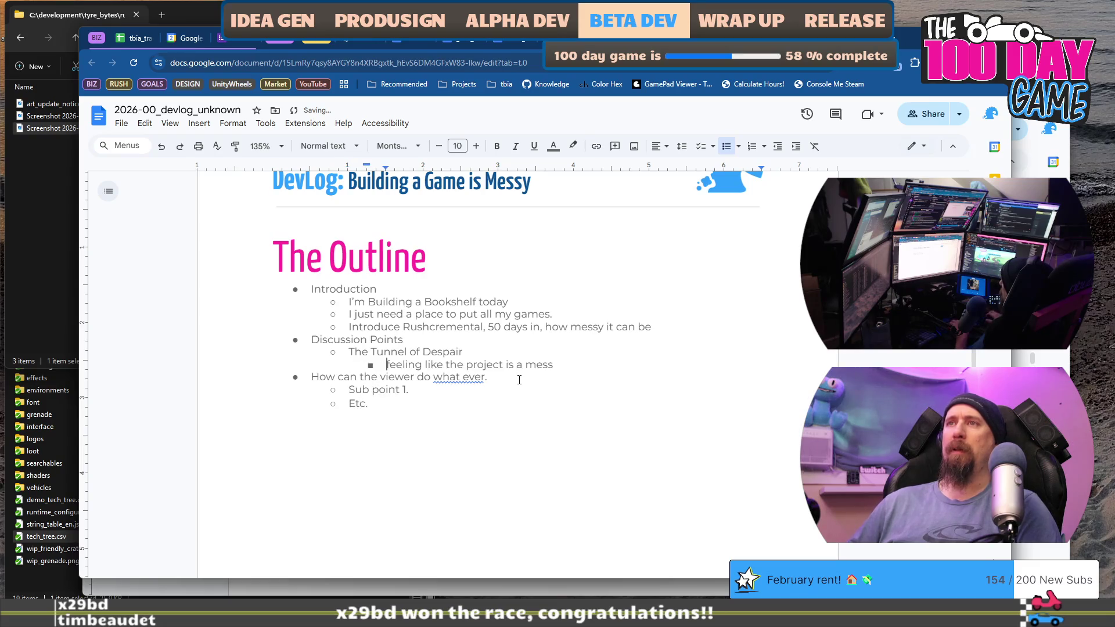
pyautogui.press('End')
pyautogui.press('Return')
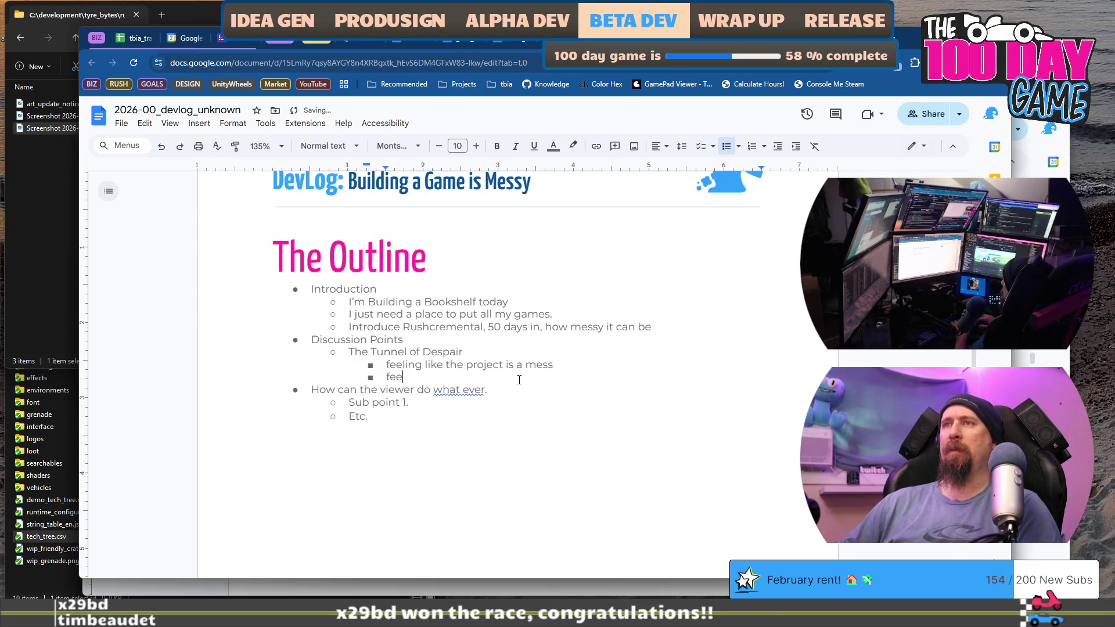
pyautogui.write('ling like every solution is wrong')
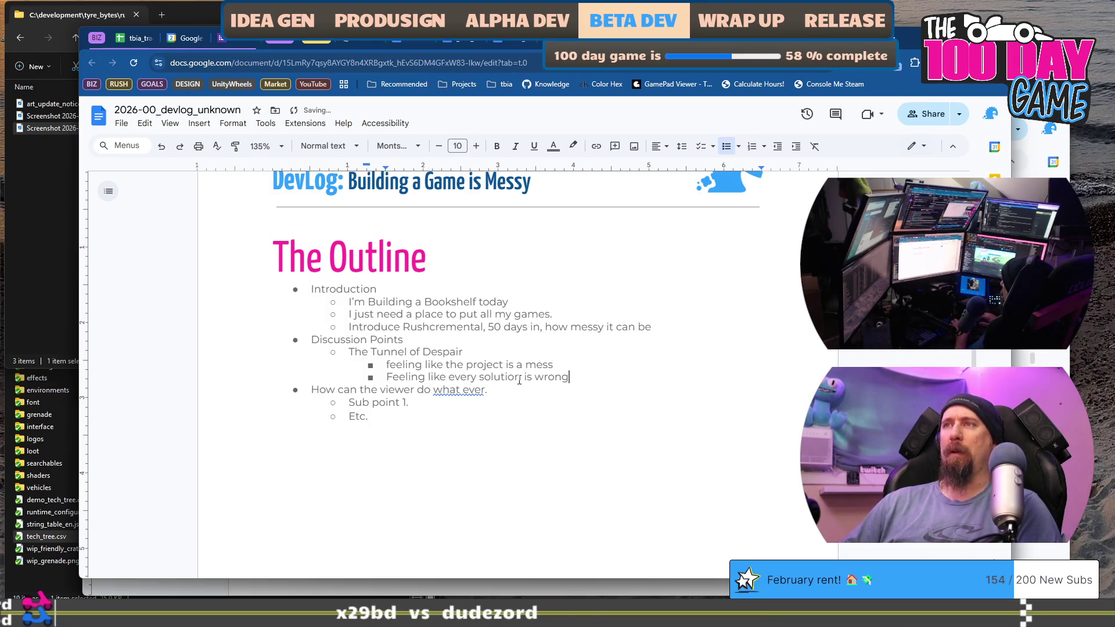
# Capitalise 'Feeling' and add the sub-point 'Low motivation and desire to move the project'
pyautogui.press('Up')
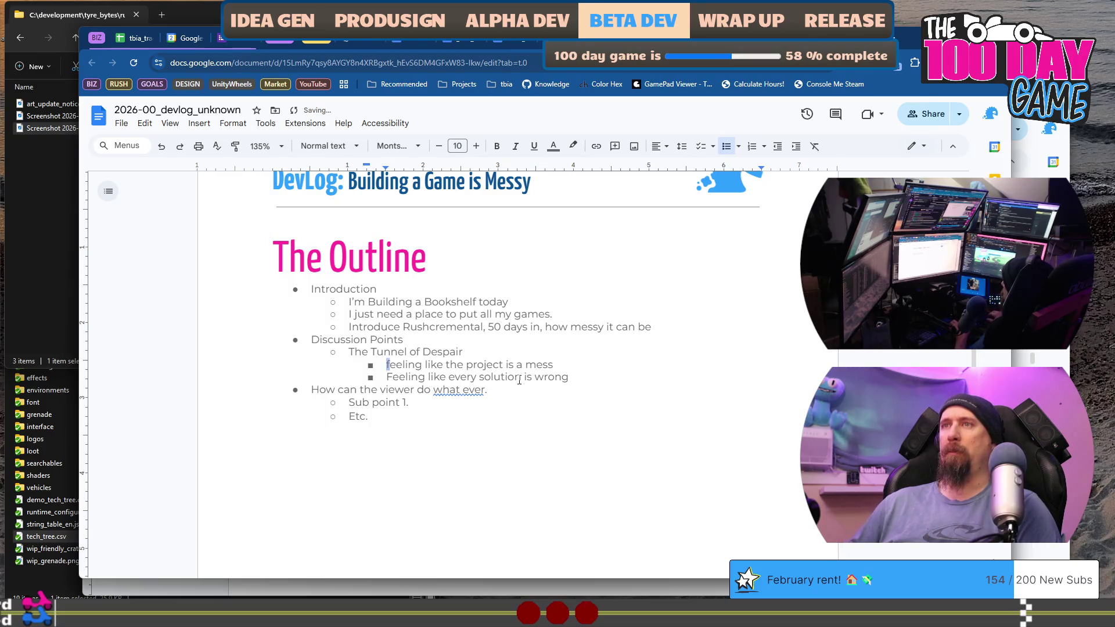
pyautogui.write('F')
pyautogui.press('Down')
pyautogui.press('End')
pyautogui.press('Return')
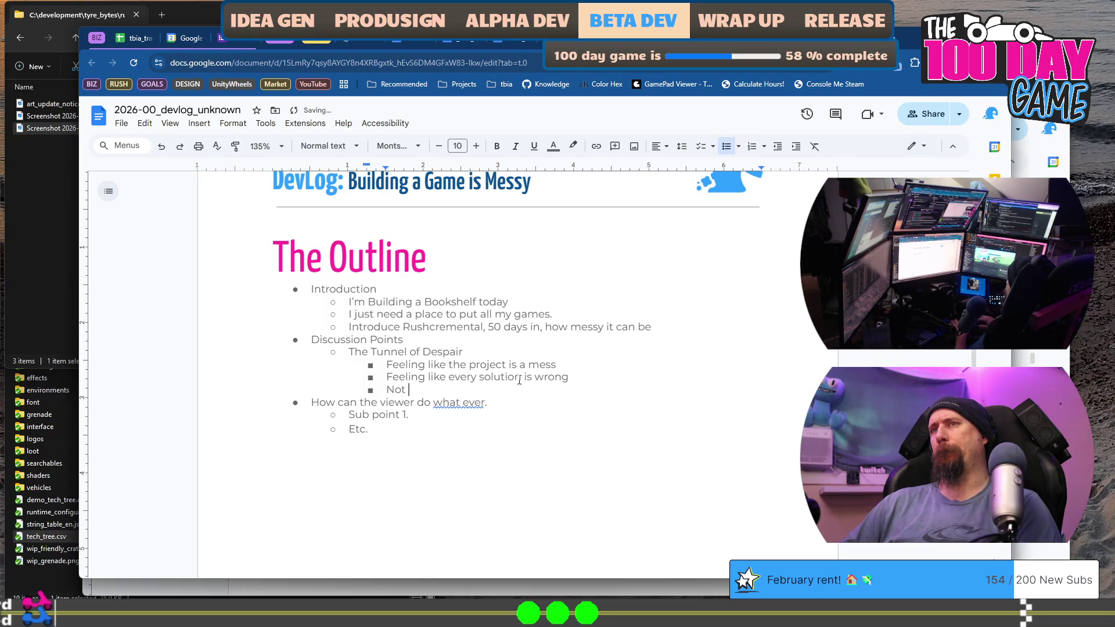
pyautogui.write('having')
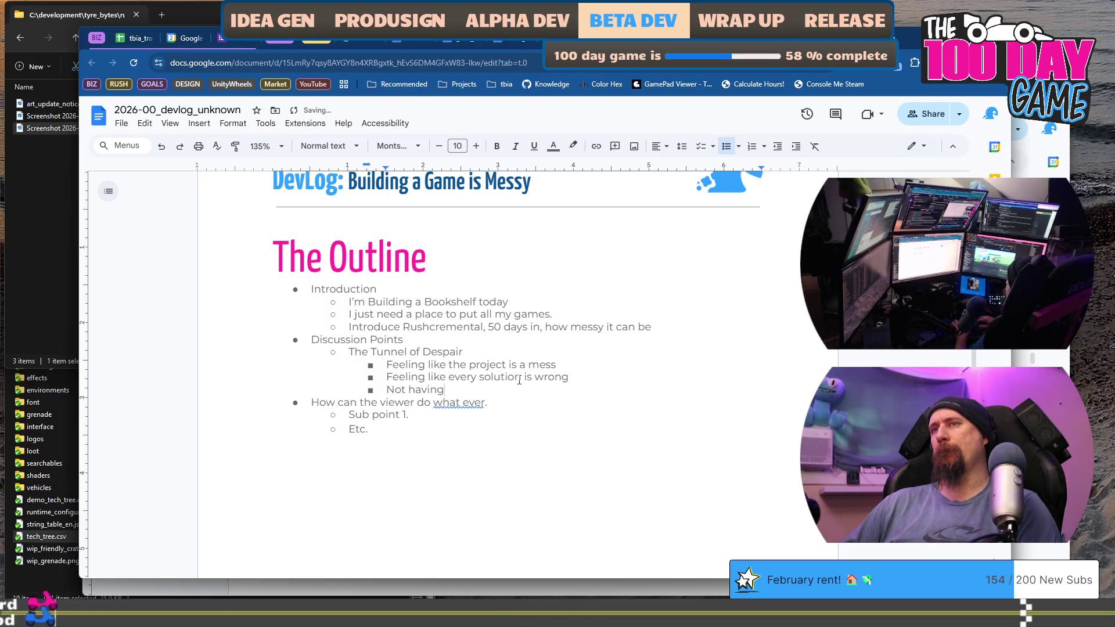
pyautogui.hotkey('shift', 'Home')
pyautogui.press('BackSpace')
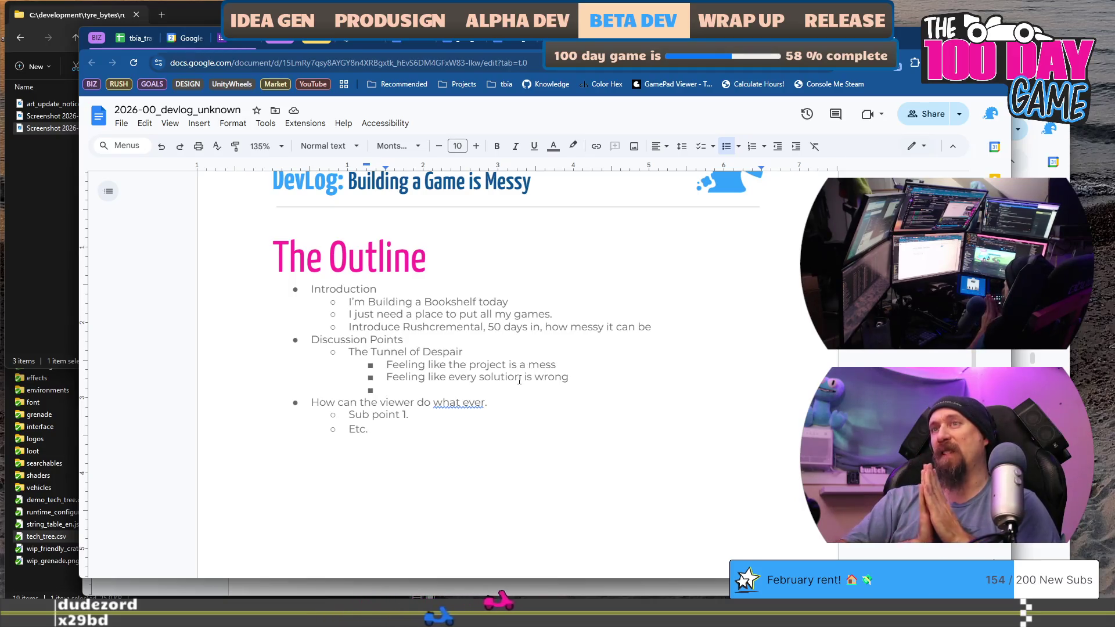
pyautogui.write('Low mot')
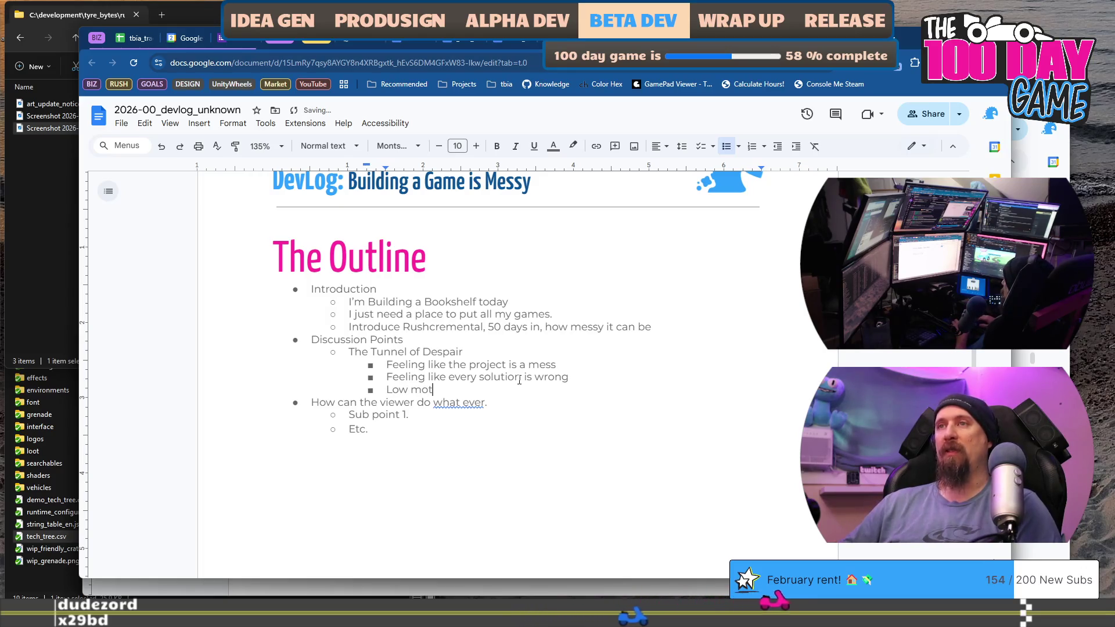
pyautogui.write('ivation and de')
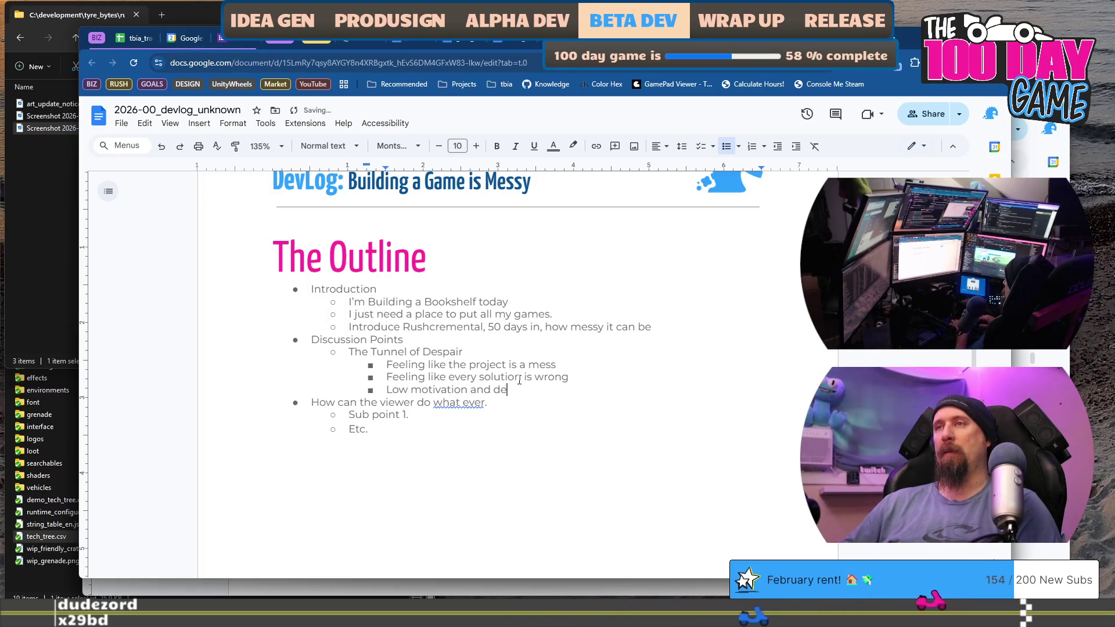
pyautogui.write('sire to move ')
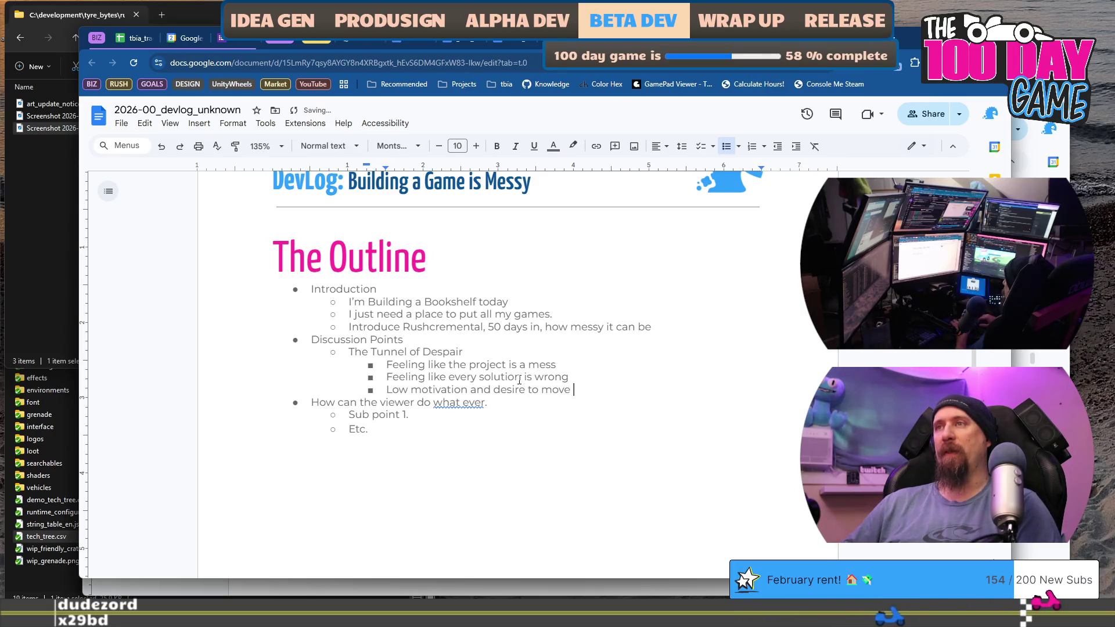
pyautogui.write('the projec')
pyautogui.press('Return')
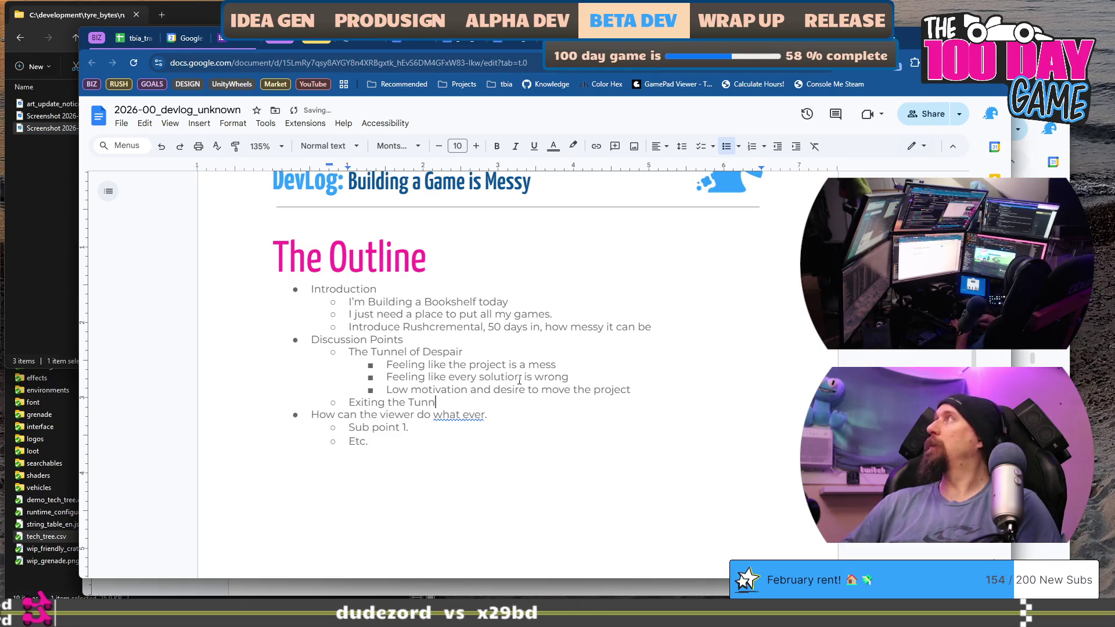
# Finish the 'Exiting the Tunnel' line and add 'The project becomes clear again, direction is found' beneath it
pyautogui.write('nel')
pyautogui.press('Return')
pyautogui.press('Tab')
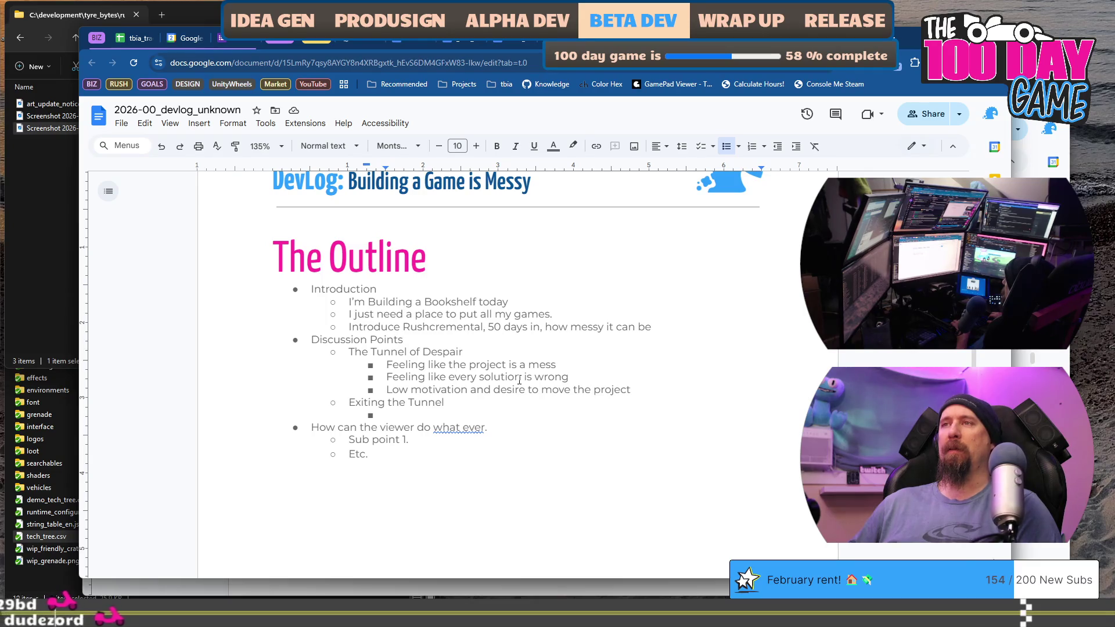
pyautogui.press('Up')
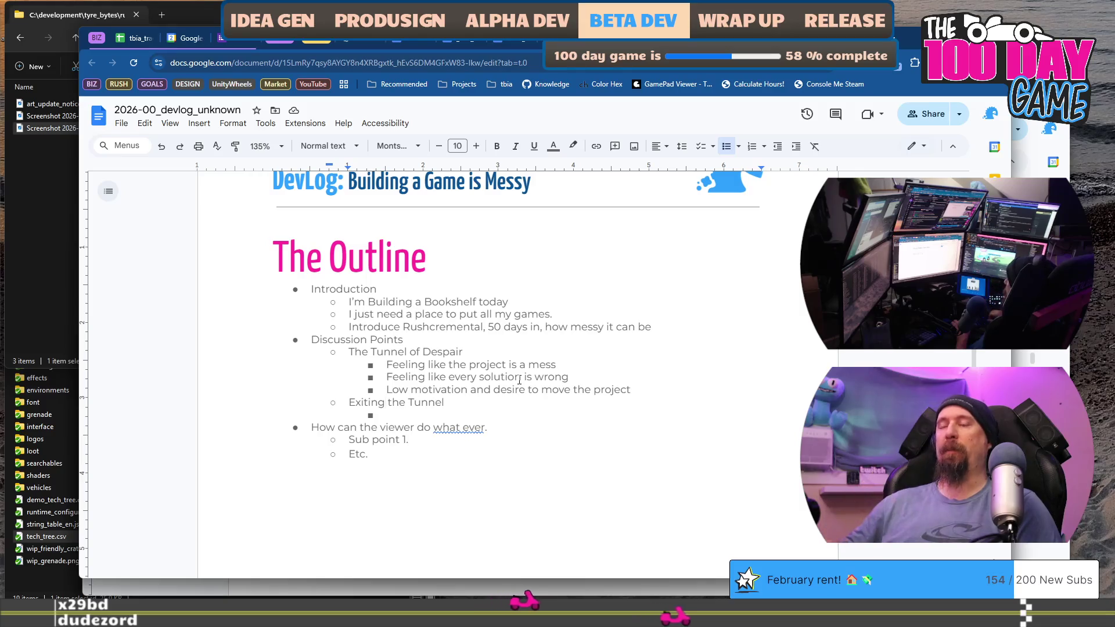
pyautogui.press('Down')
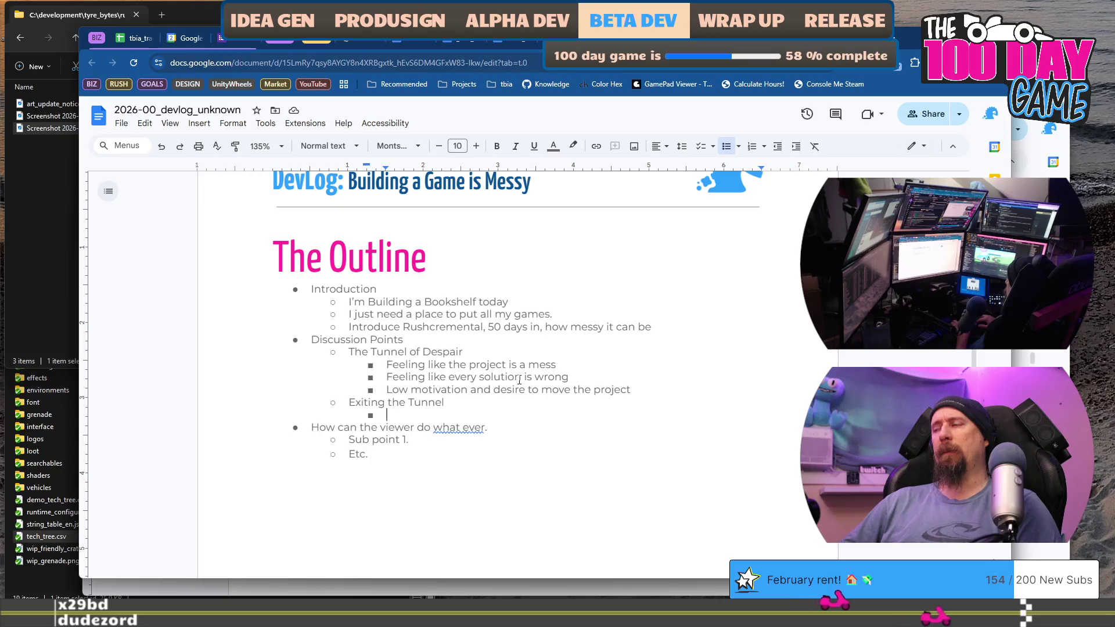
pyautogui.write('The project becomes clear again, direction is found.')
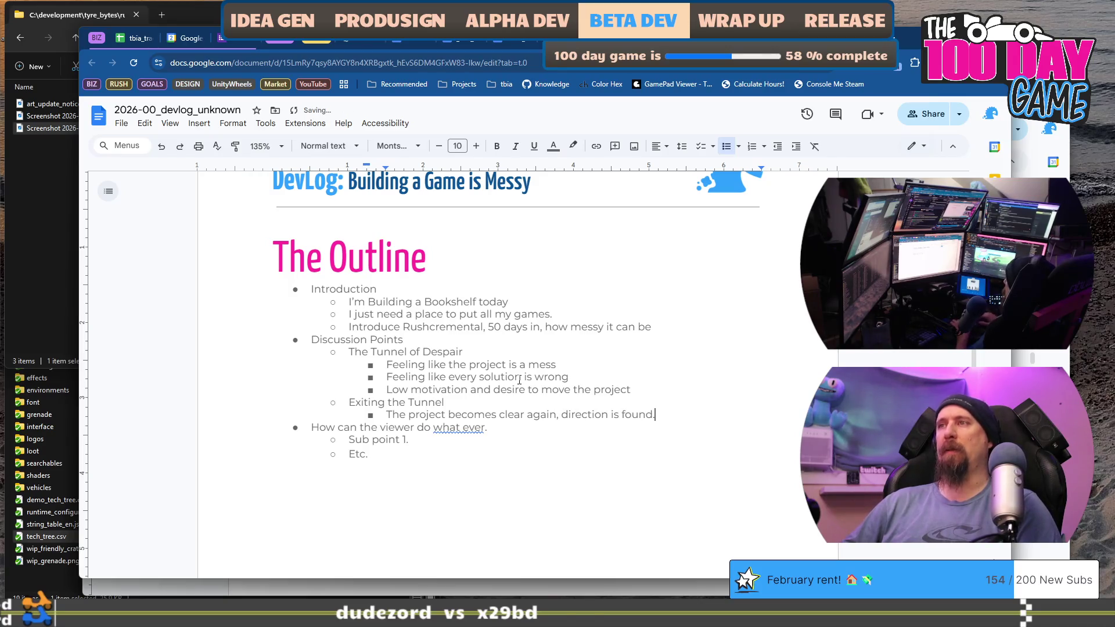
# Add the bullet 'Hard problems mostly solved, at least on a high level.' and start another
pyautogui.press('Return')
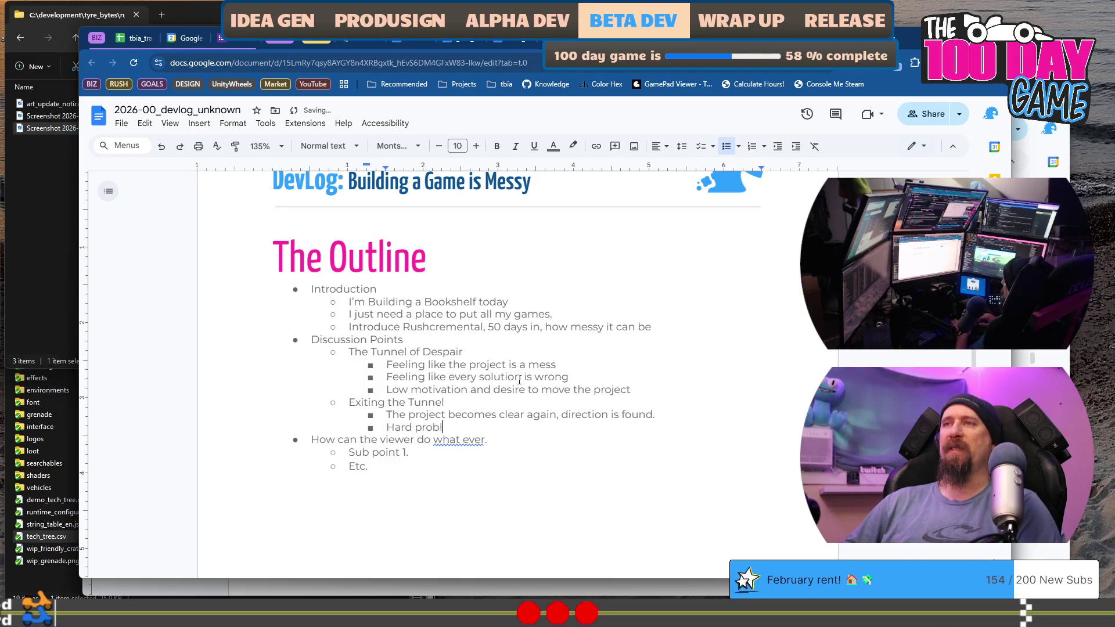
pyautogui.write('ems mostly solved.')
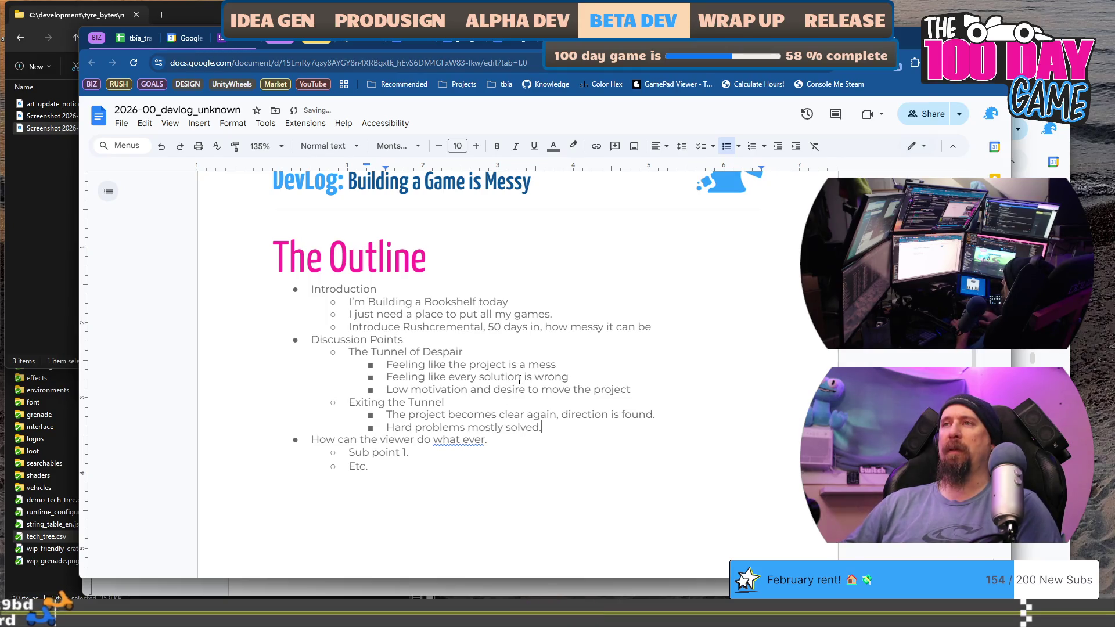
pyautogui.press('BackSpace')
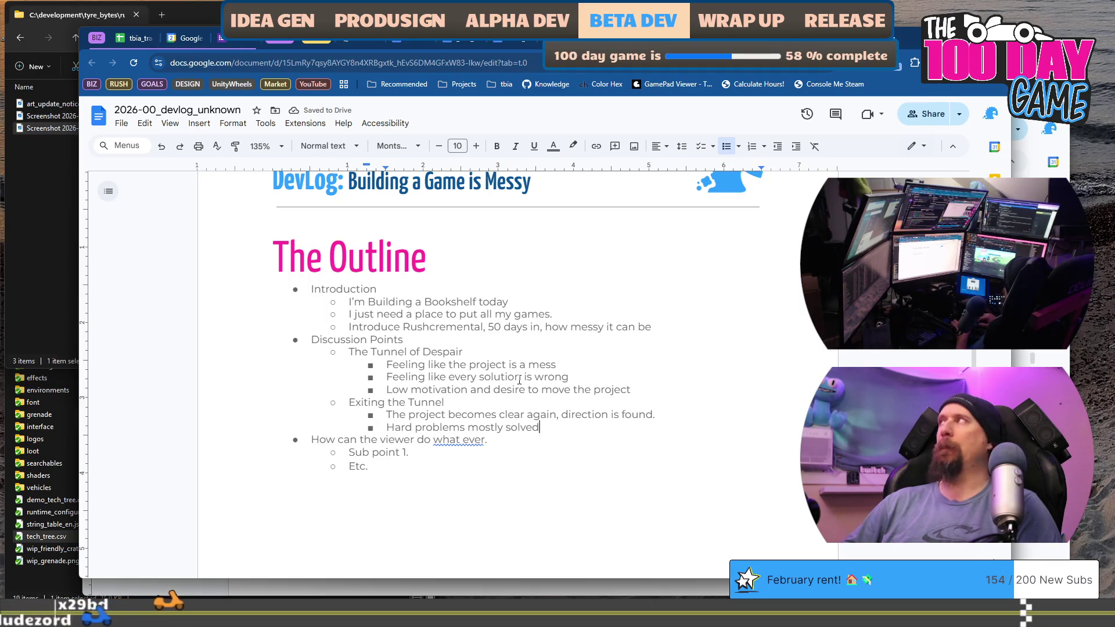
pyautogui.press('BackSpace')
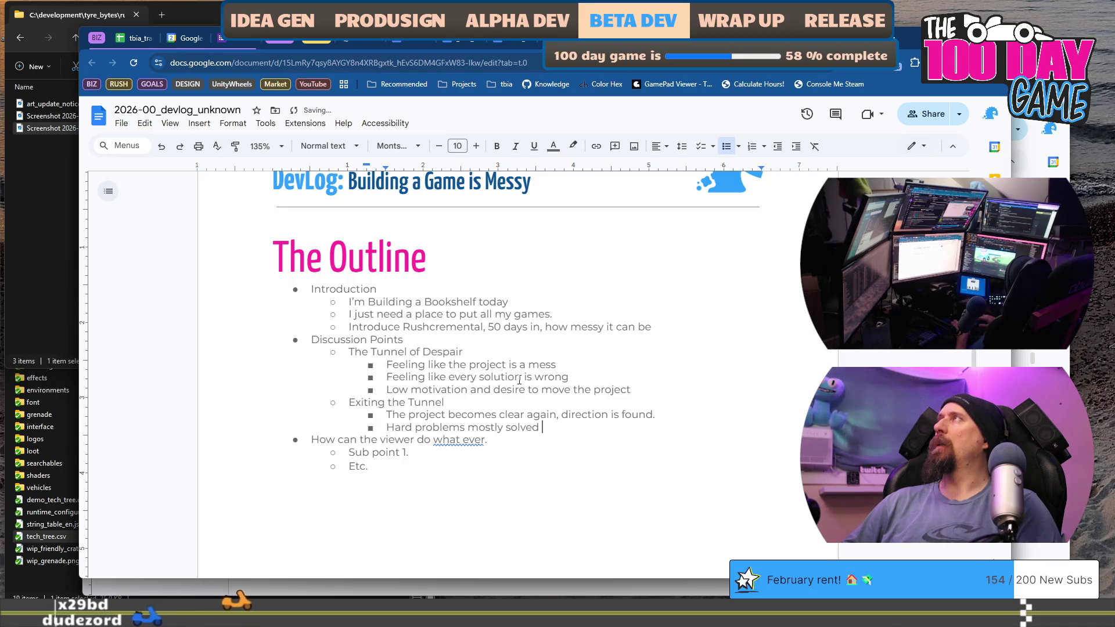
pyautogui.write(', at least ')
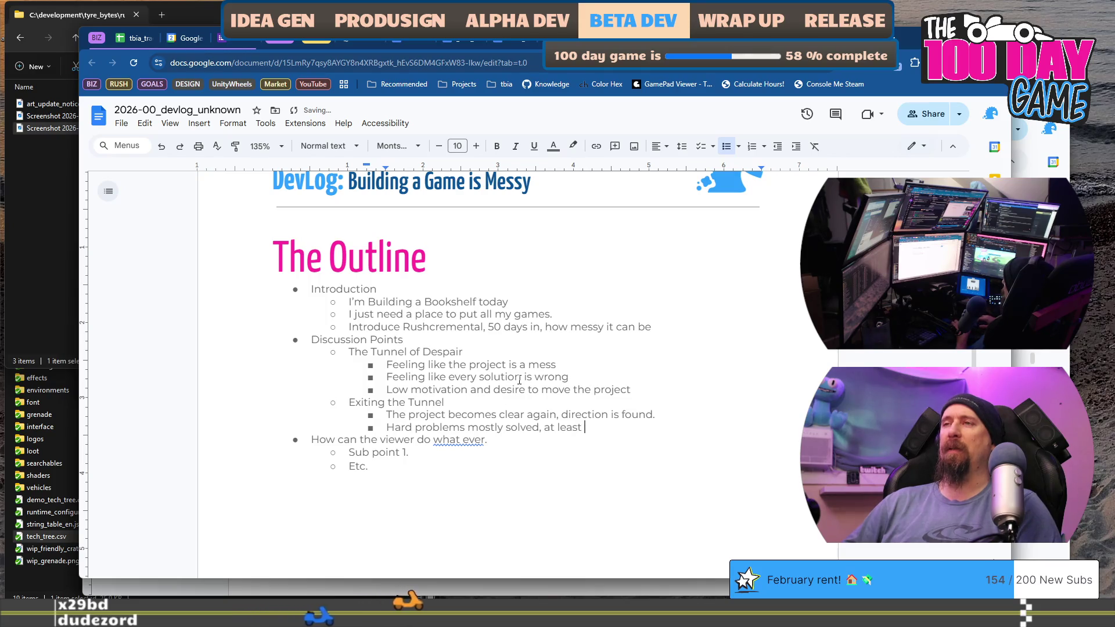
pyautogui.write('a ')
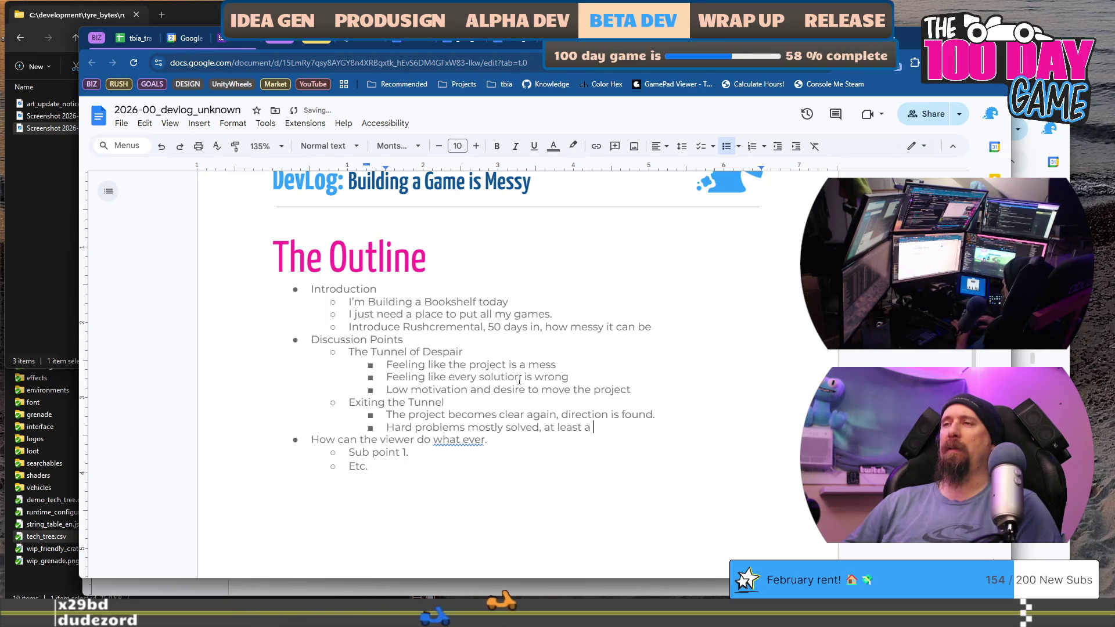
pyautogui.press('BackSpace')
pyautogui.press('BackSpace')
pyautogui.write('on a high ')
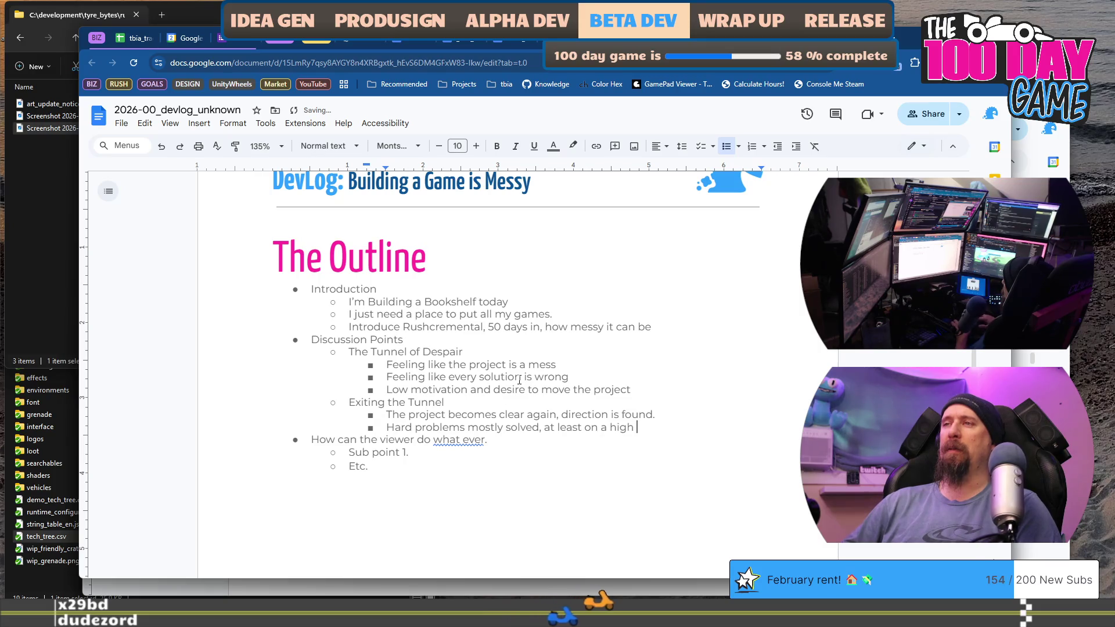
pyautogui.write('level.')
pyautogui.press('Return')
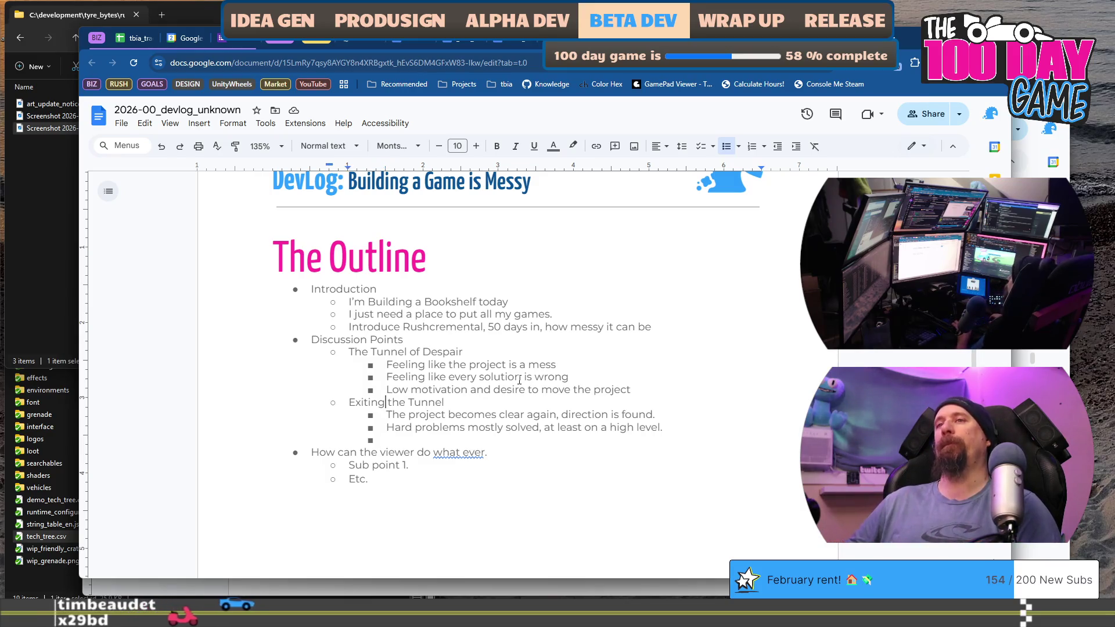
# Below 'Low motivation', add 'Minimal progress from Creativity Fog; not solving problems' as a new bullet
pyautogui.press('Up')
pyautogui.press('Up')
pyautogui.press('Up')
pyautogui.press('End')
pyautogui.press('Return')
pyautogui.write('Minim')
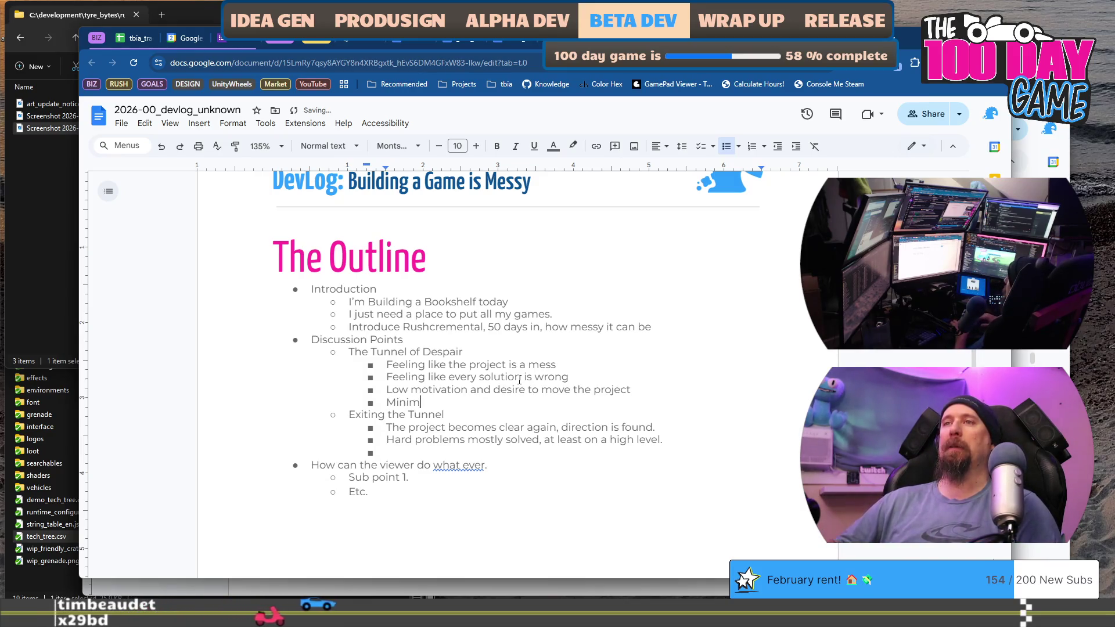
pyautogui.write('al progress f')
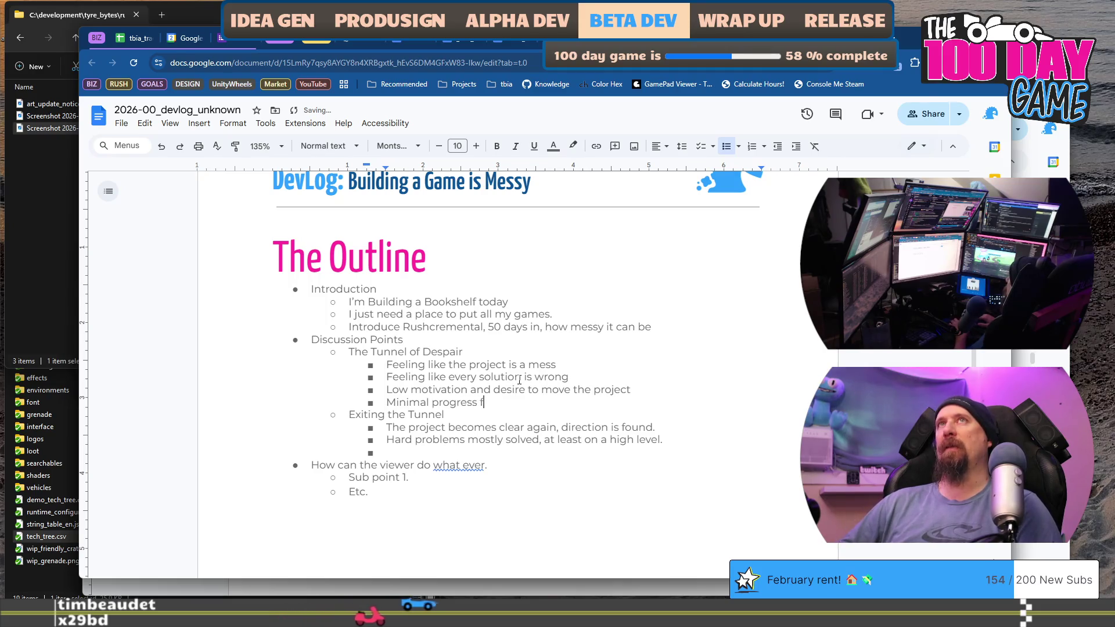
pyautogui.write('rom Creativ')
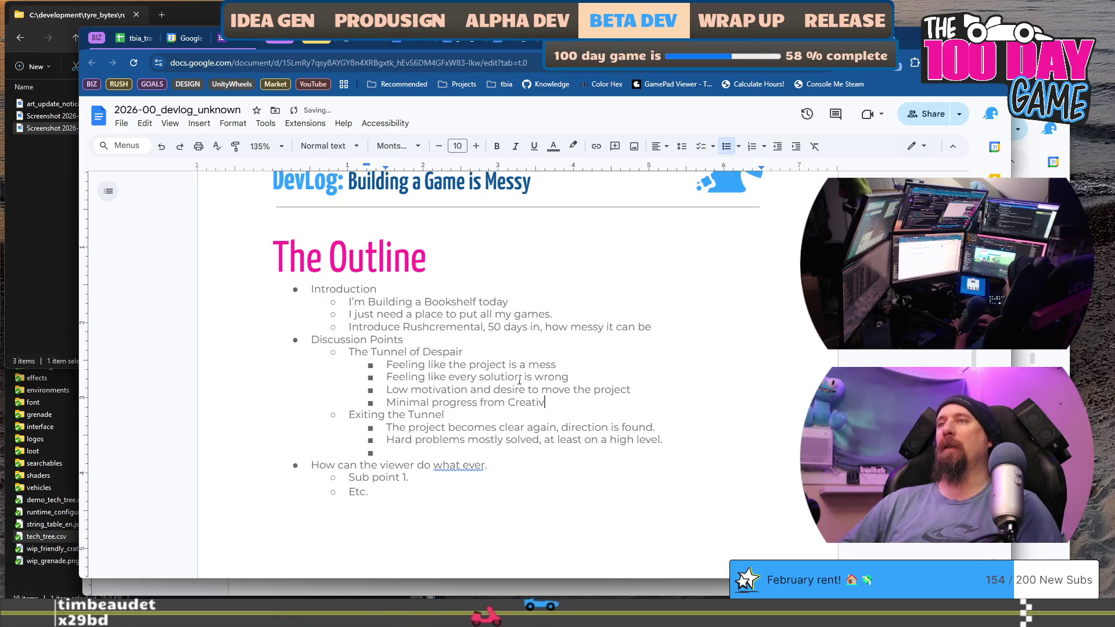
pyautogui.write('ity Fog')
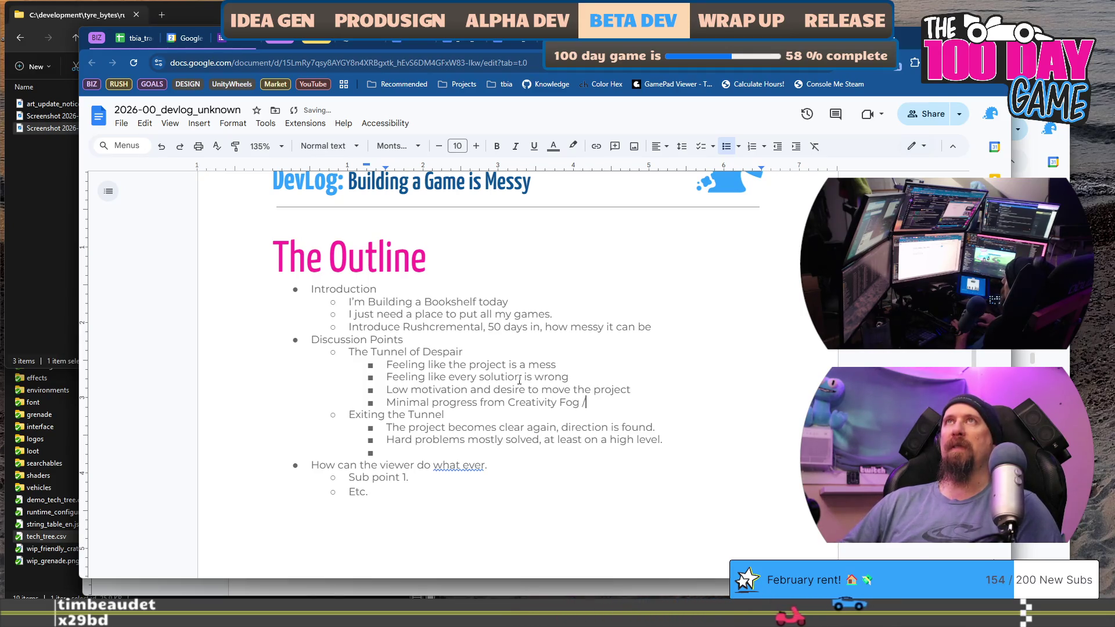
pyautogui.write('/ c')
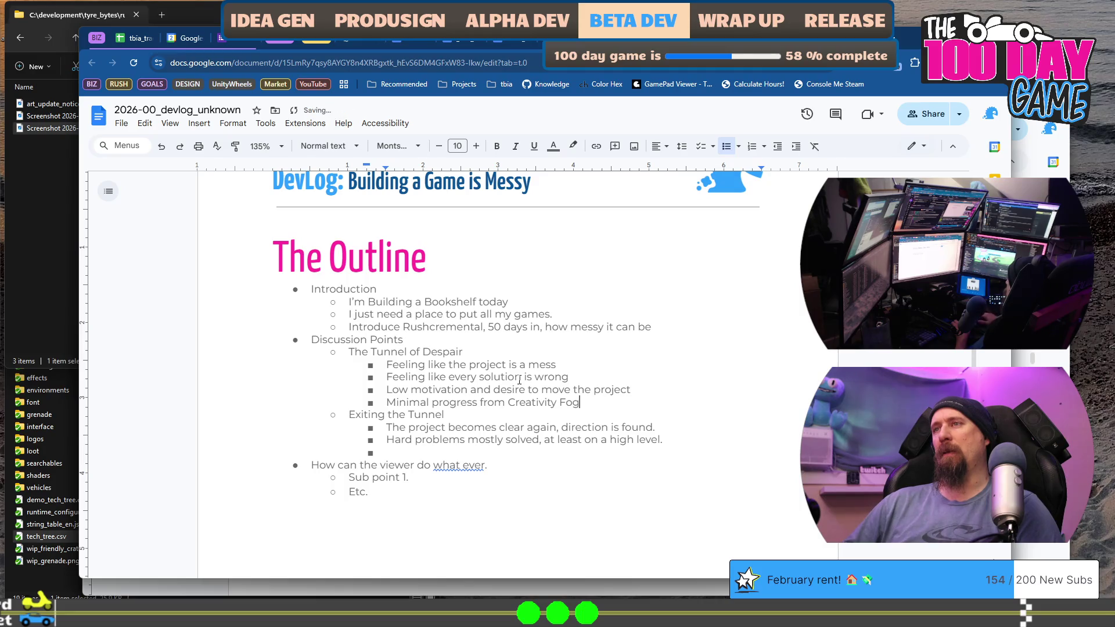
pyautogui.write('; not solvin')
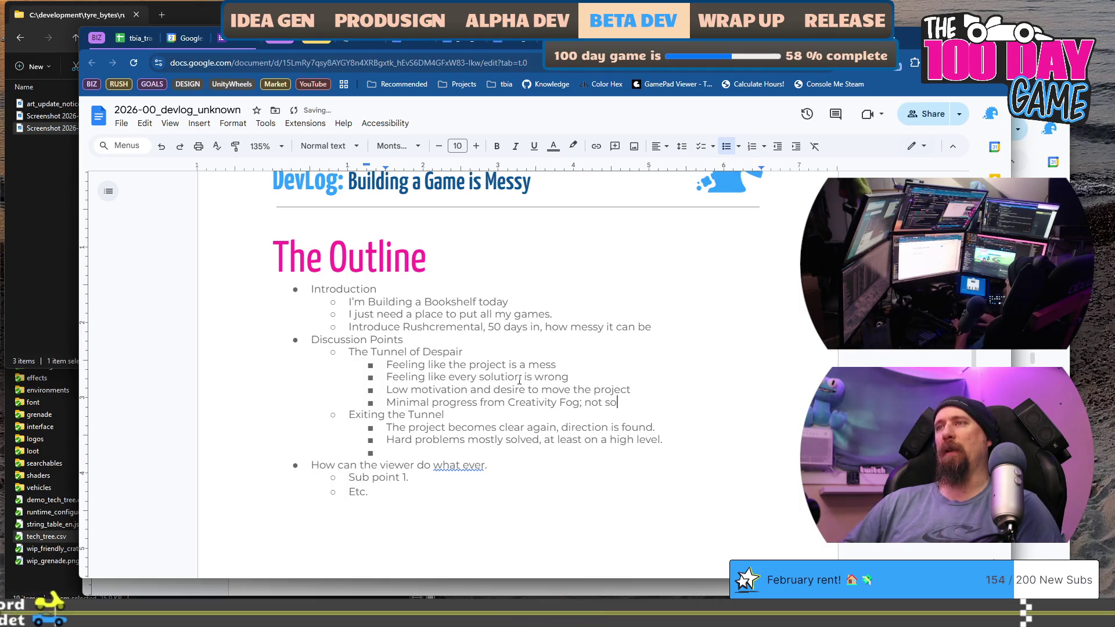
pyautogui.write('g problems')
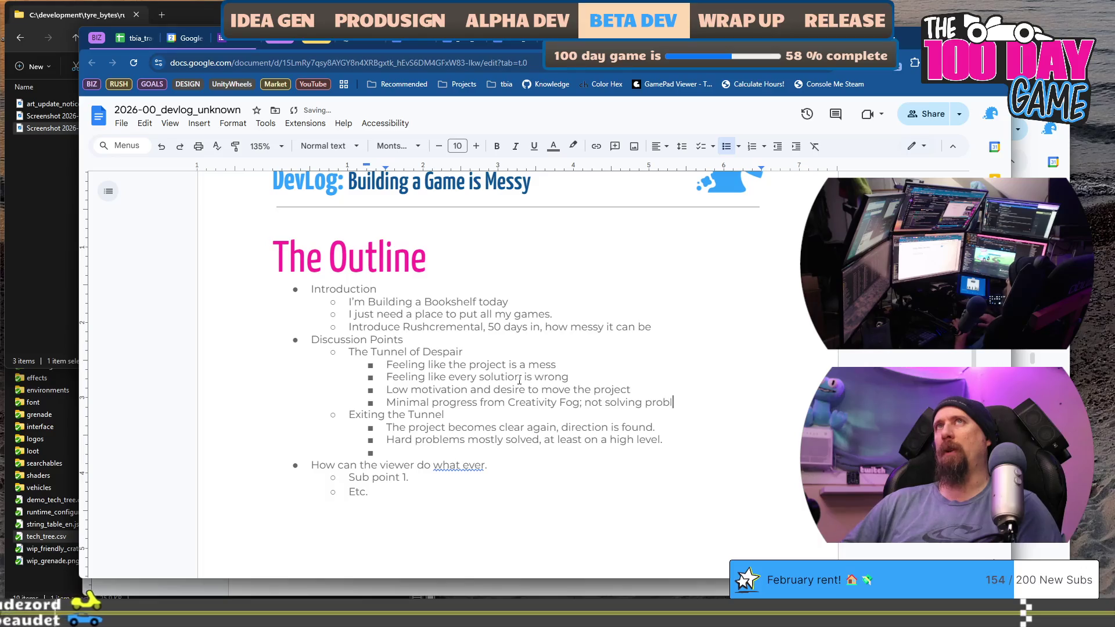
pyautogui.press('Down')
pyautogui.press('Down')
pyautogui.press('Down')
pyautogui.press('Down')
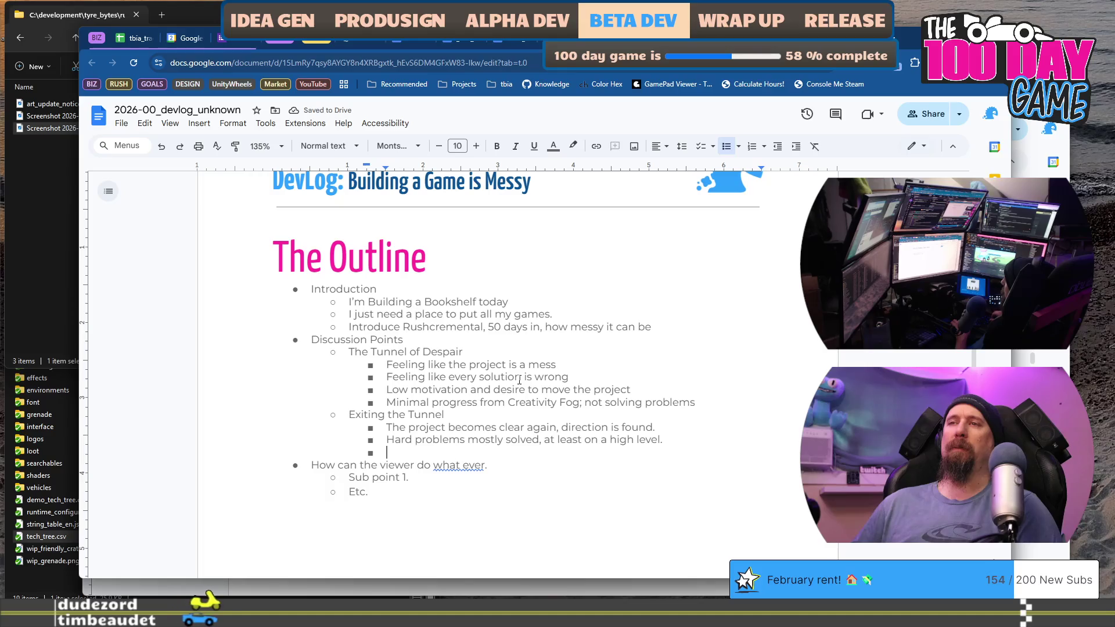
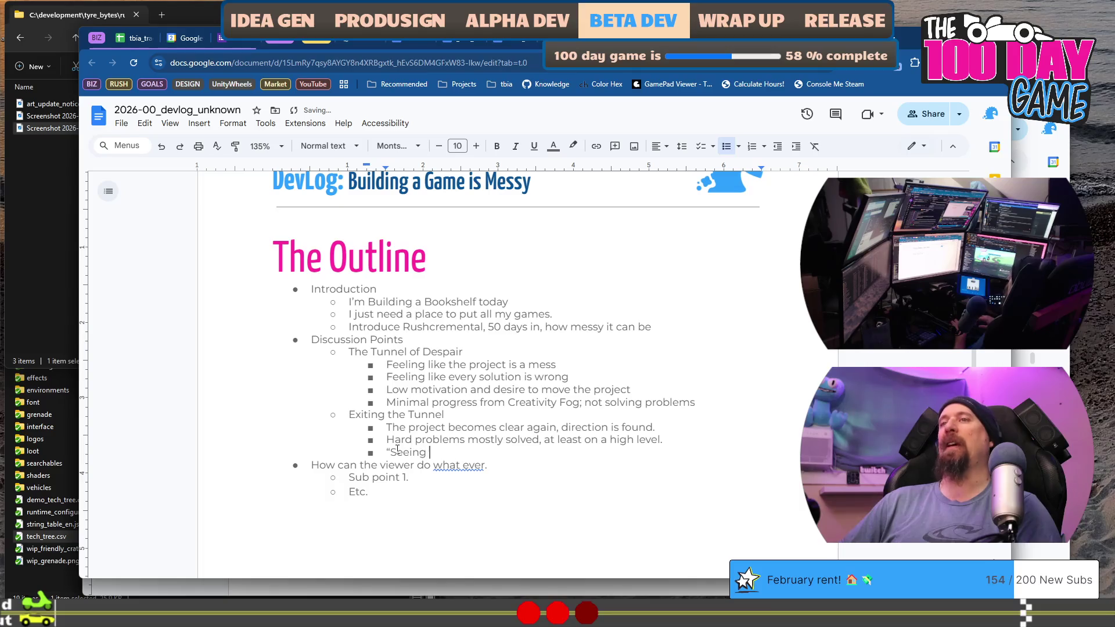
# Close the 'Seeing the light' quote and remove the placeholder viewer bullet with its Sub point 1. and Etc. lines
pyautogui.write('"')
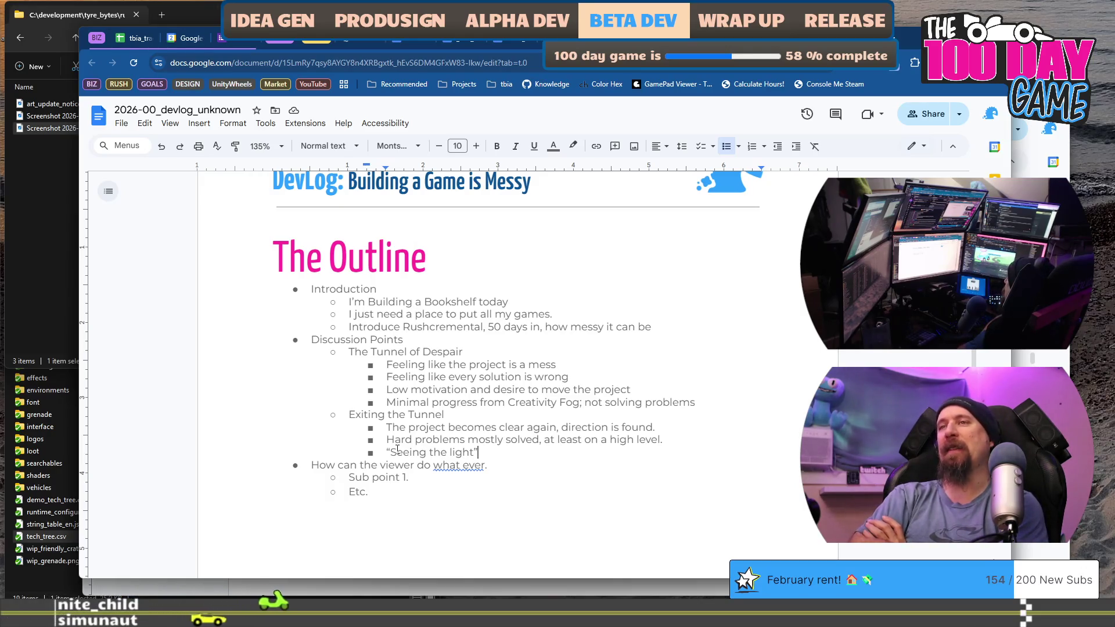
pyautogui.press('Down')
pyautogui.press('Down')
pyautogui.hotkey('shift', 'Down')
pyautogui.hotkey('shift', 'Up')
pyautogui.hotkey('shift', 'Home')
pyautogui.press('BackSpace')
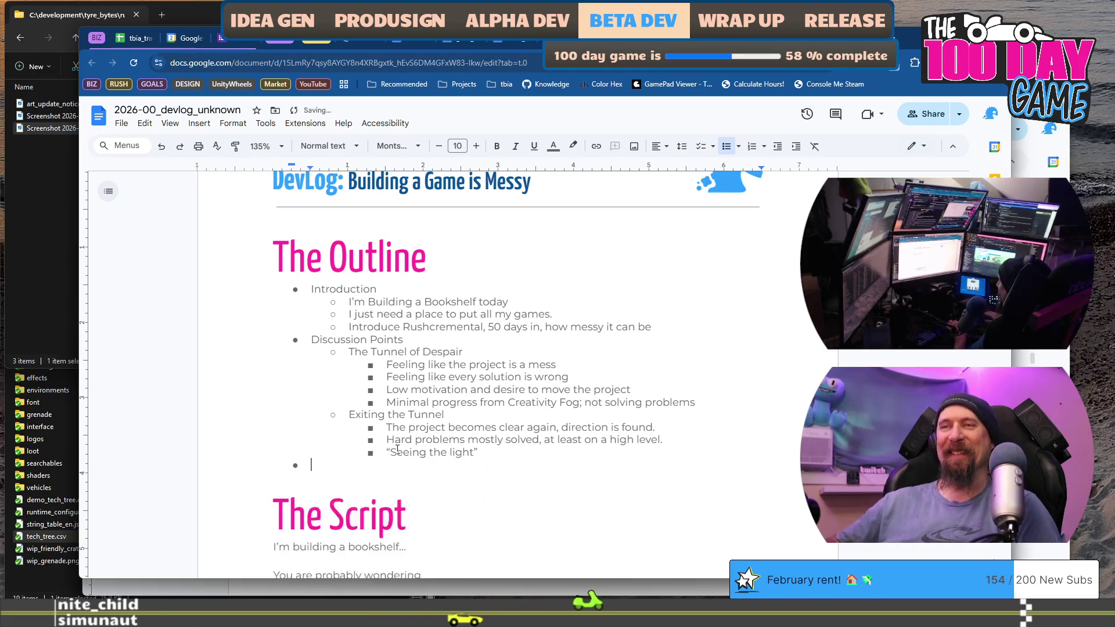
pyautogui.hotkey('ctrl', 'z')
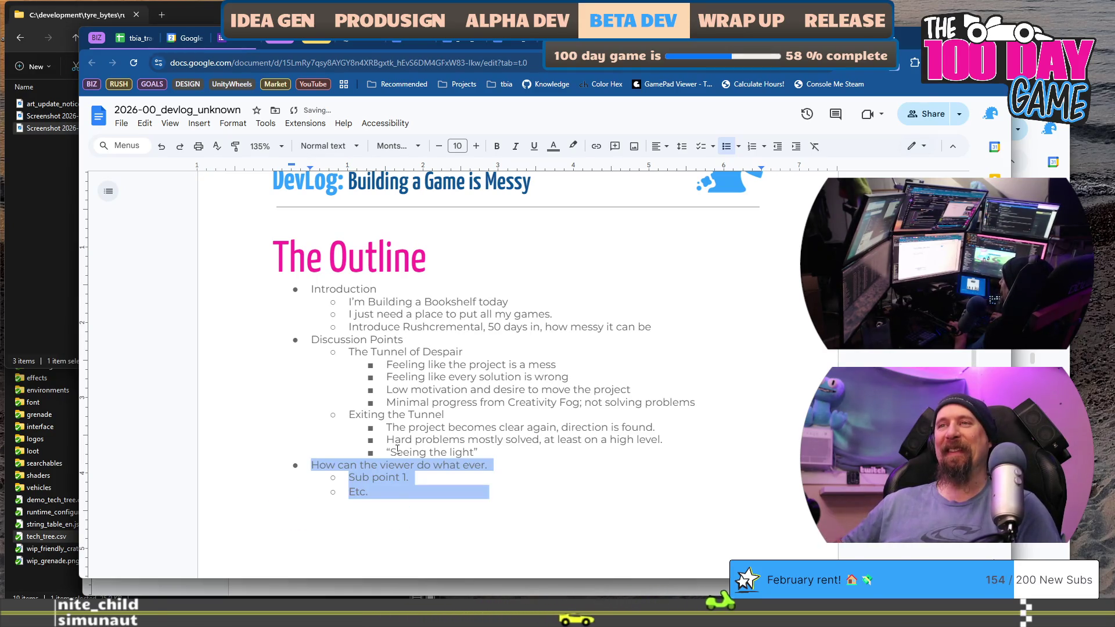
pyautogui.press('Down')
pyautogui.press('Up')
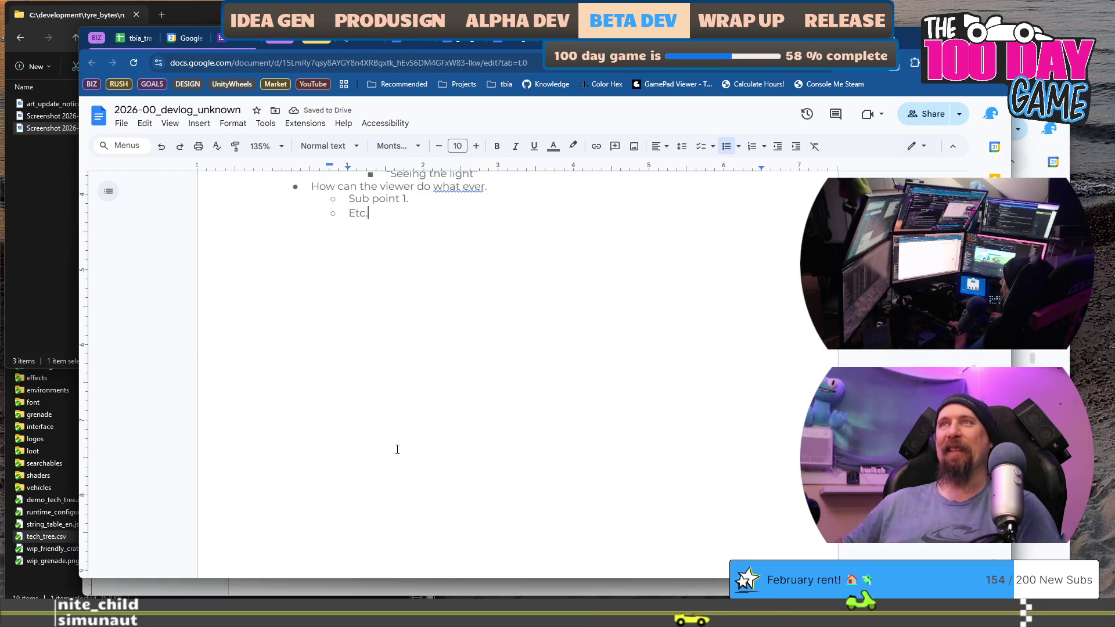
pyautogui.hotkey('shift', 'Up')
pyautogui.hotkey('shift', 'Up')
pyautogui.hotkey('shift', 'Home')
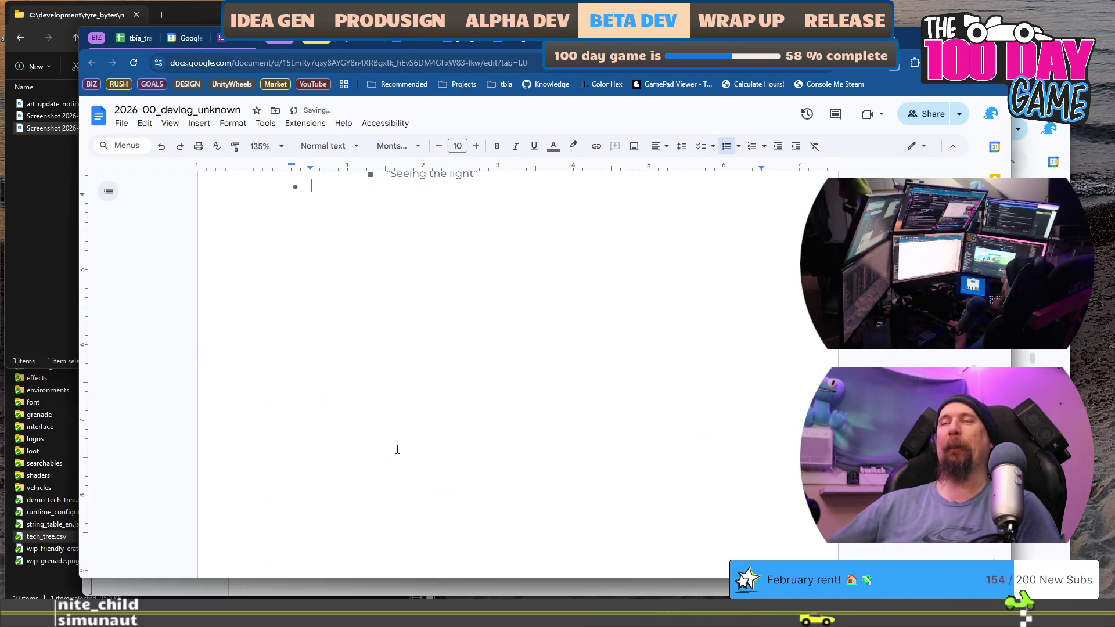
# Place the caret at the first point under The Tunnel of Despair
pyautogui.scroll(4, 398, 450)
pyautogui.moveTo(348, 306); pyautogui.dragTo(493, 306)
pyautogui.moveTo(448, 369); pyautogui.dragTo(369, 370)
pyautogui.click(341, 315)
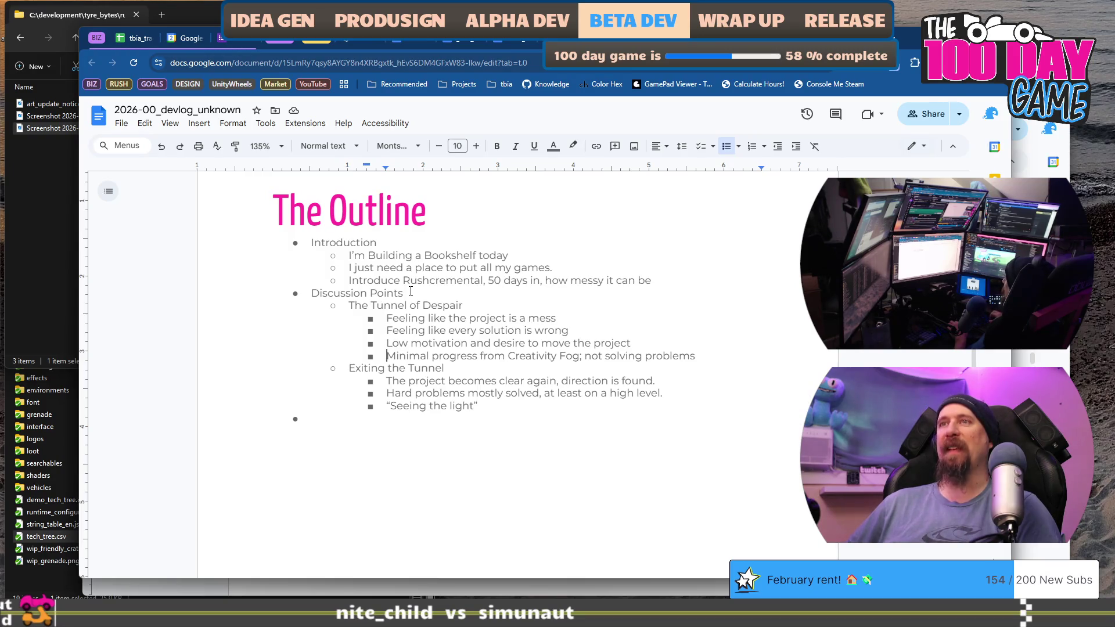
# Add a bullet 'The Tunnel in Rushcremental' after the Minimal progress point
pyautogui.press('End')
pyautogui.press('Return')
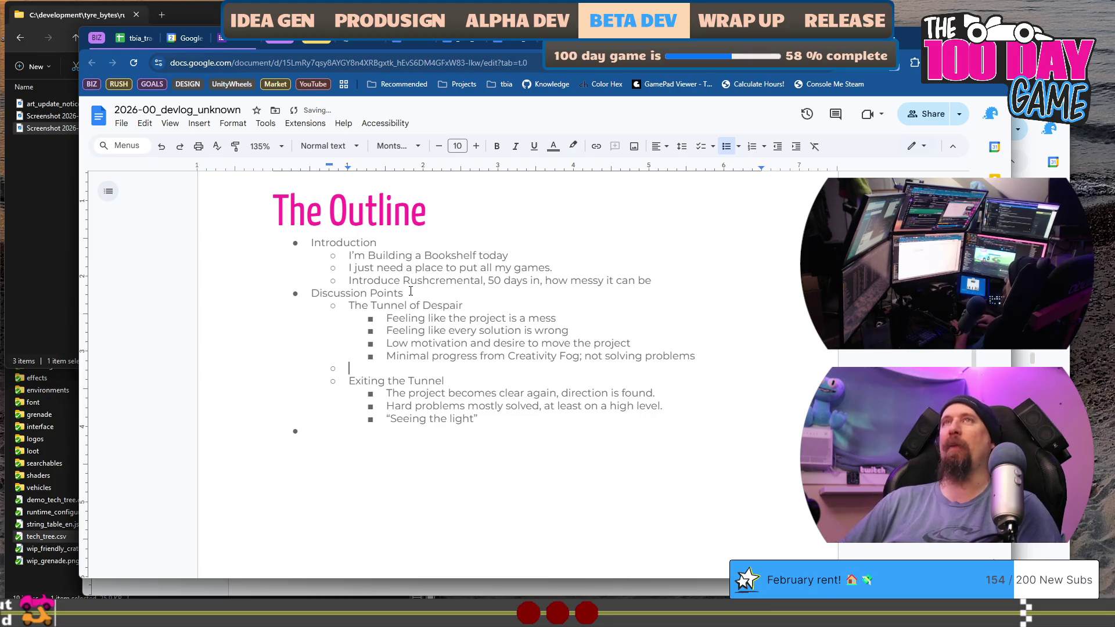
pyautogui.write('R')
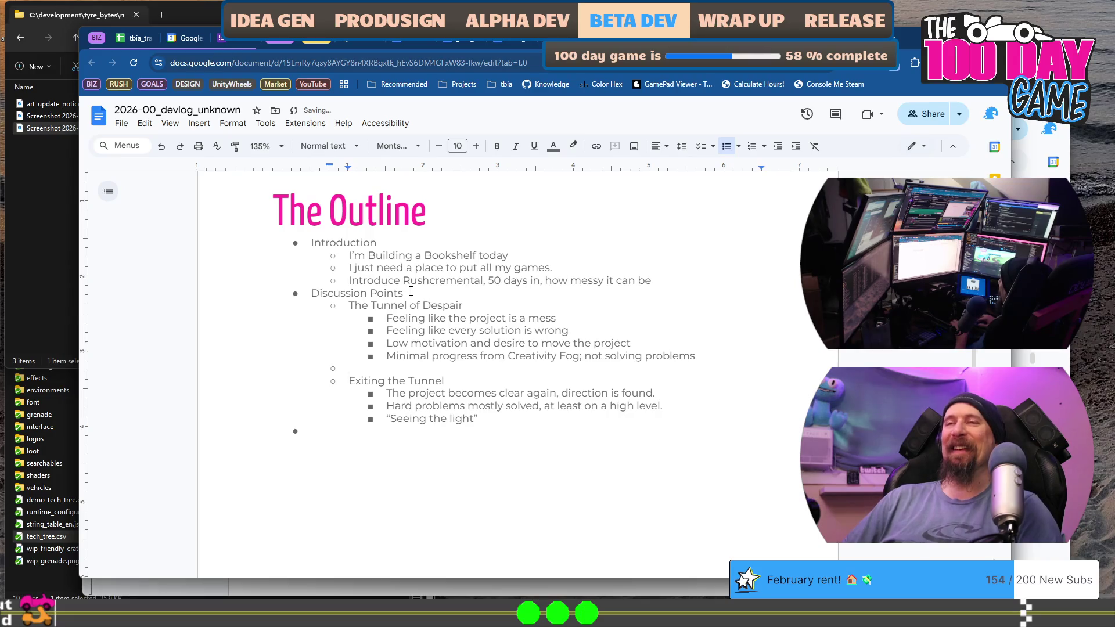
pyautogui.write('Rush')
pyautogui.write('cremental')
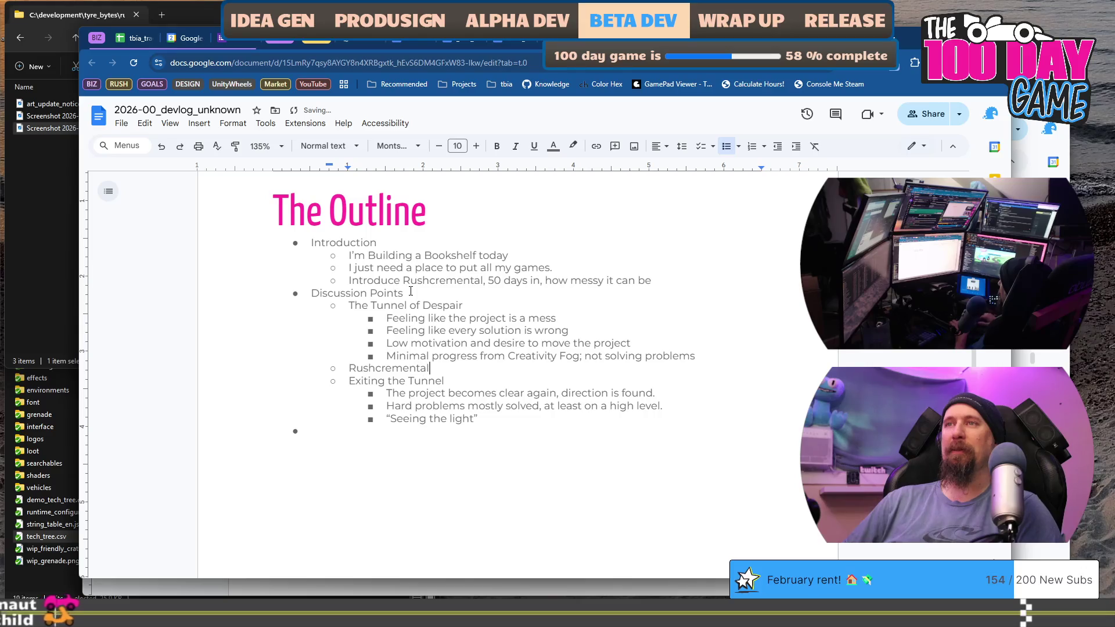
pyautogui.press('Home')
pyautogui.write('The Tunnin')
pyautogui.press('BackSpace')
pyautogui.press('BackSpace')
pyautogui.press('BackSpace')
pyautogui.write('el in')
pyautogui.press('End')
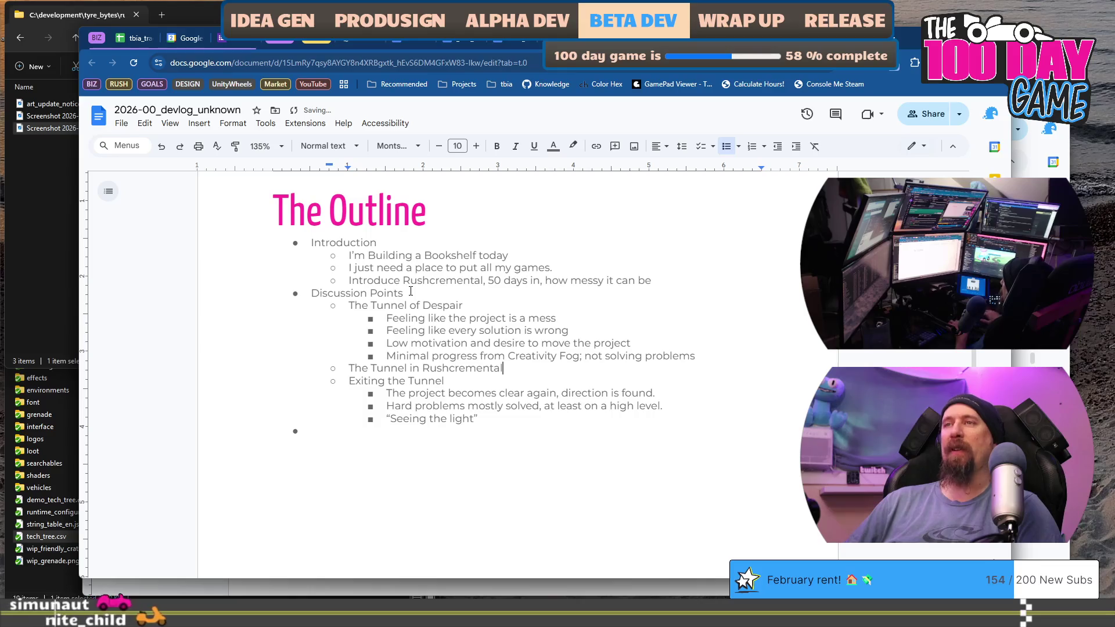
# Add indented sub-points on Racing Game design issues and racing being the 'side' game
pyautogui.press('Return')
pyautogui.press('Tab')
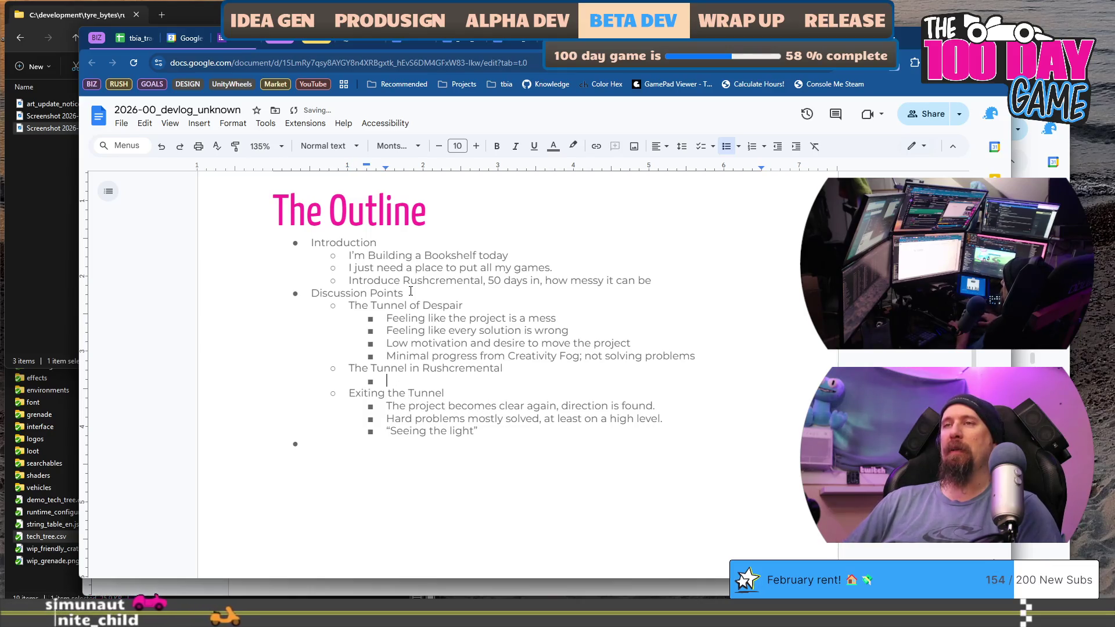
pyautogui.write('So many issues with the design of the Racing Game')
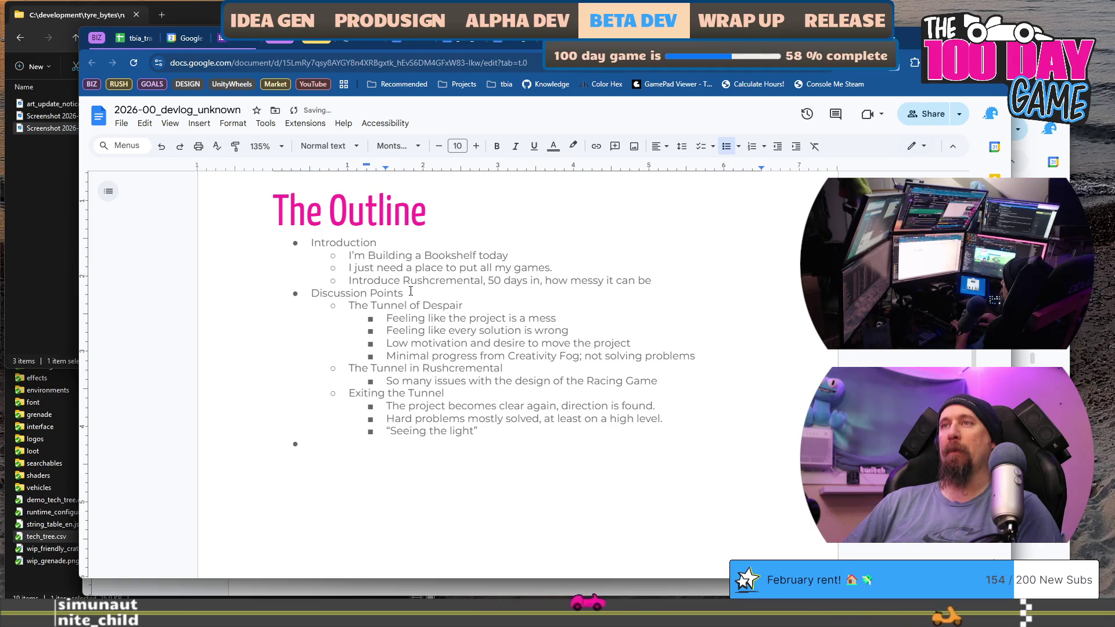
pyautogui.write('.')
pyautogui.press('Return')
pyautogui.write('Racing game')
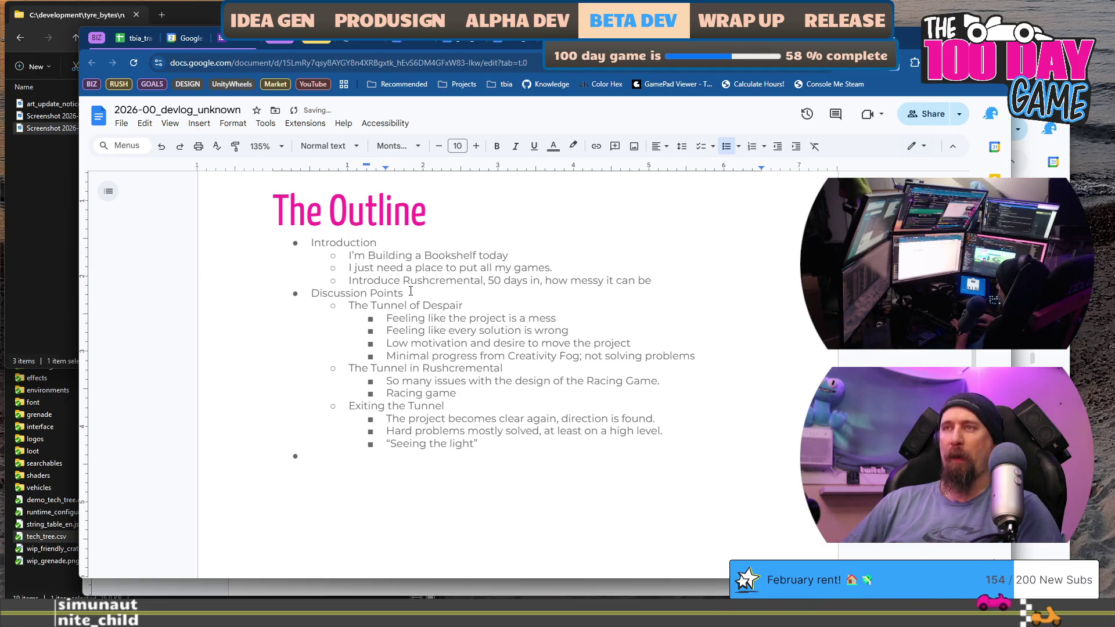
pyautogui.write(' was a ‘side’ game')
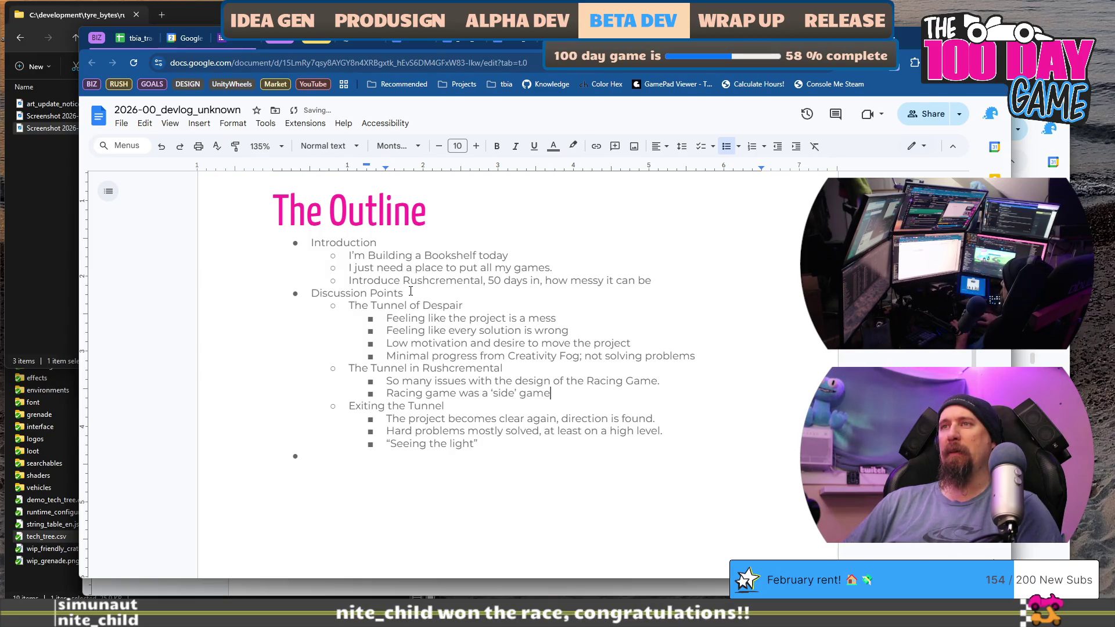
pyautogui.hotkey('ctrl', 'shift', 'Left')
pyautogui.hotkey('ctrl', 'shift', 'Left')
pyautogui.write('is the ‘side’ game, and')
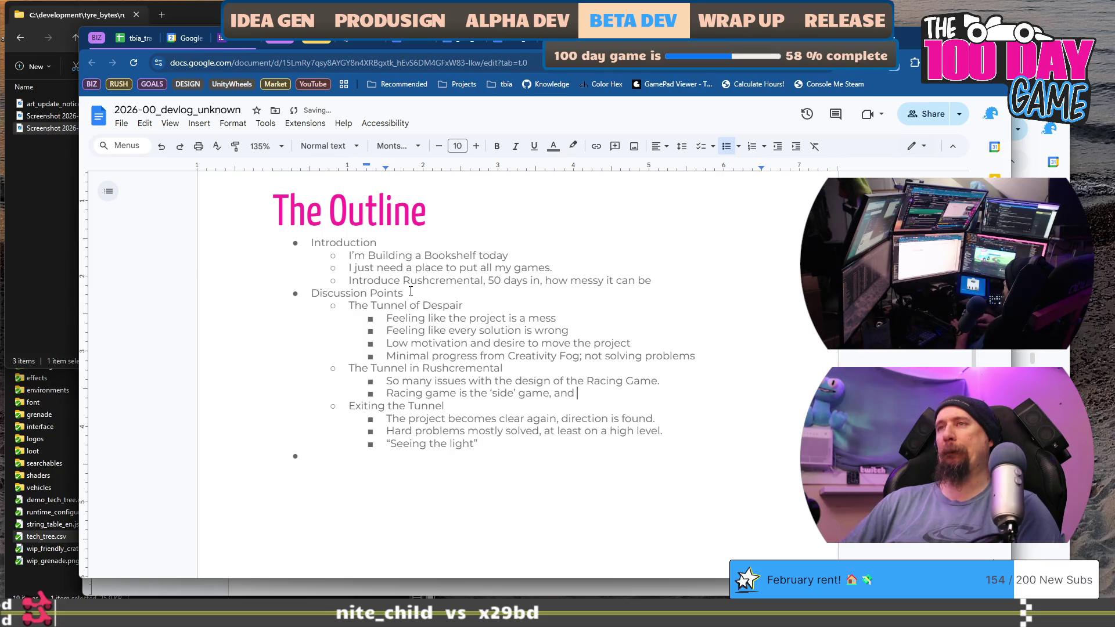
pyautogui.press('BackSpace')
pyautogui.press('BackSpace')
pyautogui.press('BackSpace')
pyautogui.write('for progressio')
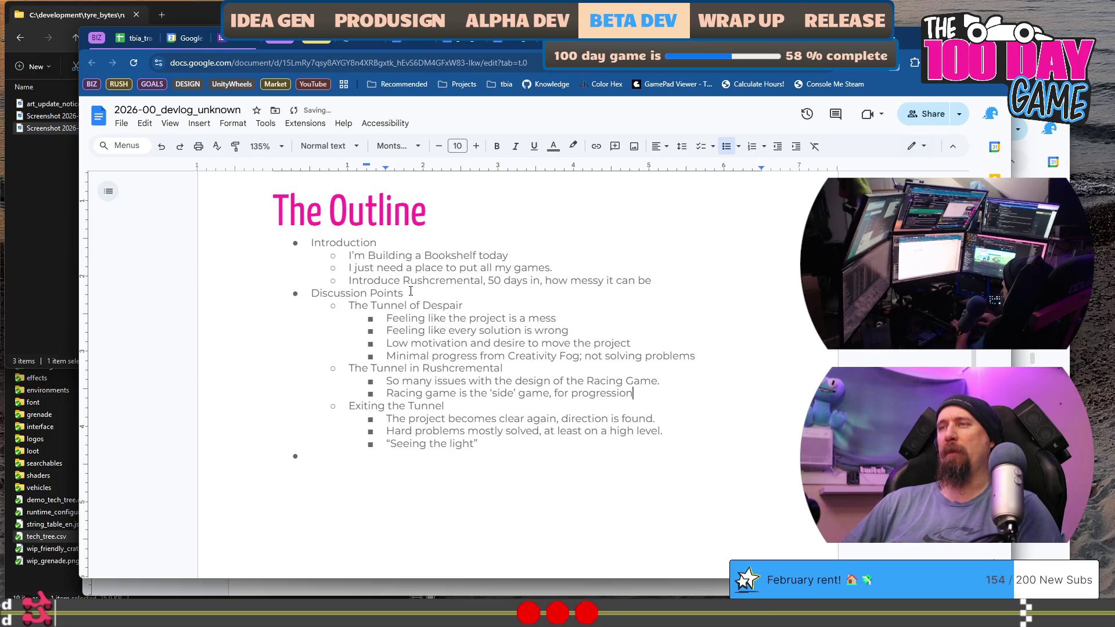
pyautogui.write('ing')
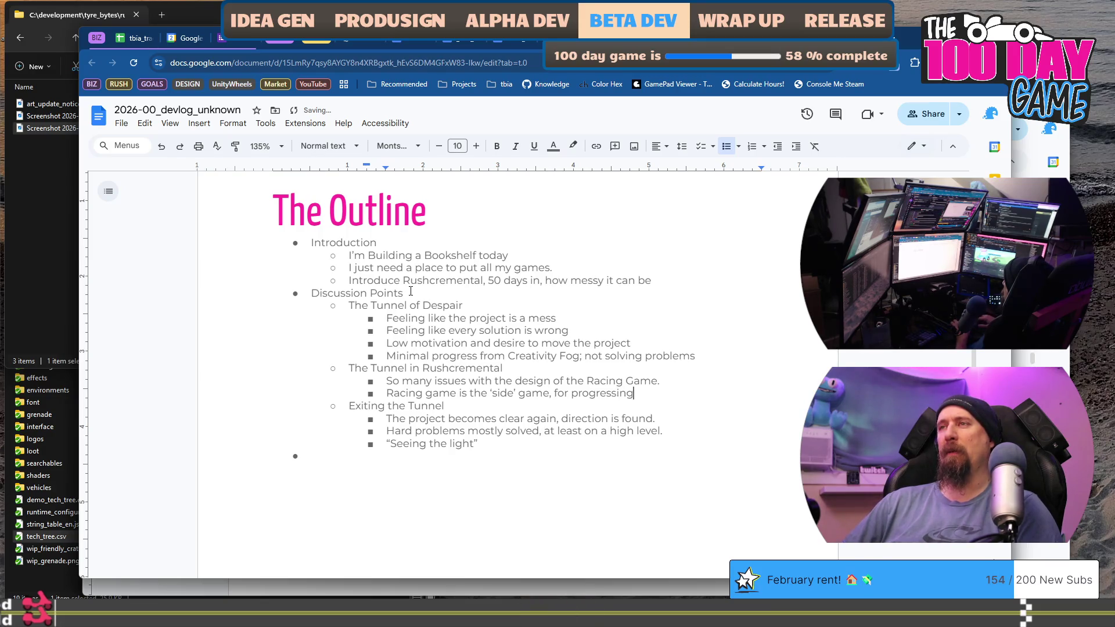
pyautogui.write(' throug')
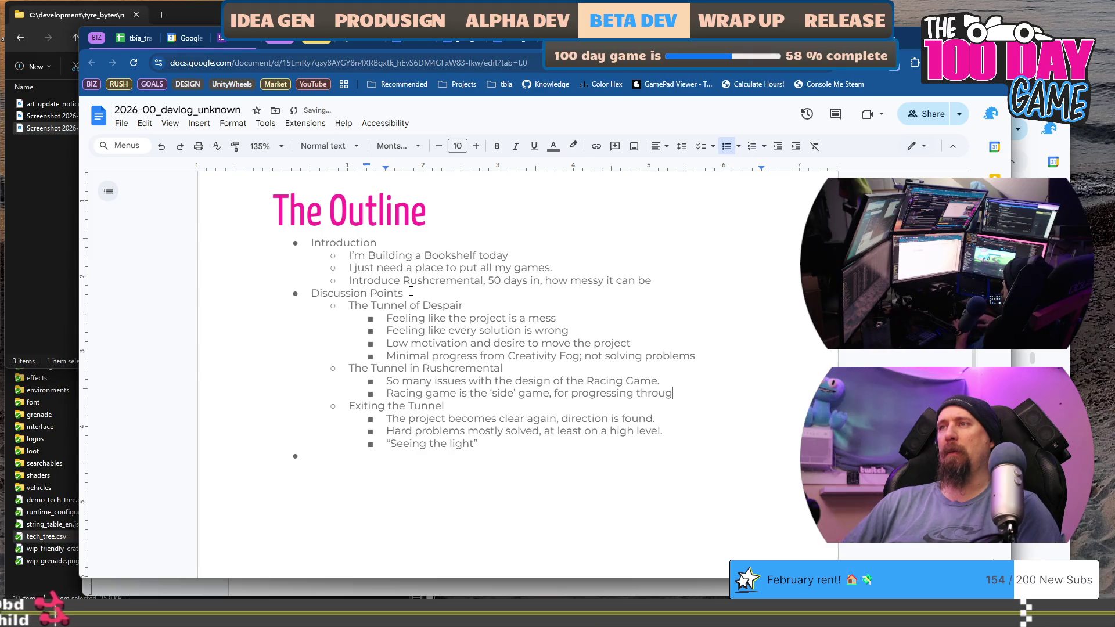
pyautogui.write('h, but is tak')
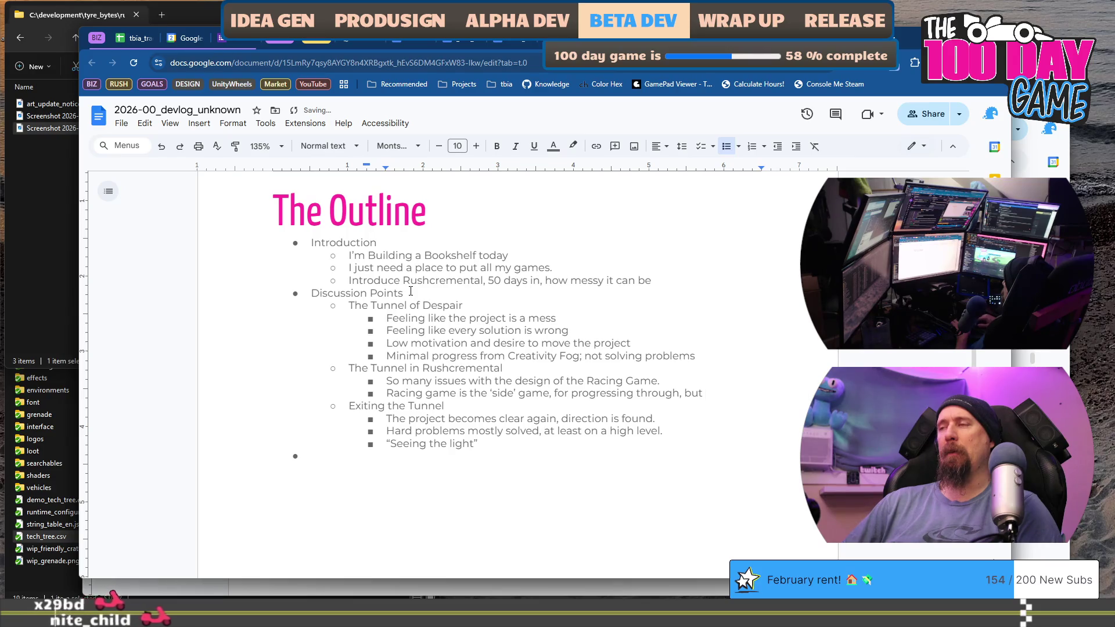
pyautogui.write('ing')
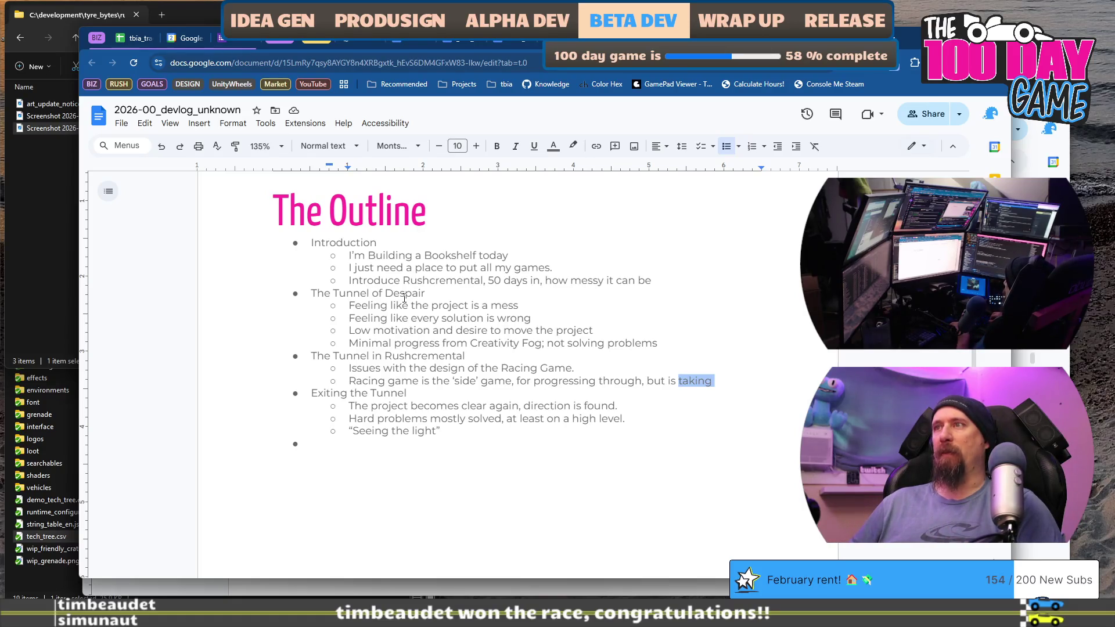
# Trim 'but is taking' from the side-game point and start a new empty sub-point
pyautogui.hotkey('ctrl', 'shift', 'Left')
pyautogui.hotkey('ctrl', 'shift', 'Left')
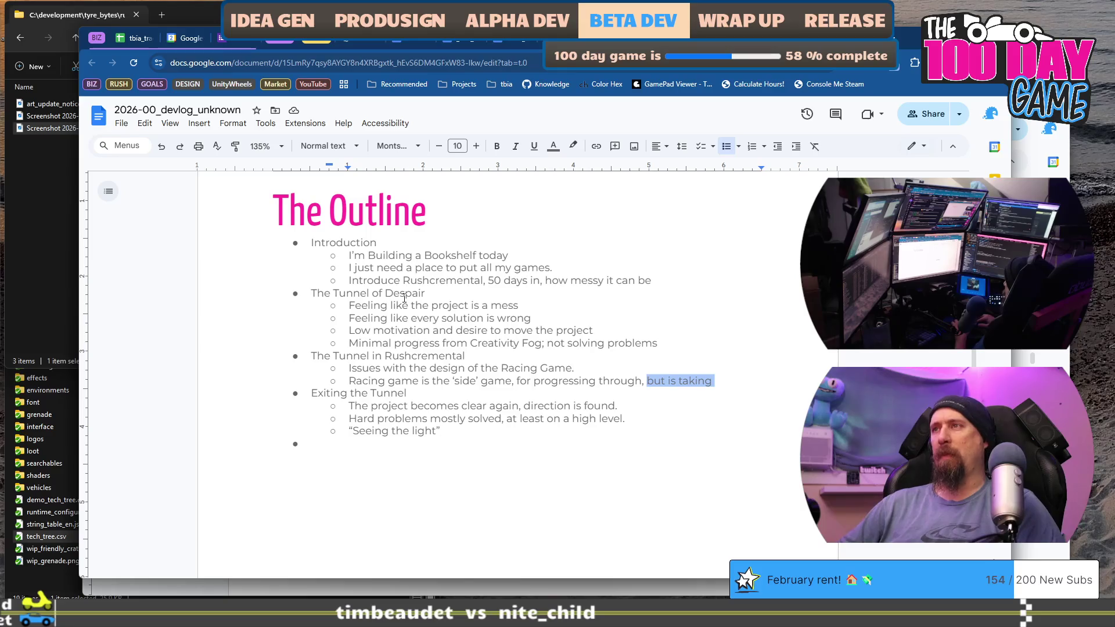
pyautogui.press('BackSpace')
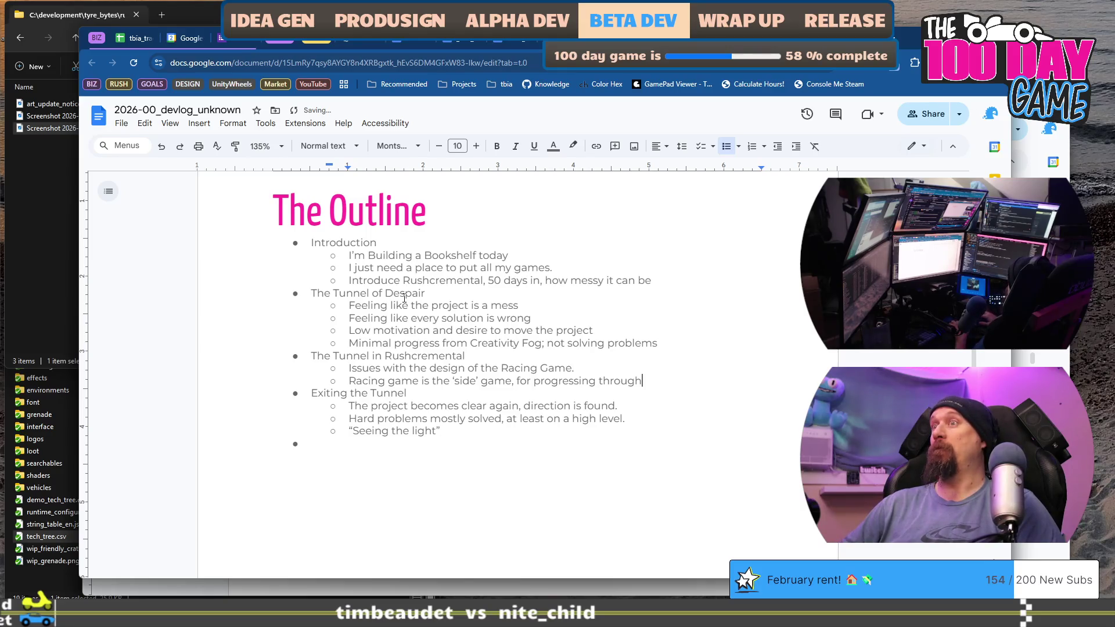
pyautogui.press('Return')
pyautogui.press('Left')
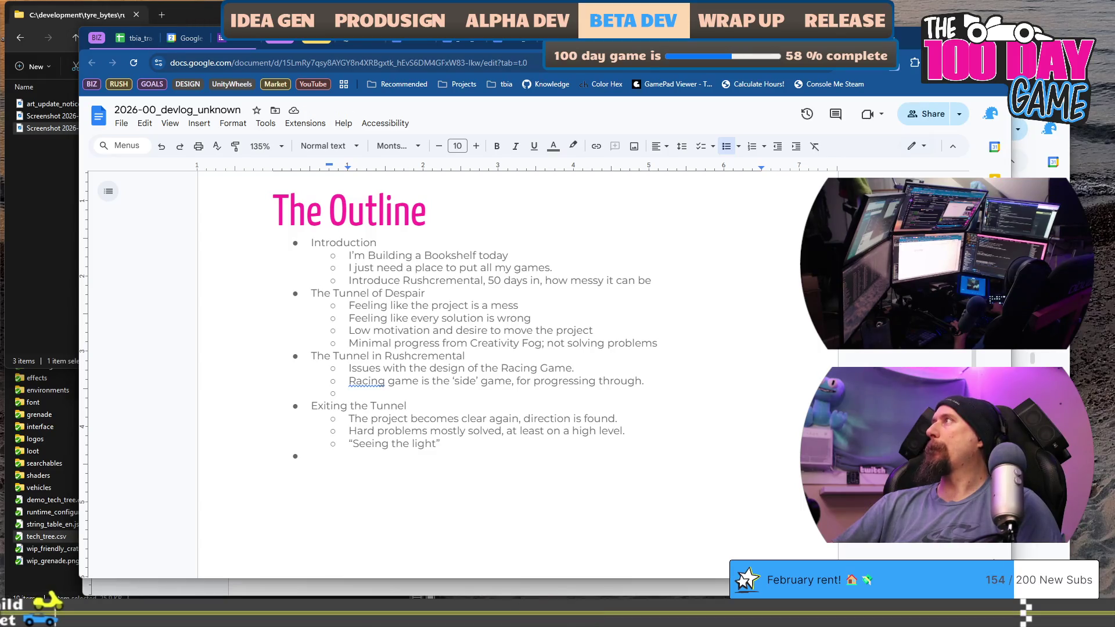
pyautogui.doubleClick(540, 389)
pyautogui.click(540, 389)
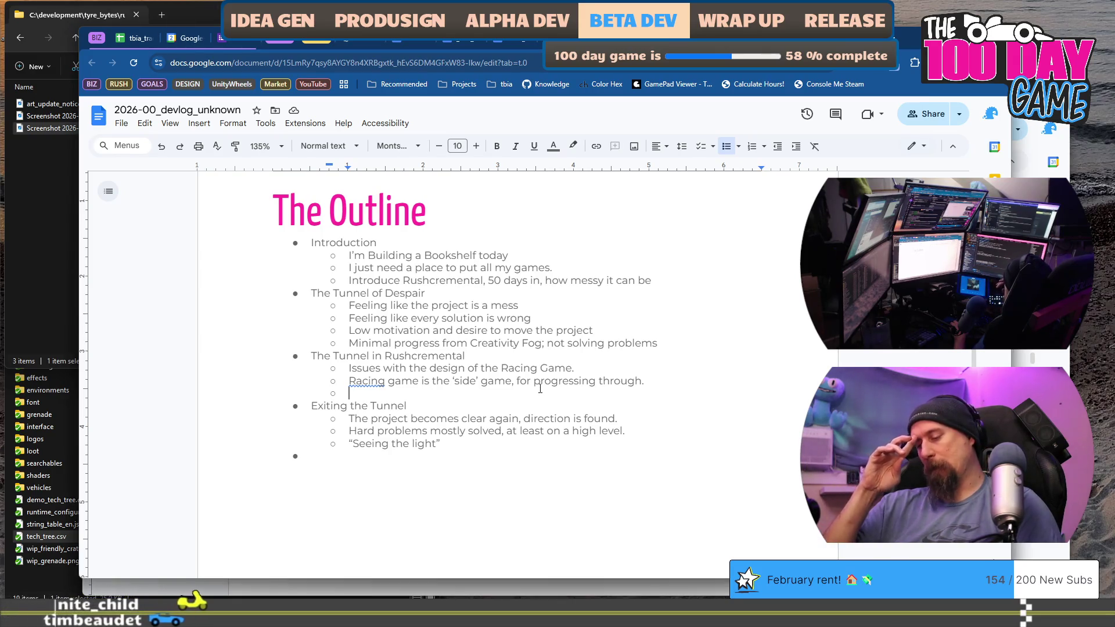
# Write the sub-point 'So soooo many upgrades... # of upgrades vs # of races'
pyautogui.write('So')
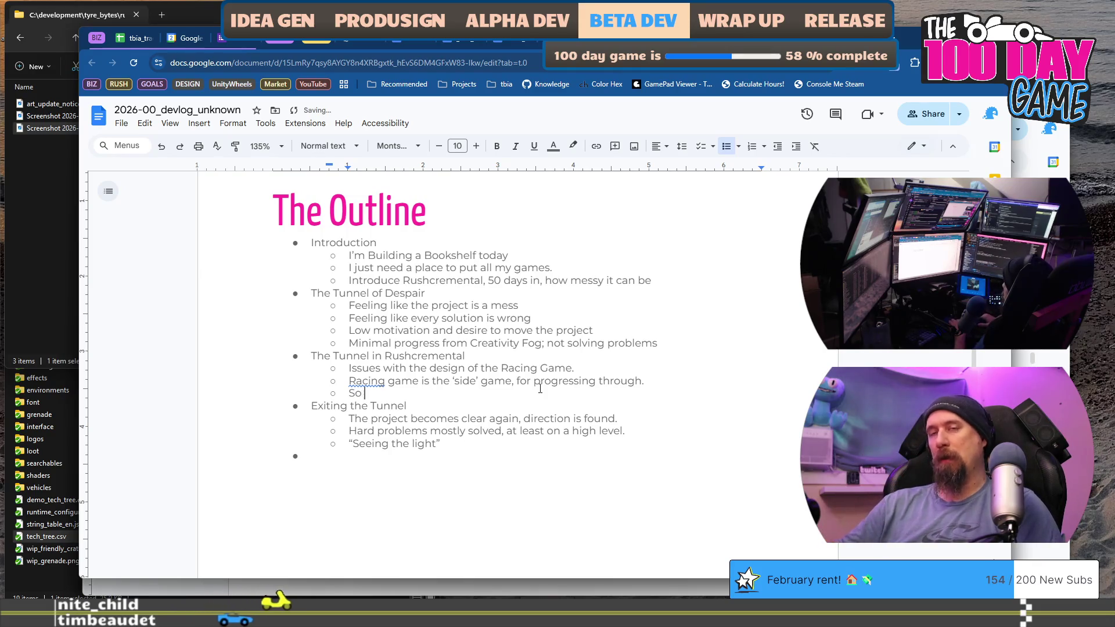
pyautogui.write(' soooo m')
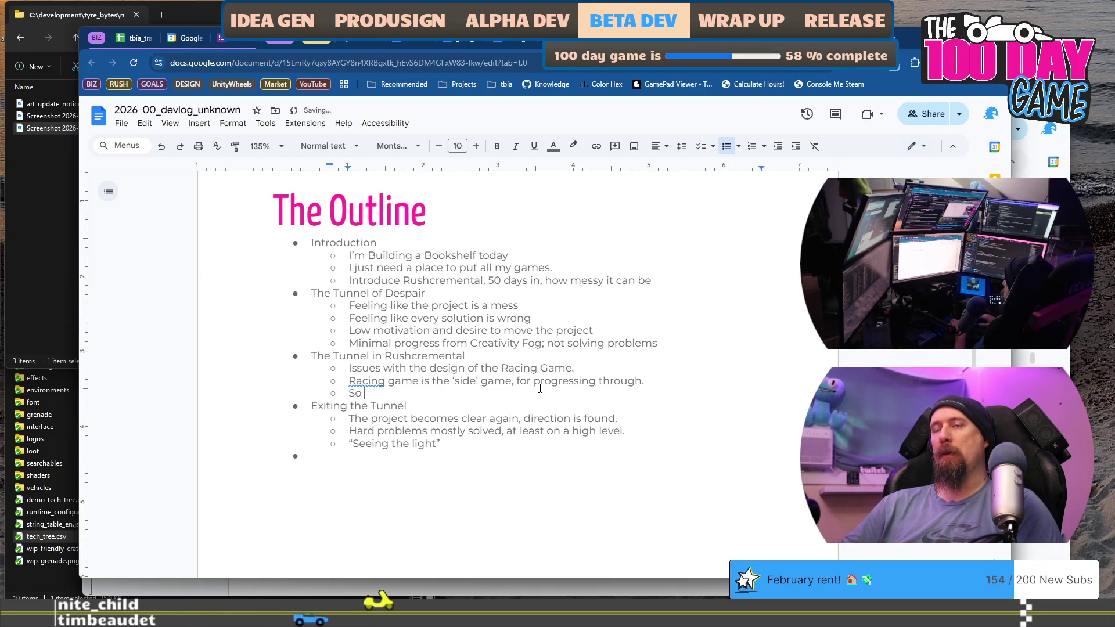
pyautogui.write('any up')
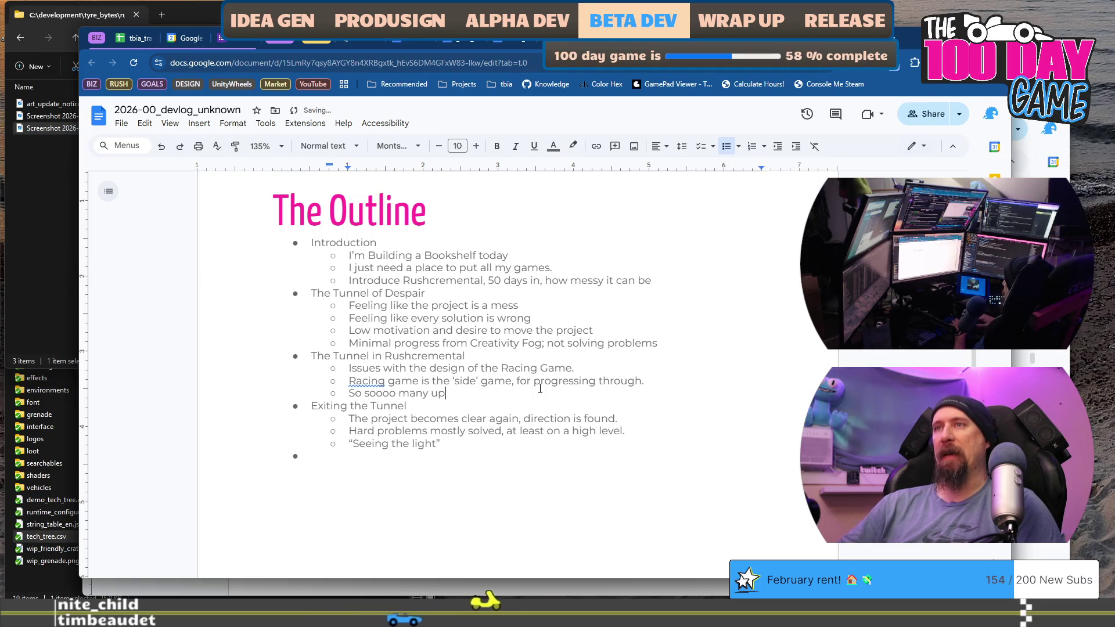
pyautogui.write('grades...')
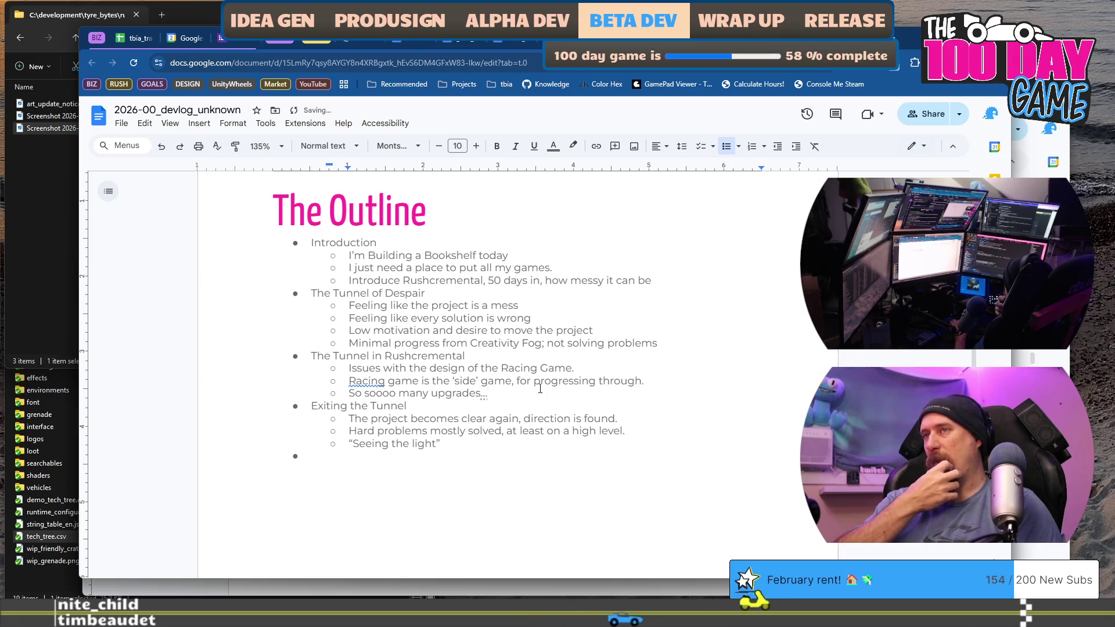
pyautogui.write(' All the')
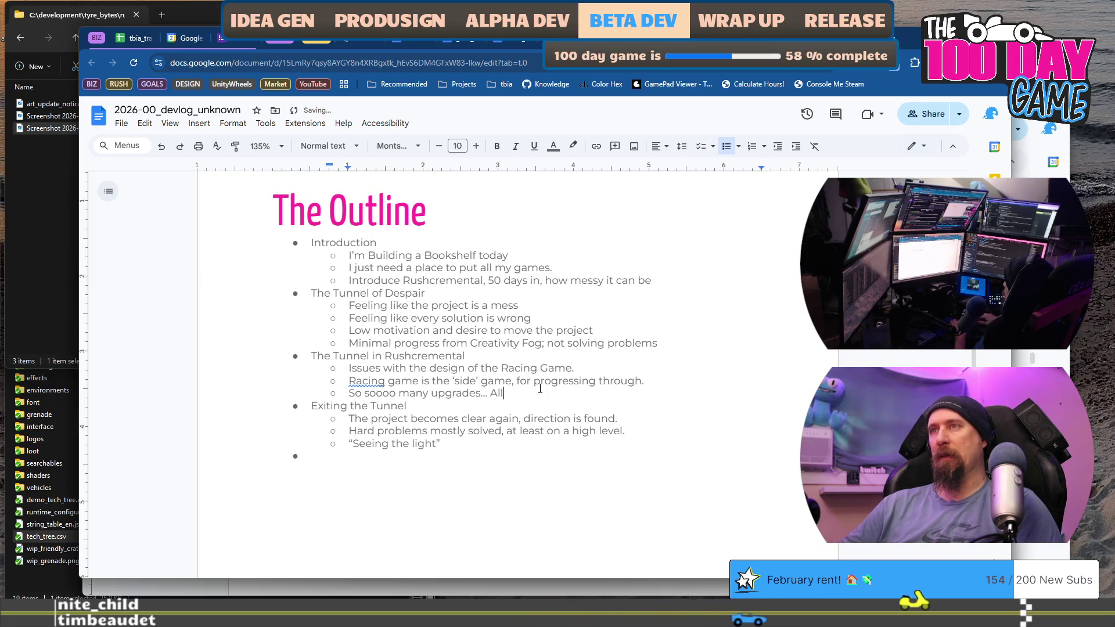
pyautogui.press('BackSpace')
pyautogui.press('BackSpace')
pyautogui.press('BackSpace')
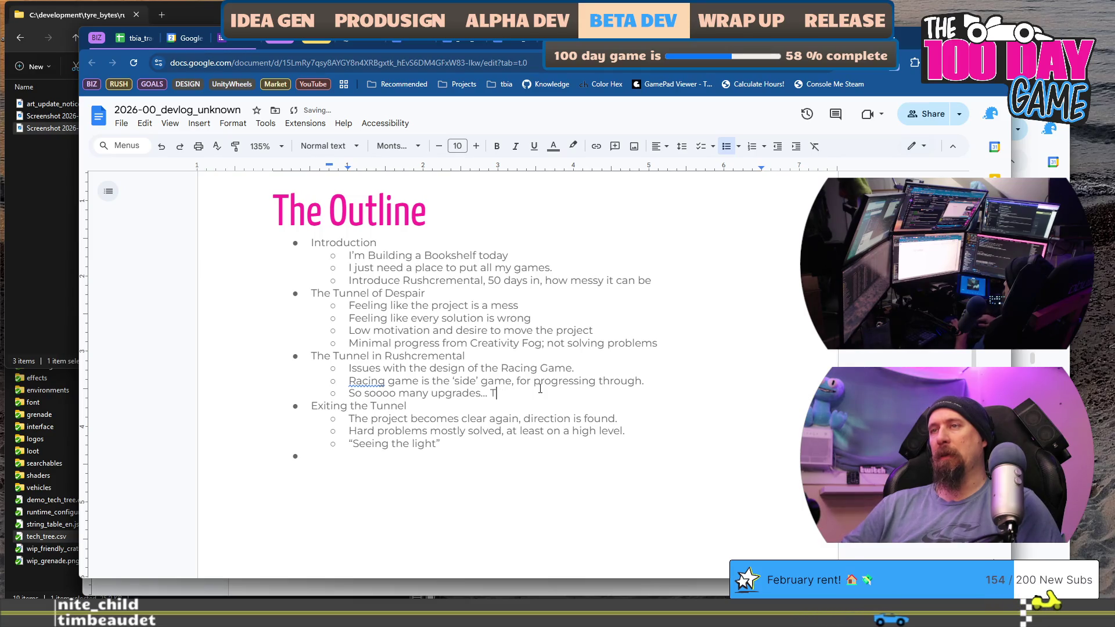
pyautogui.write('e upgrades required t')
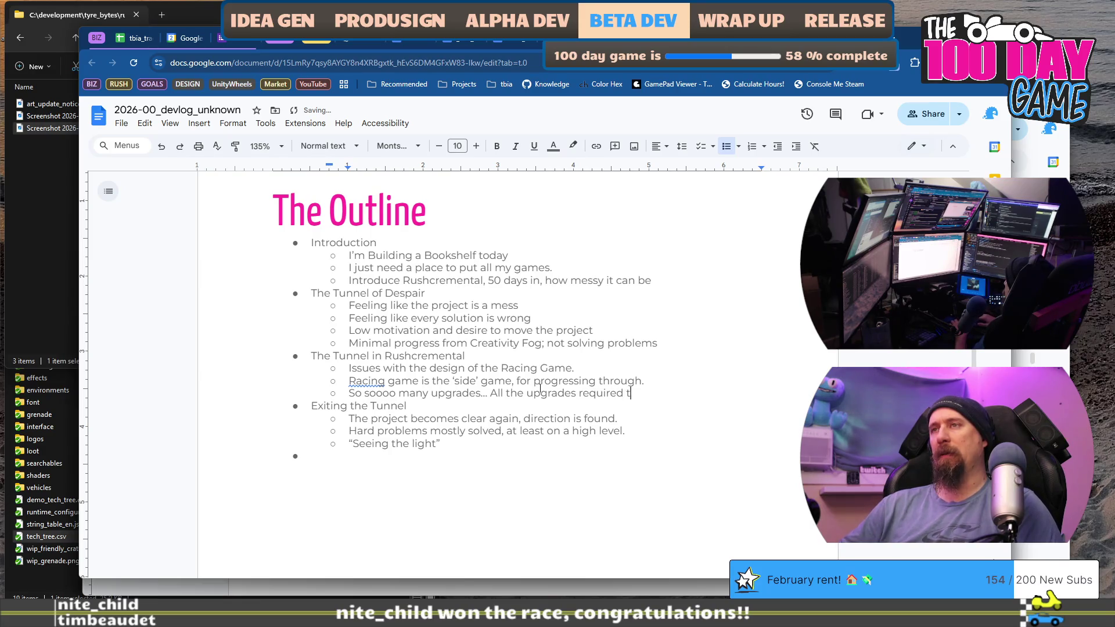
pyautogui.press('BackSpace')
pyautogui.press('BackSpace')
pyautogui.press('BackSpace')
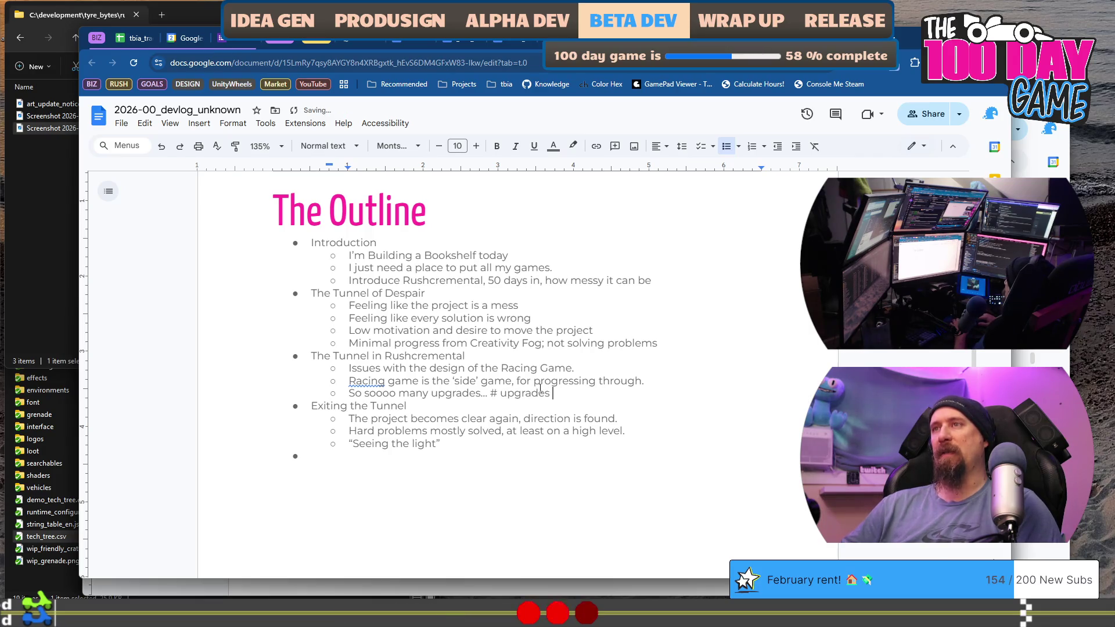
pyautogui.write('vs # o')
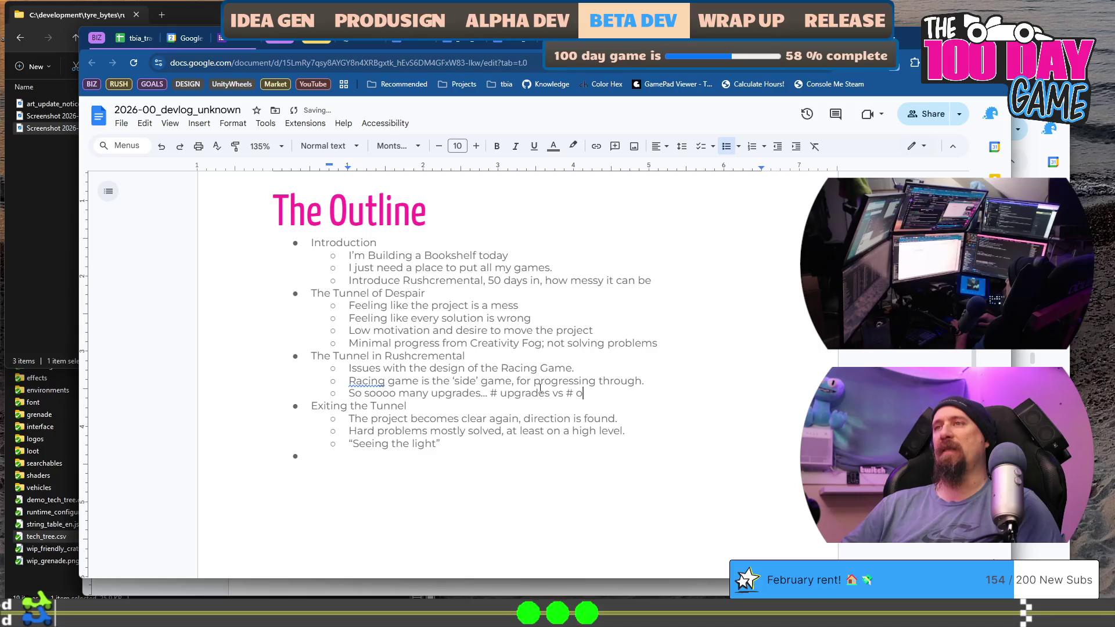
pyautogui.write('f races')
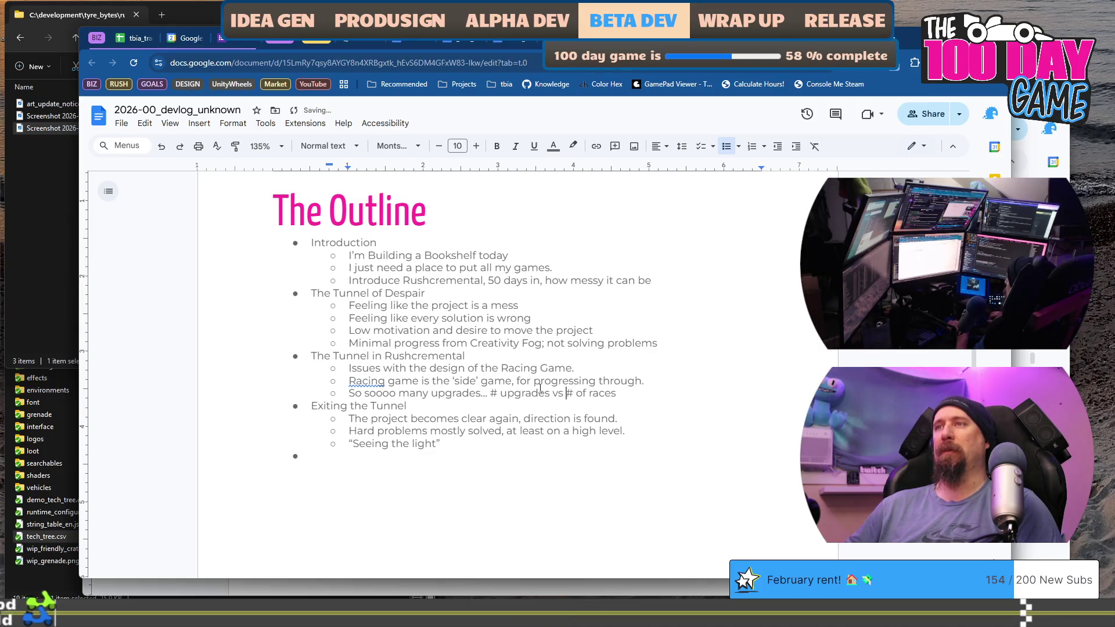
pyautogui.write('of')
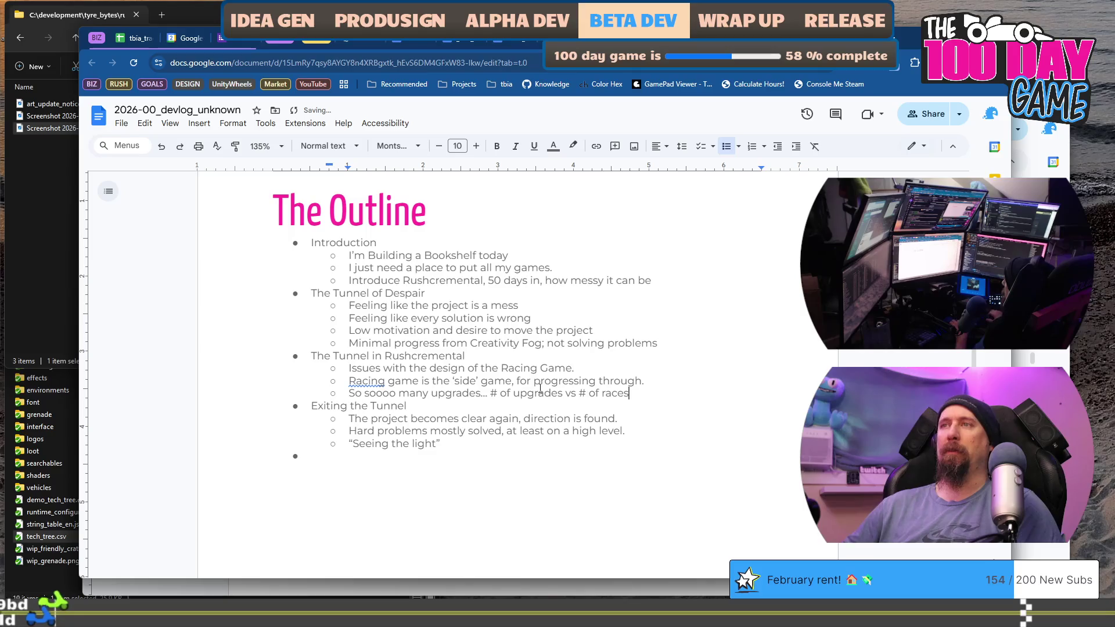
pyautogui.press('End')
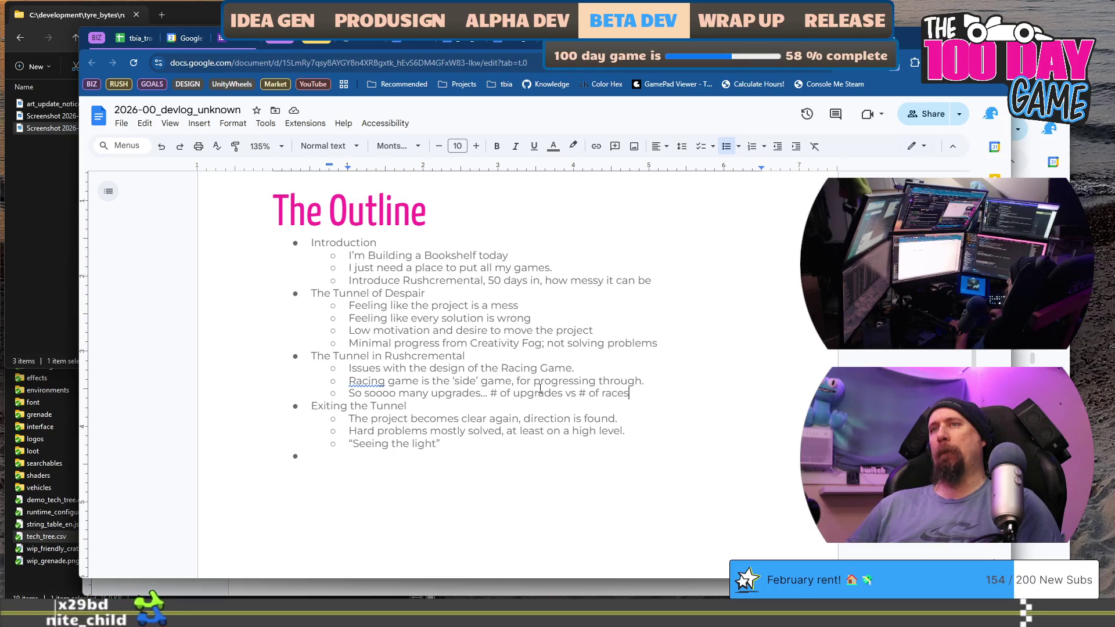
pyautogui.press('Down')
pyautogui.press('Down')
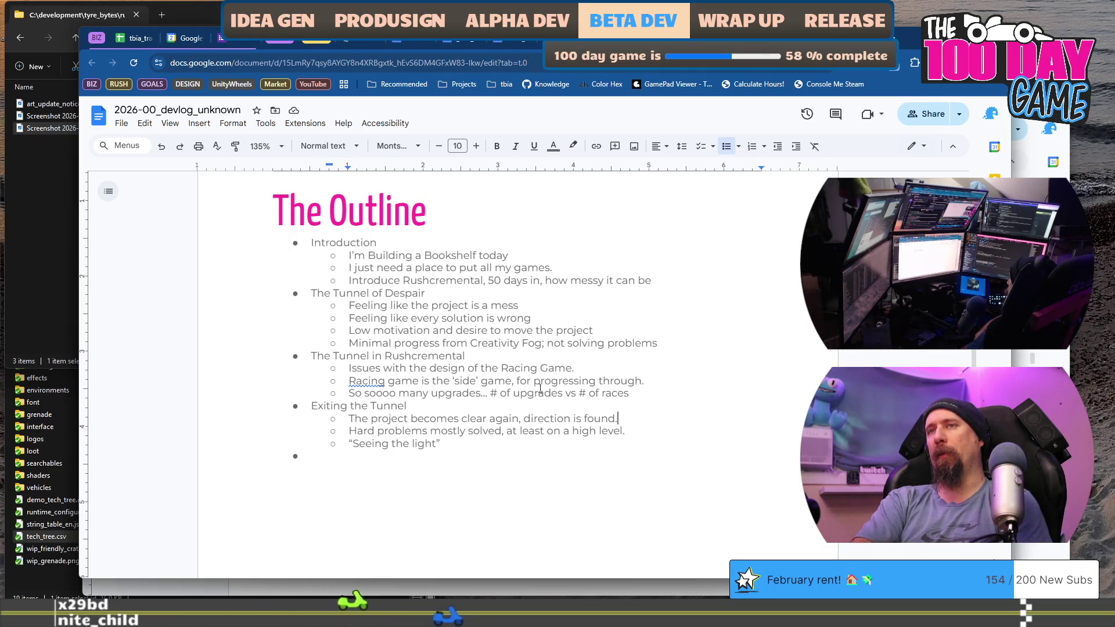
pyautogui.press('Down')
pyautogui.press('Down')
pyautogui.press('Down')
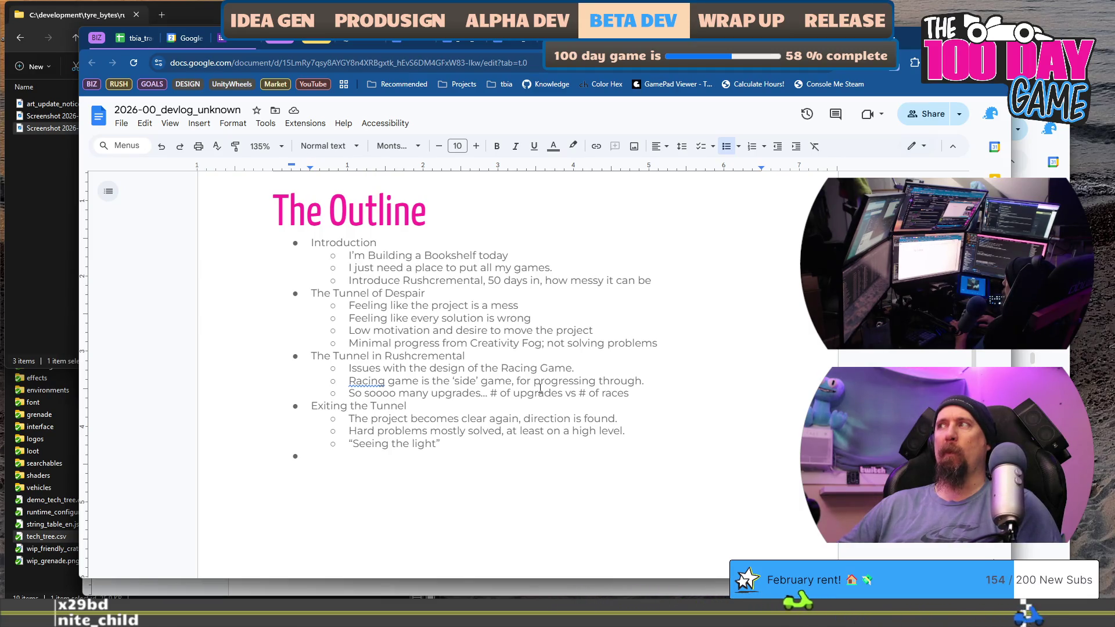
# Add the 'Rushcremental End Game' section with a point on adding scope to reduce work load
pyautogui.write('Rushcremental End Game')
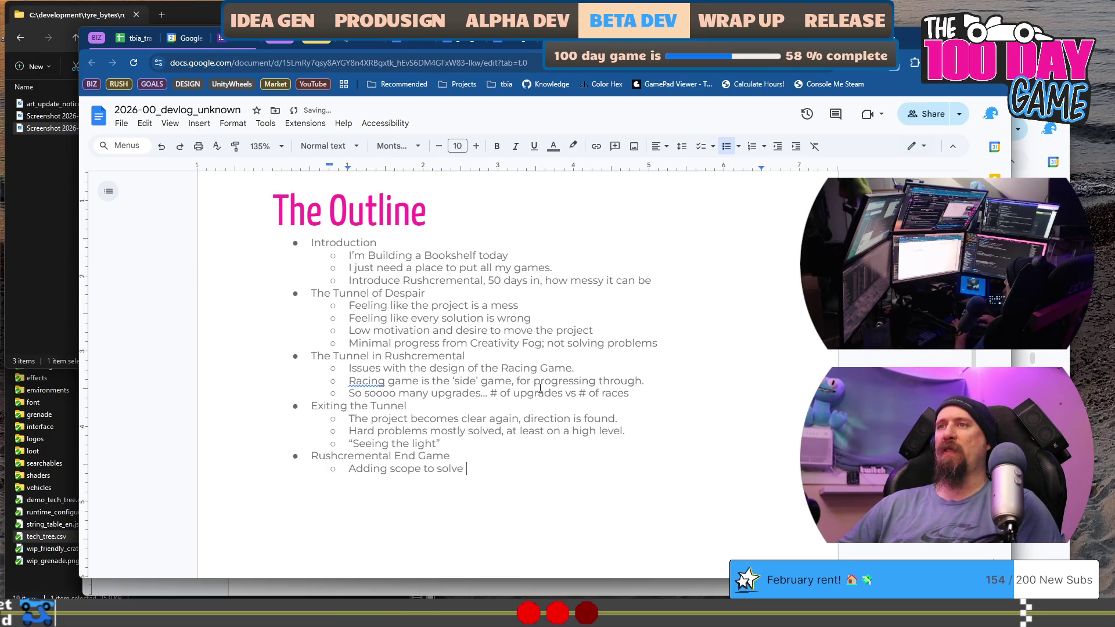
pyautogui.write('l')
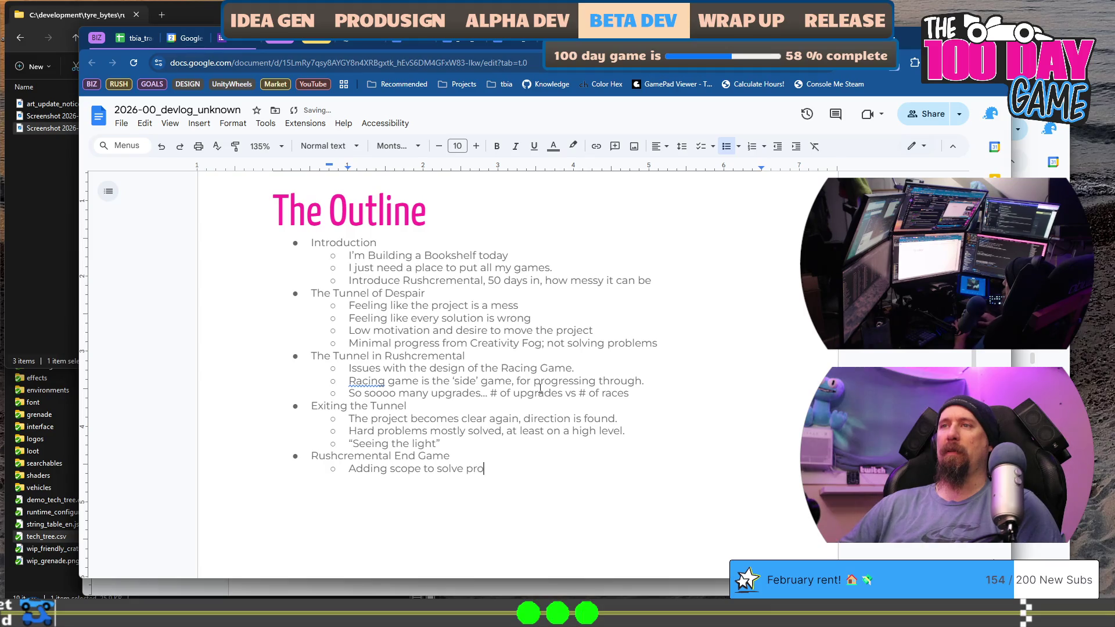
pyautogui.write('oblems and r')
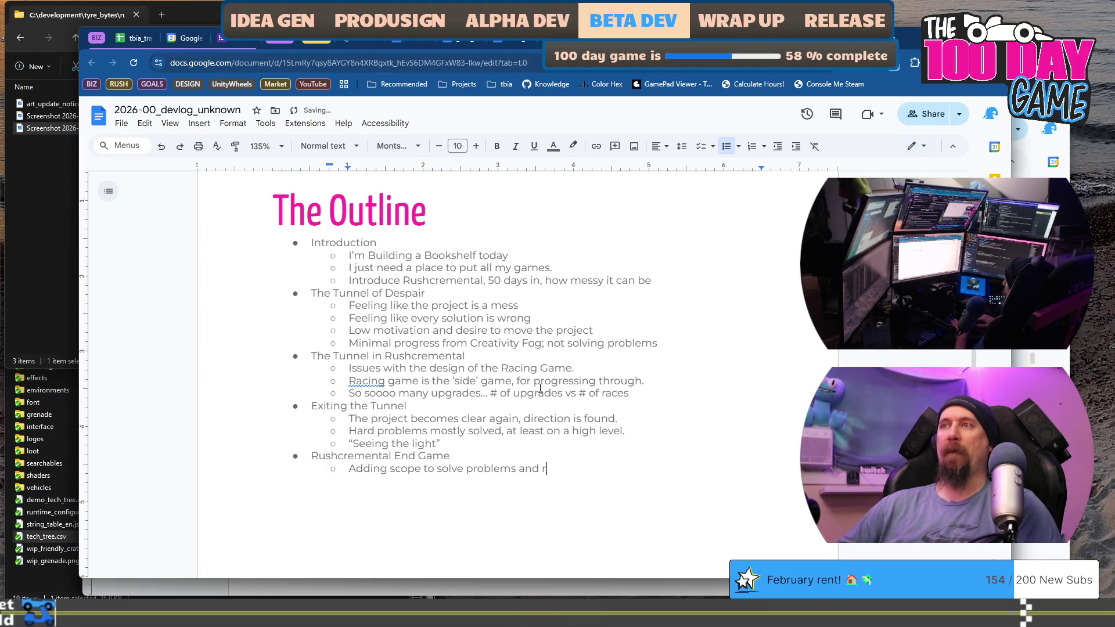
pyautogui.write('educe')
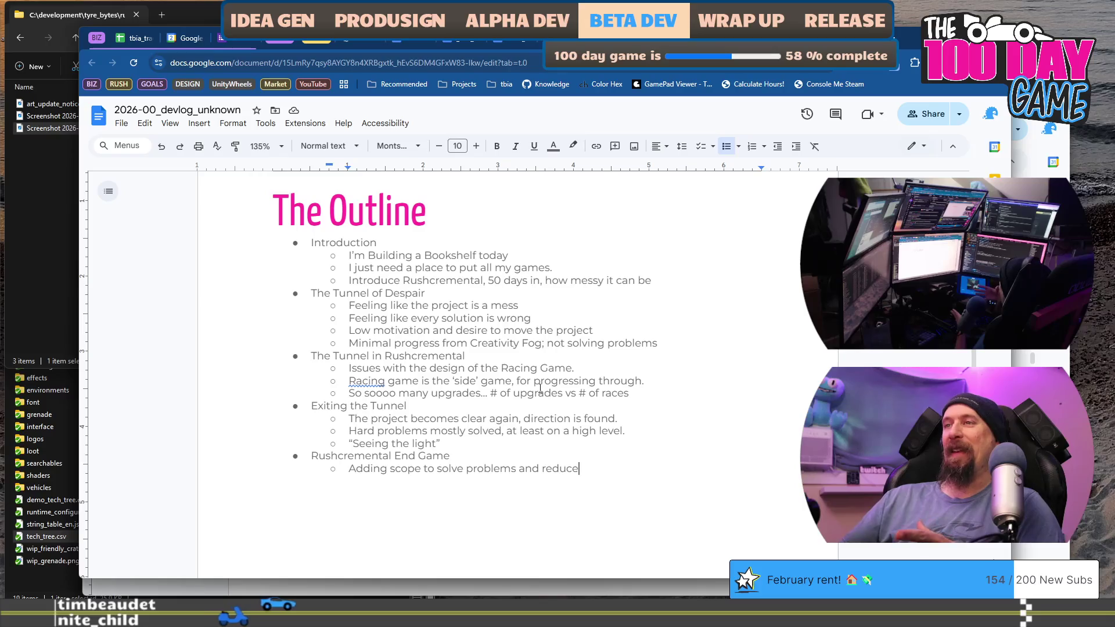
pyautogui.write('works')
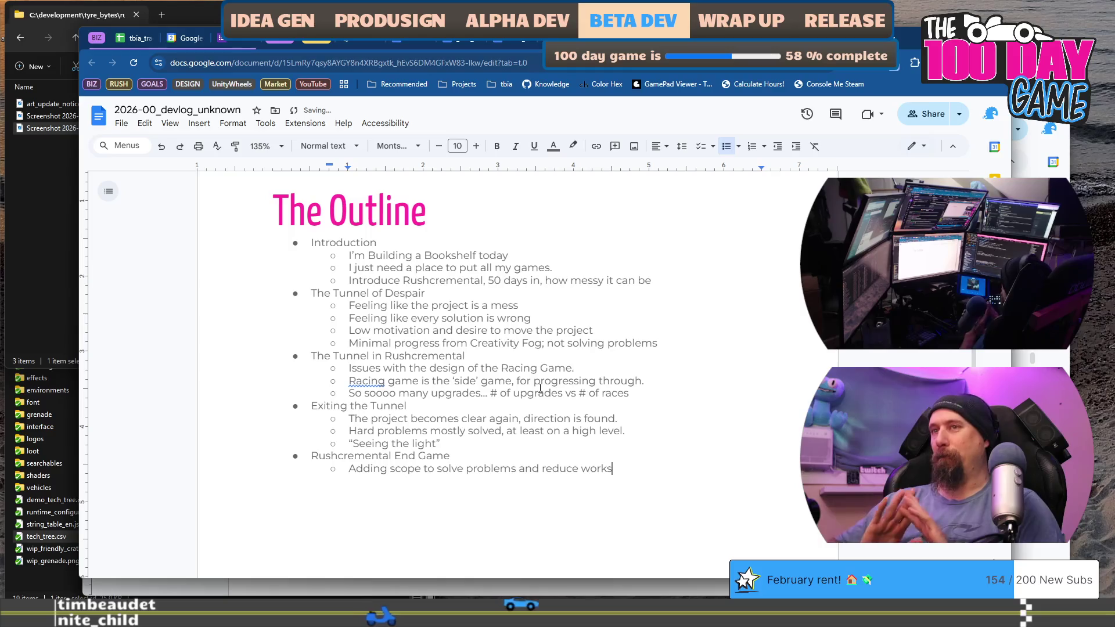
pyautogui.write('.')
pyautogui.press('Return')
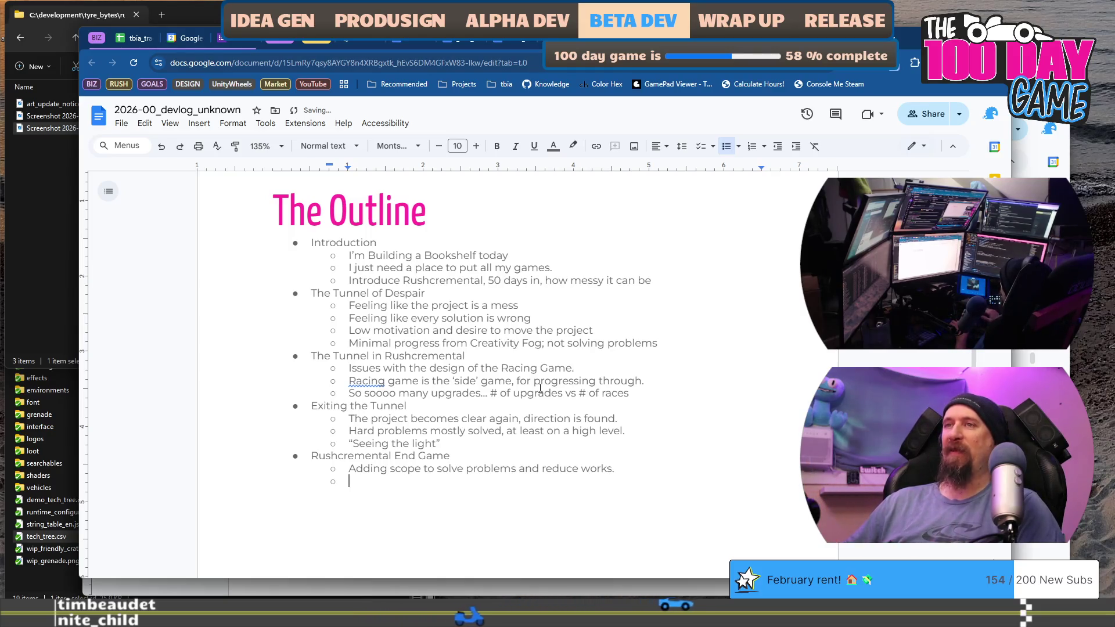
pyautogui.press('BackSpace')
pyautogui.press('Left')
pyautogui.press('BackSpace')
# Add a point on a vehicle-upgrade workshop that reduces skill tree icons and flavor text
pyautogui.write('l')
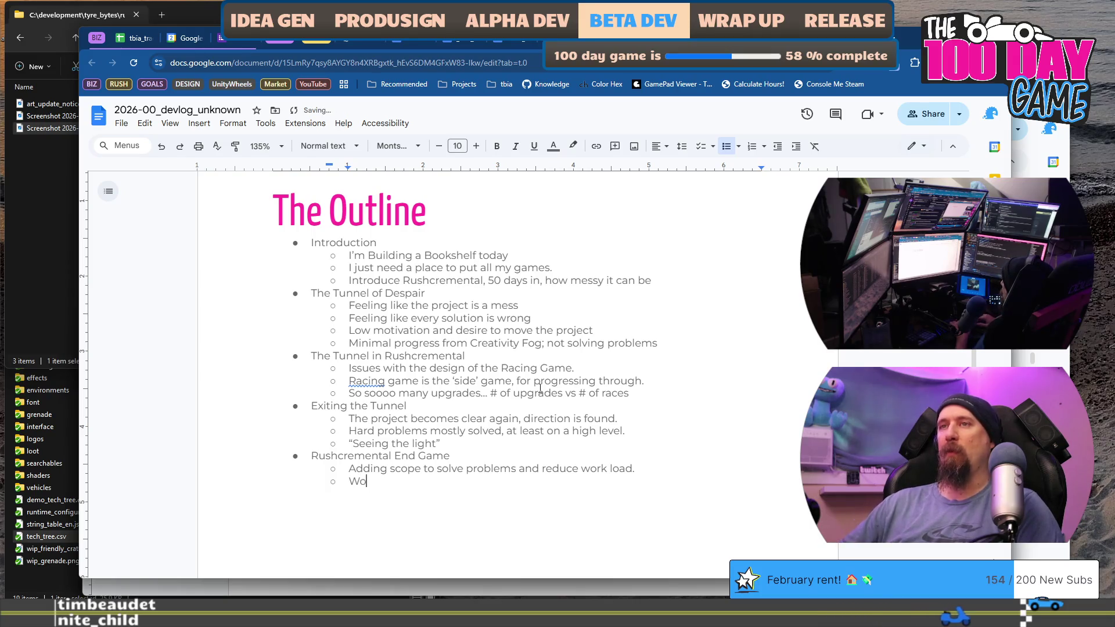
pyautogui.write('to')
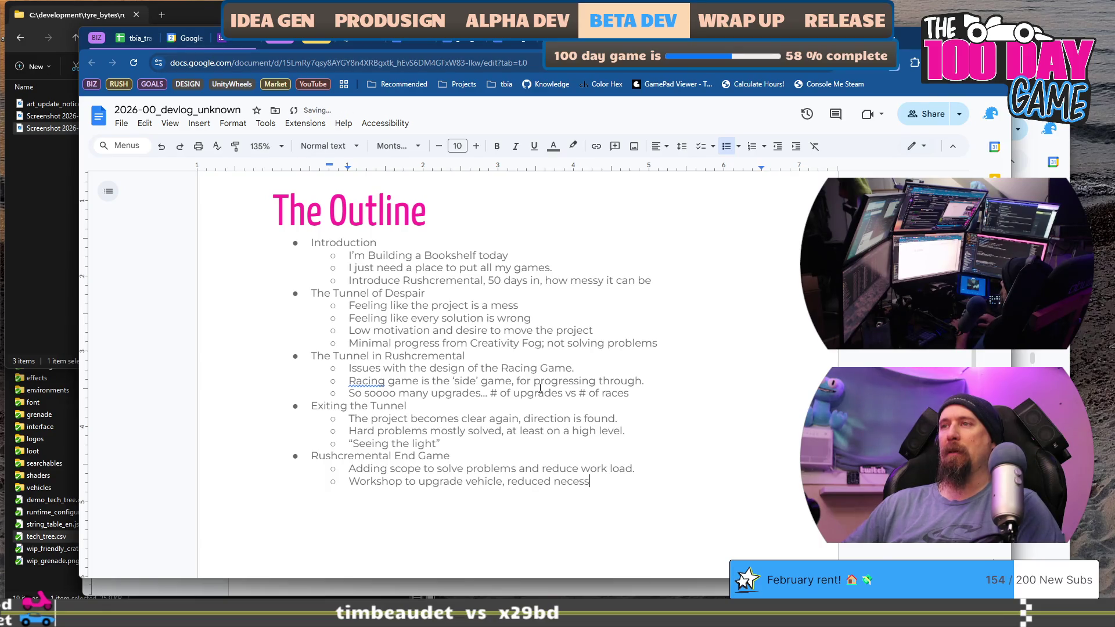
pyautogui.write('ch')
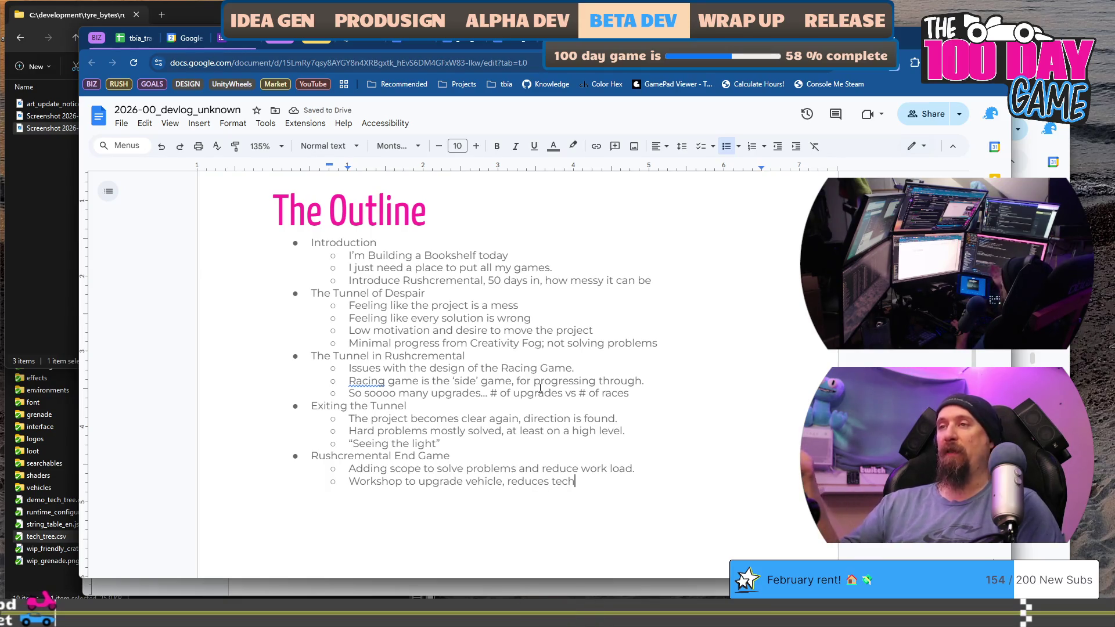
pyautogui.press('BackSpace')
pyautogui.press('BackSpace')
pyautogui.press('BackSpace')
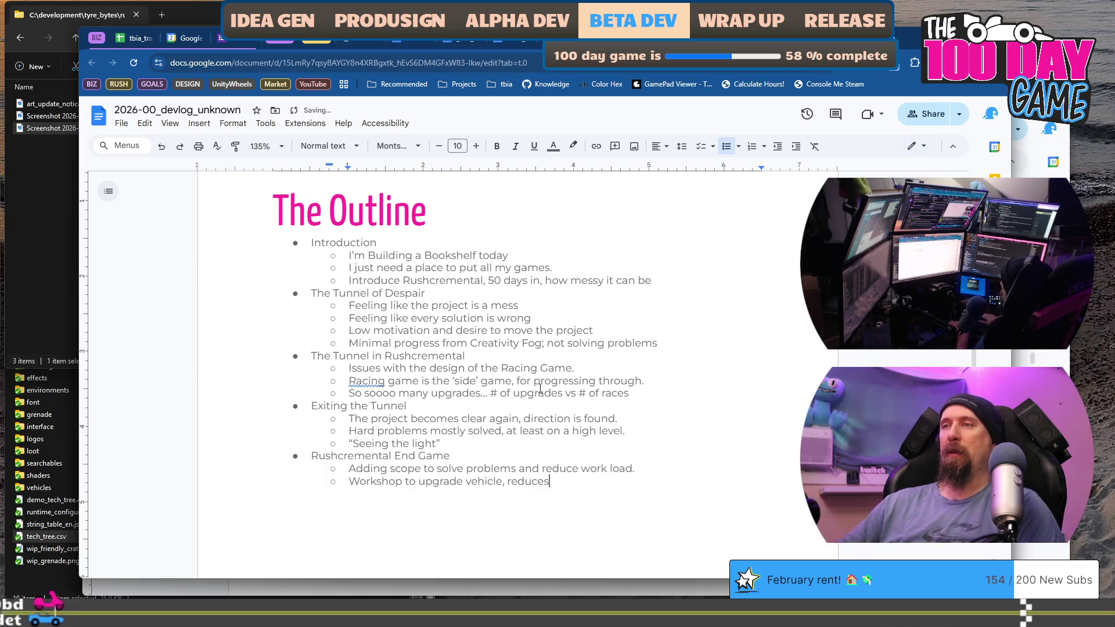
pyautogui.press('BackSpace')
pyautogui.press('BackSpace')
pyautogui.press('BackSpace')
pyautogui.write('skil')
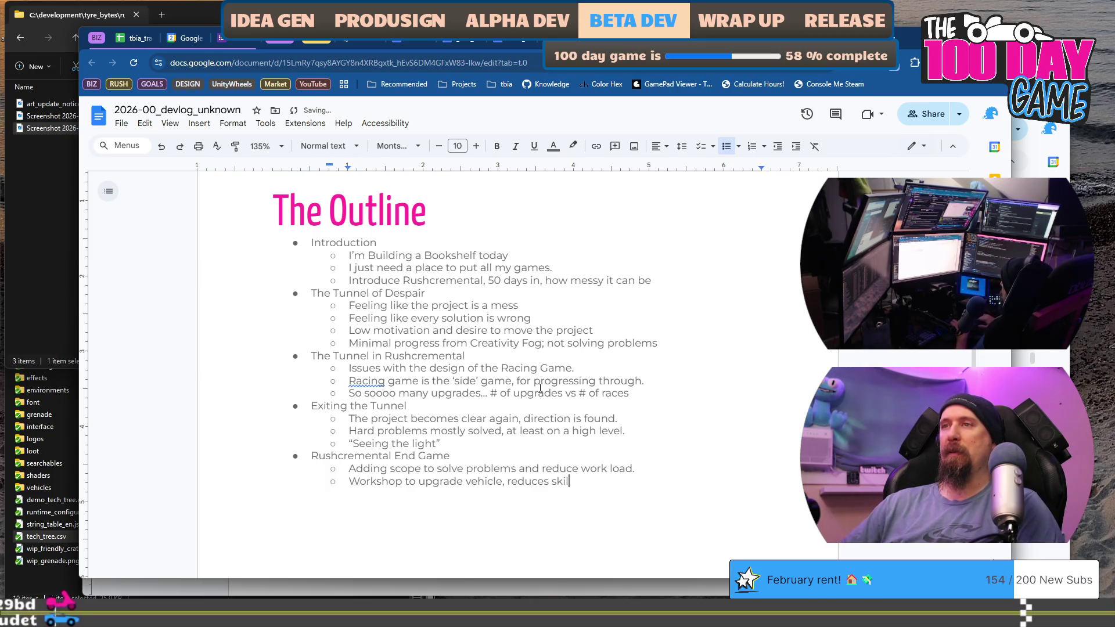
pyautogui.write('l tree i')
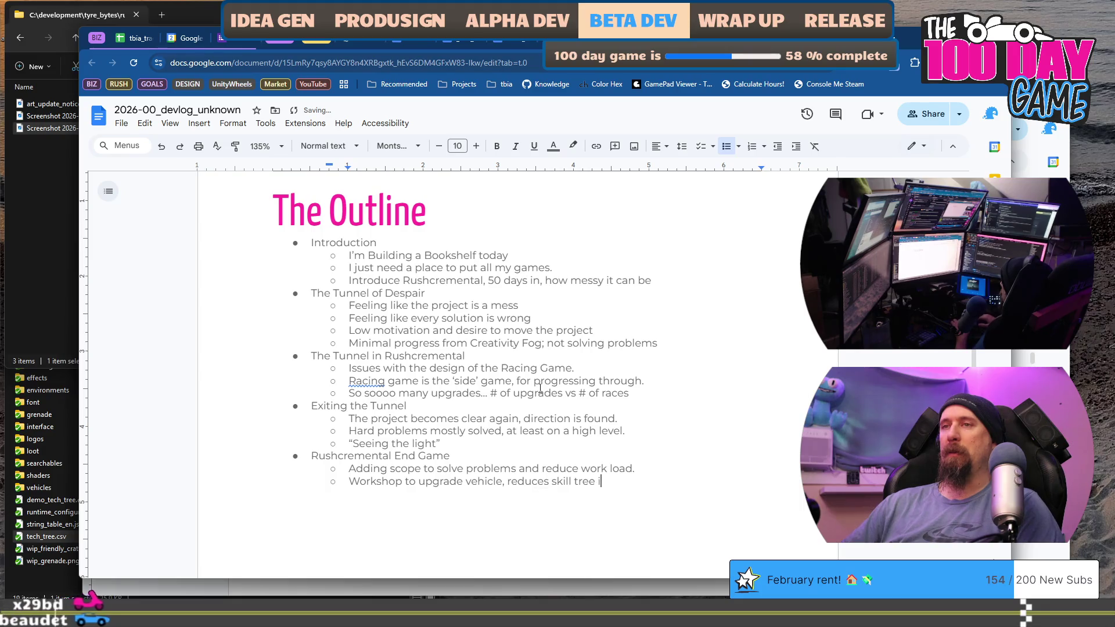
pyautogui.write('cons.')
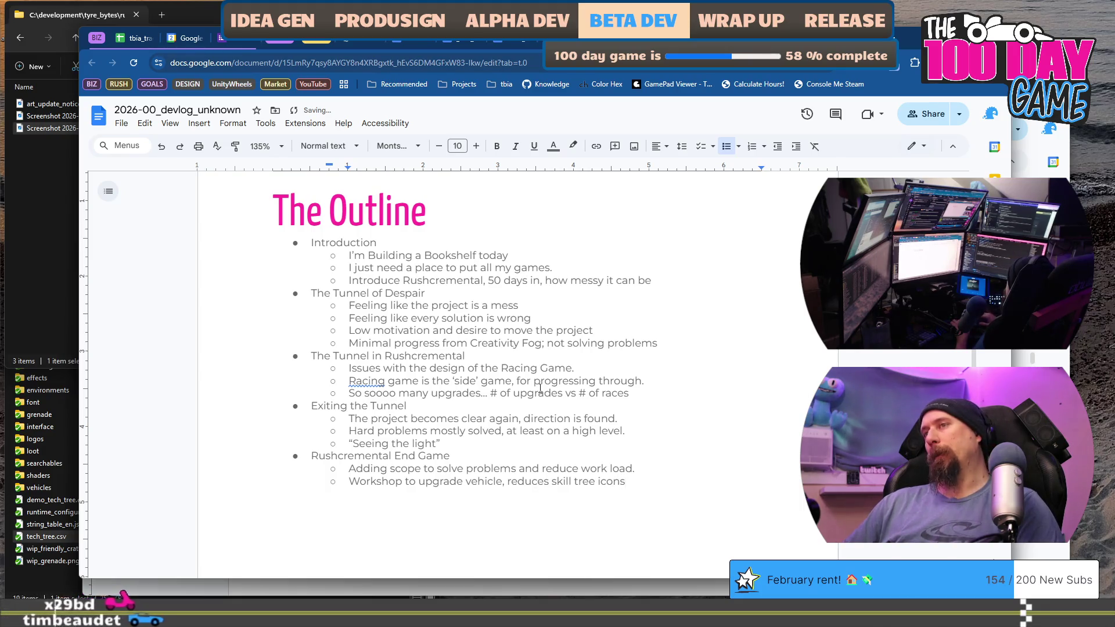
pyautogui.press('Return')
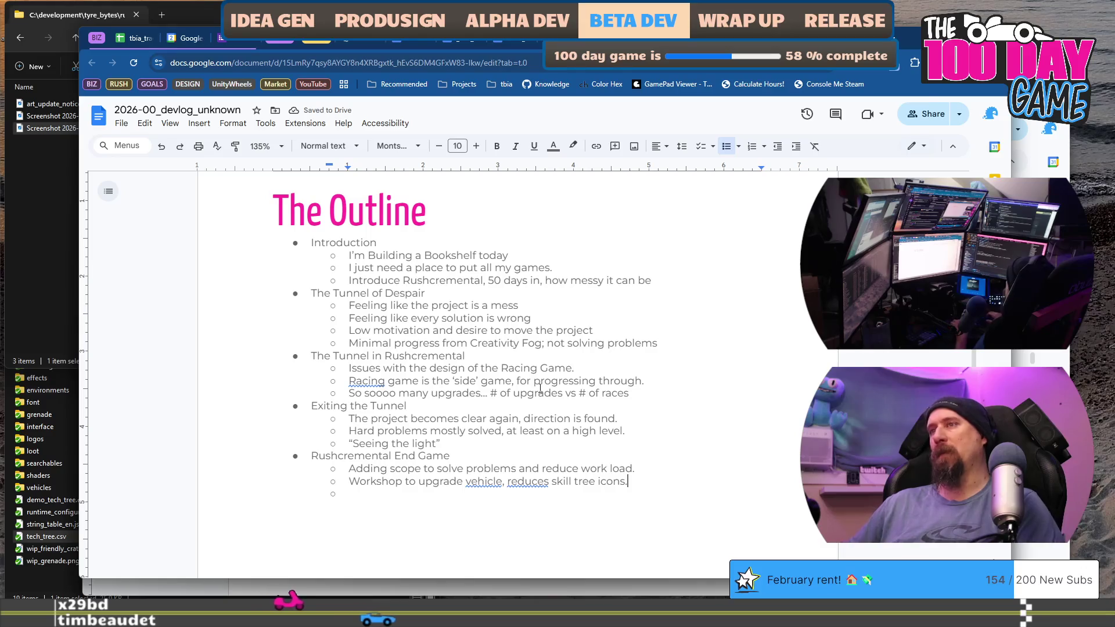
pyautogui.press('Left')
pyautogui.press('BackSpace')
pyautogui.write('and fla')
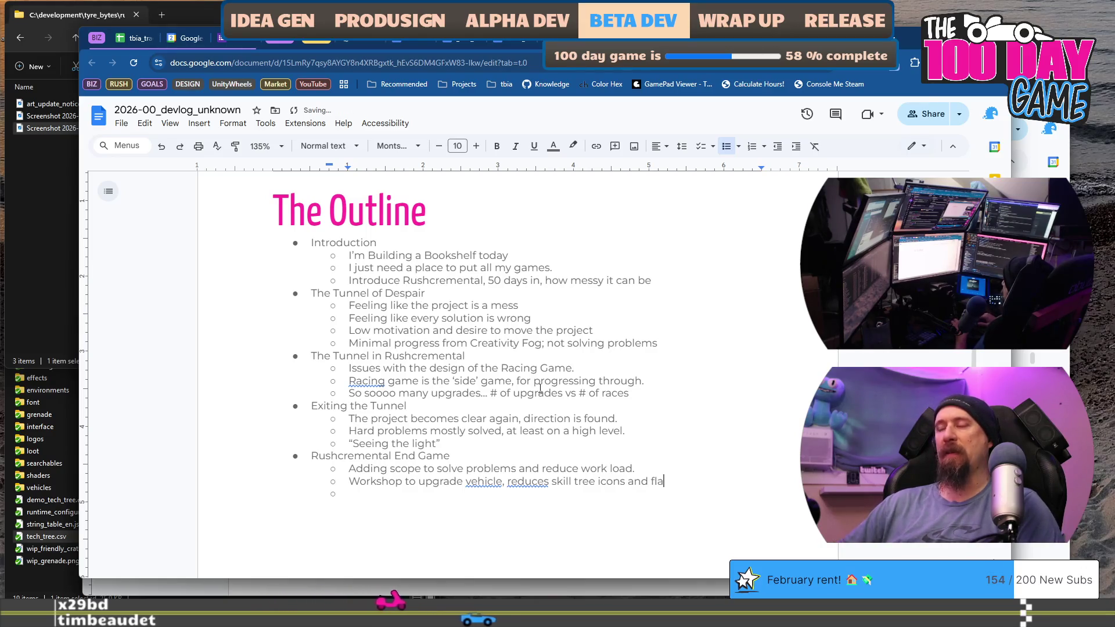
pyautogui.write('vor text.')
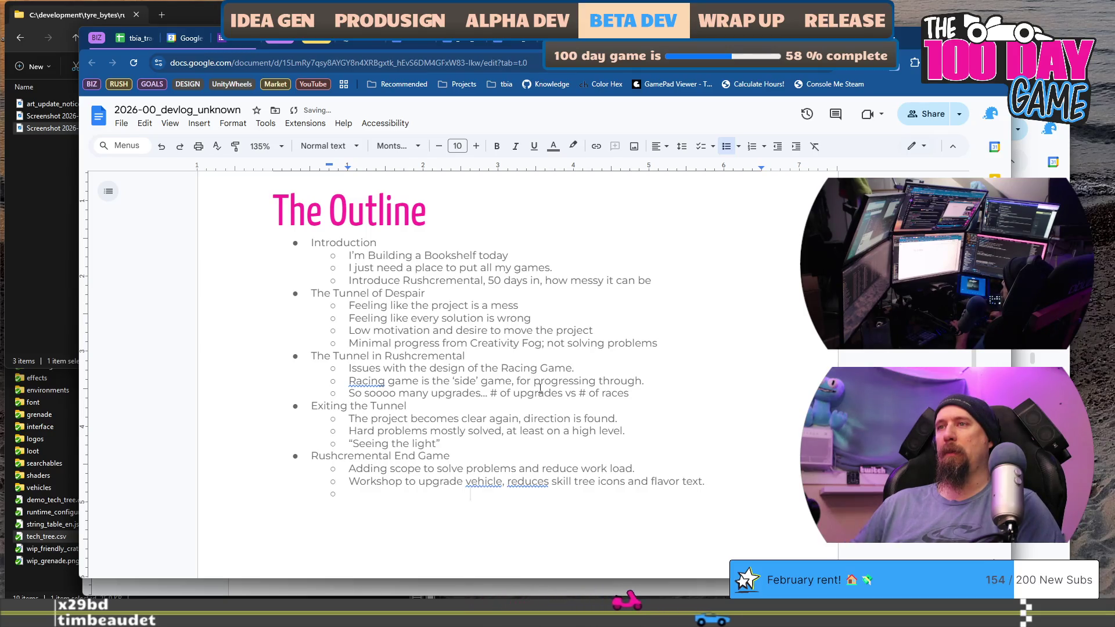
pyautogui.hotkey('ctrl', 'Right')
pyautogui.hotkey('ctrl', 'Right')
pyautogui.hotkey('ctrl', 'Right')
# Add the point 'Seeing all the environments in near-final art quality' and start an empty sub-bullet
pyautogui.write('s')
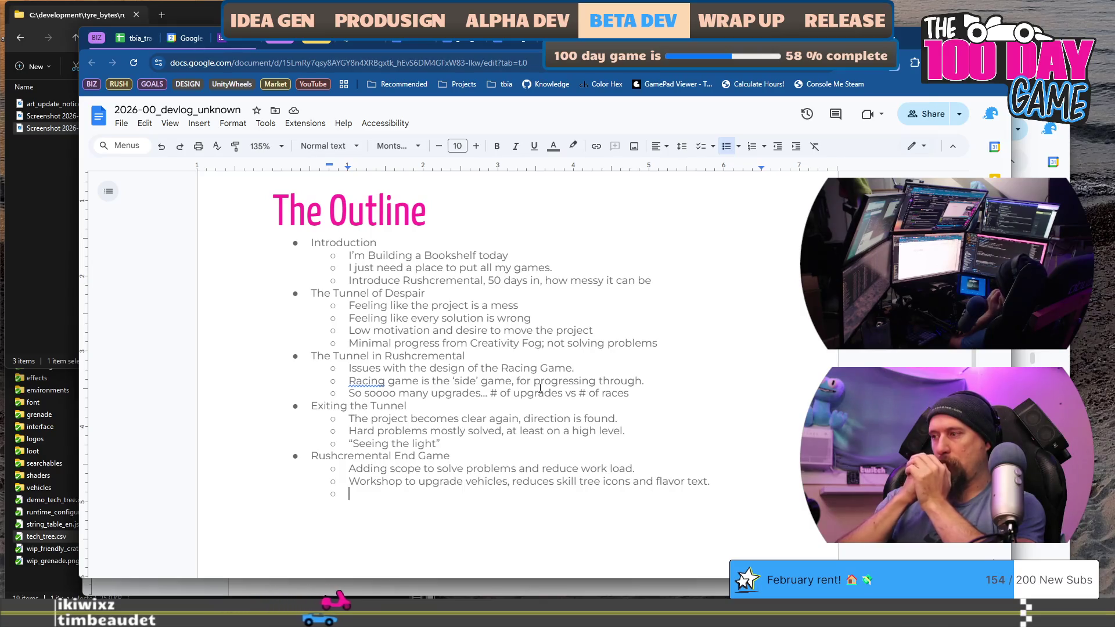
pyautogui.write('S')
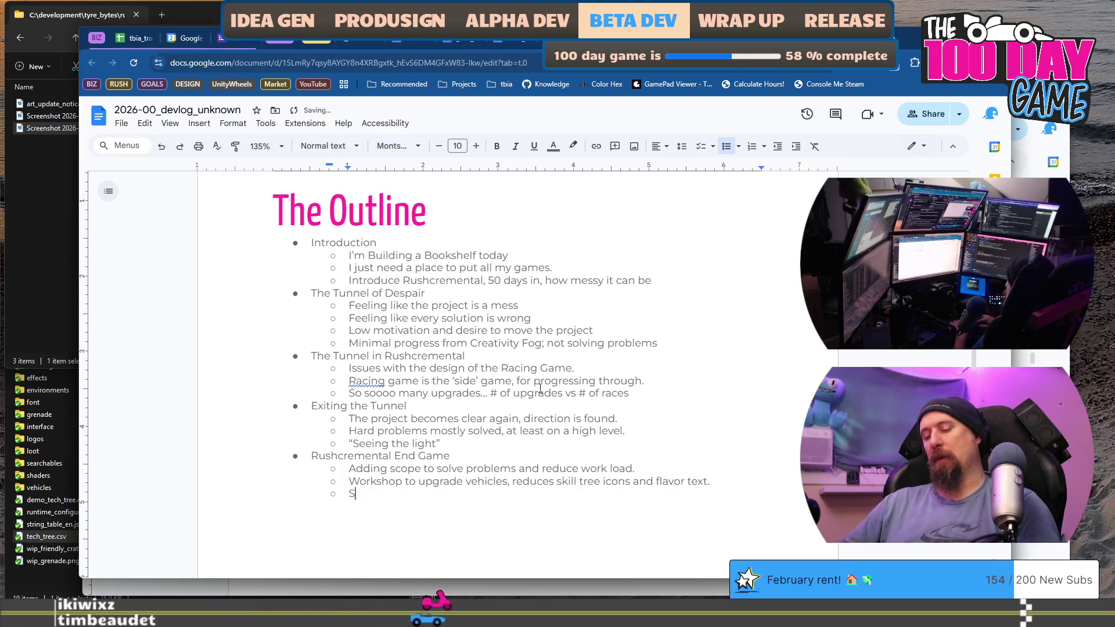
pyautogui.write('eeing the a')
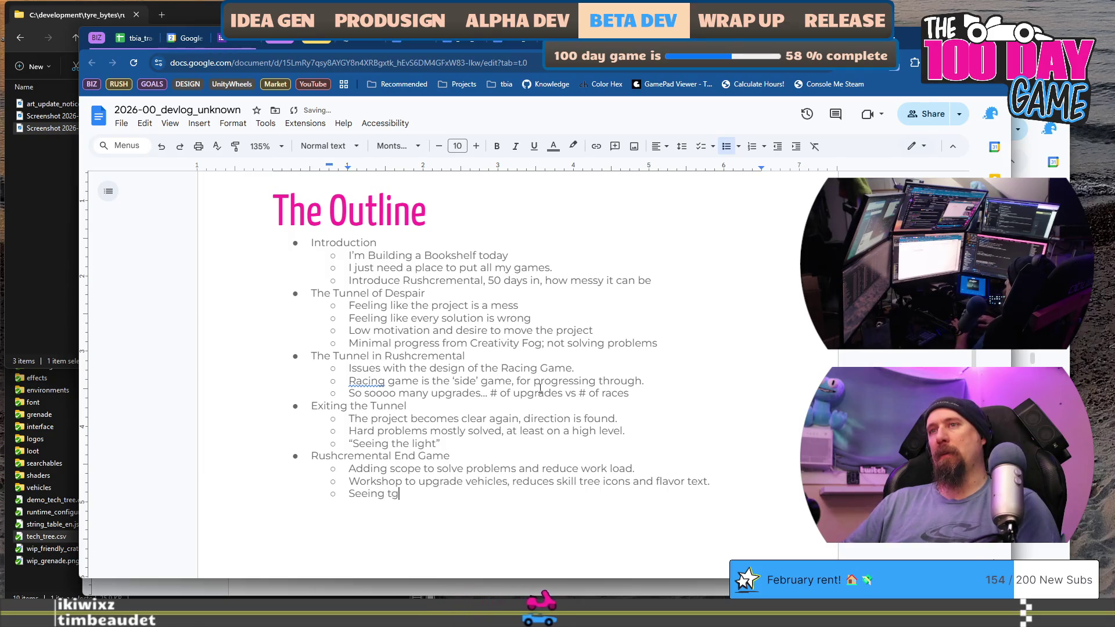
pyautogui.press('BackSpace')
pyautogui.press('BackSpace')
pyautogui.press('BackSpace')
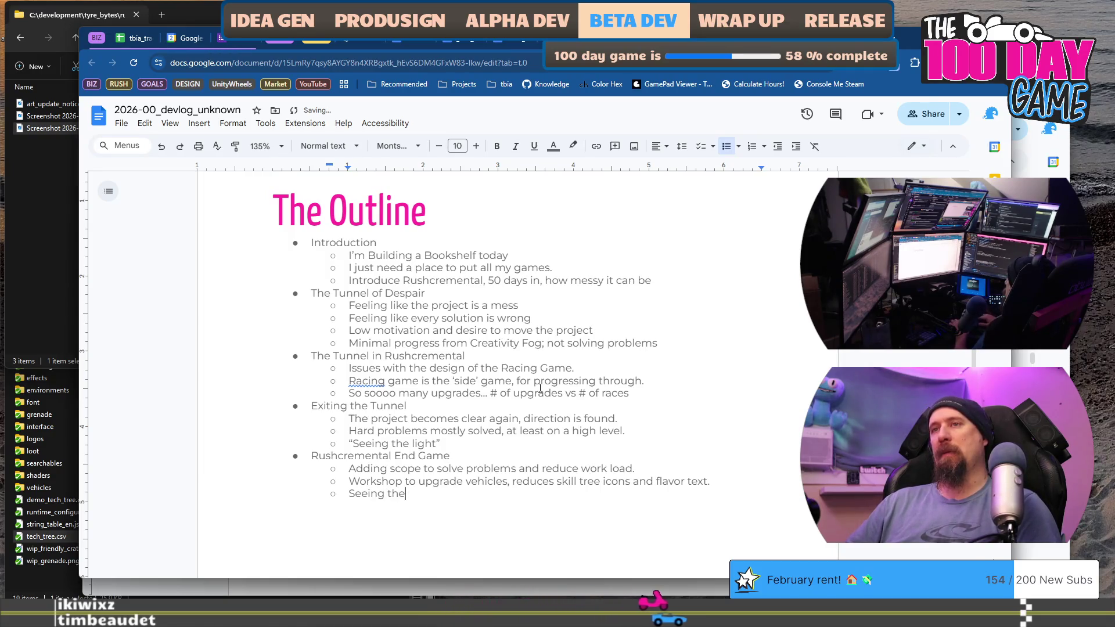
pyautogui.write('all')
pyautogui.press('BackSpace')
pyautogui.press('BackSpace')
pyautogui.press('BackSpace')
pyautogui.write('all the e')
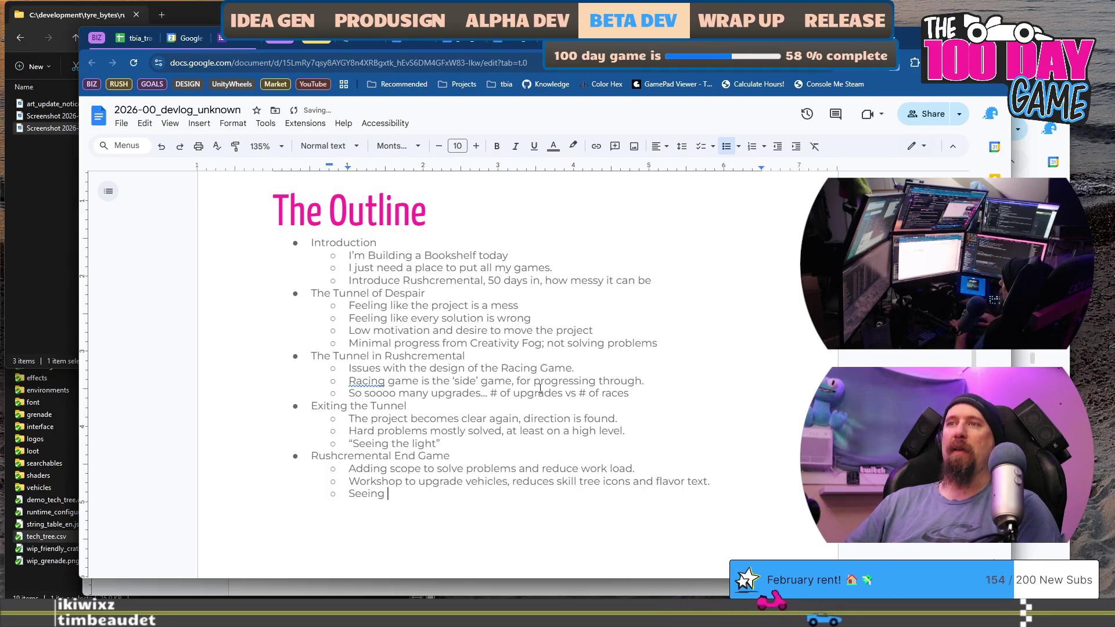
pyautogui.write('nvironem')
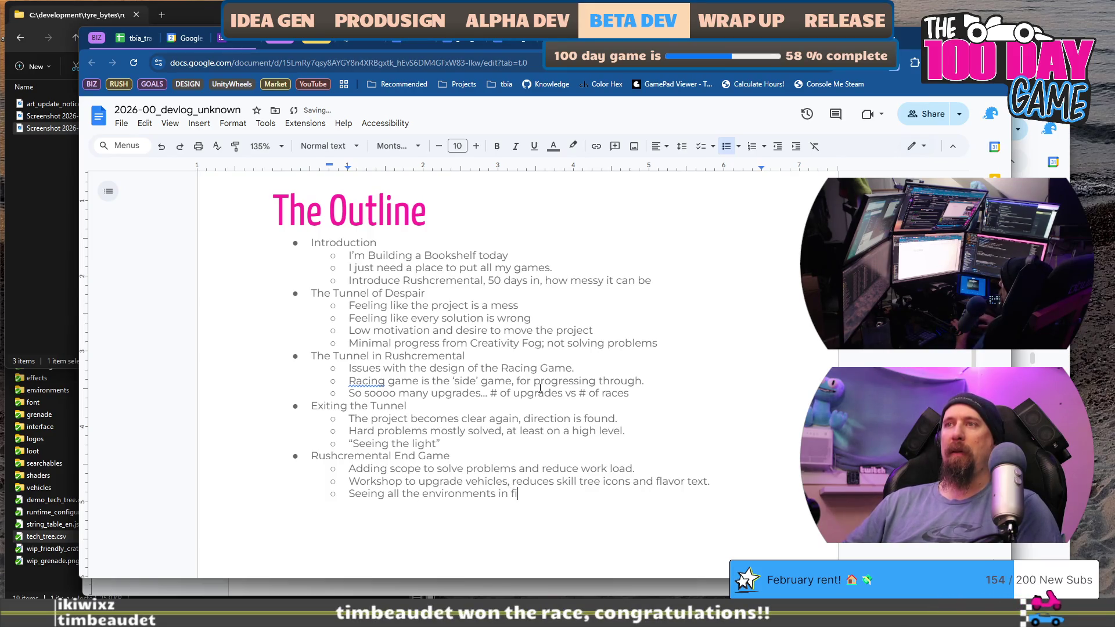
pyautogui.write('newfinal')
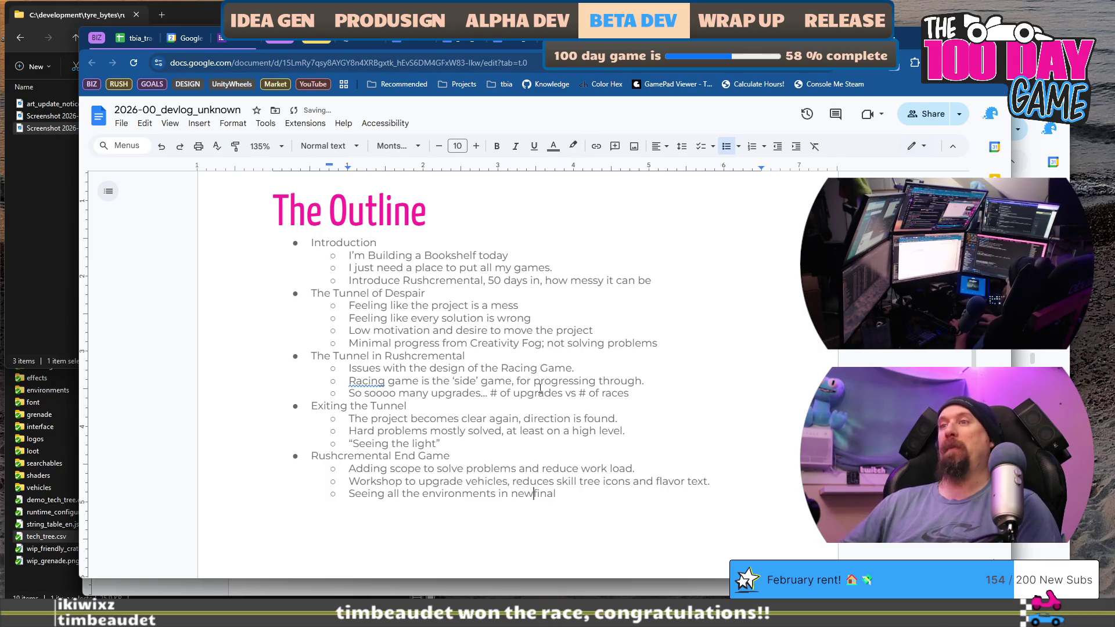
pyautogui.write('r-')
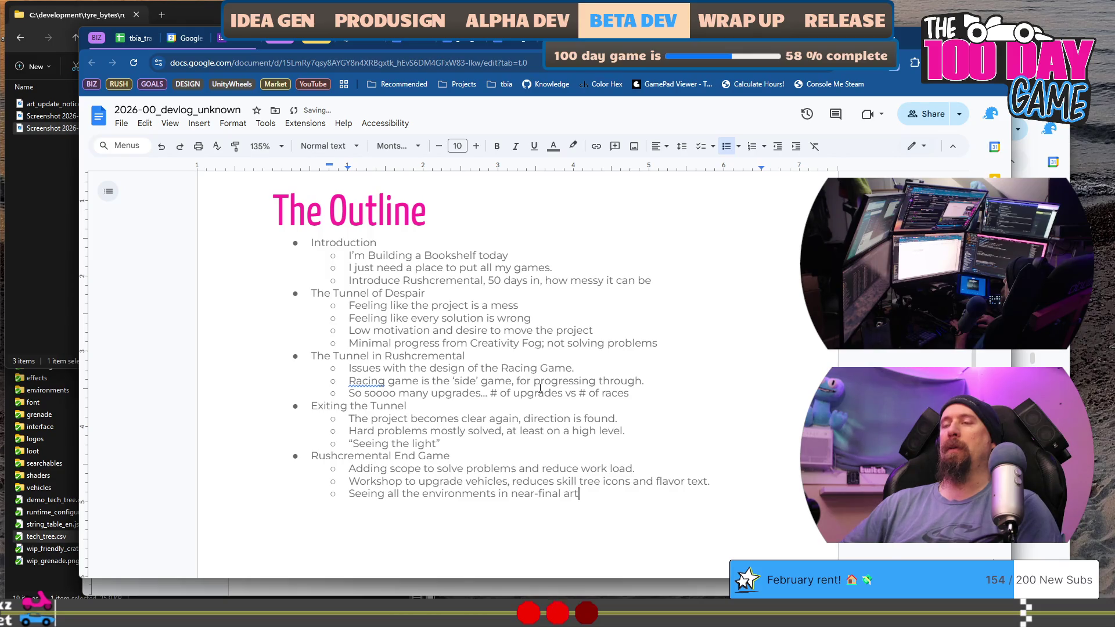
pyautogui.write('q')
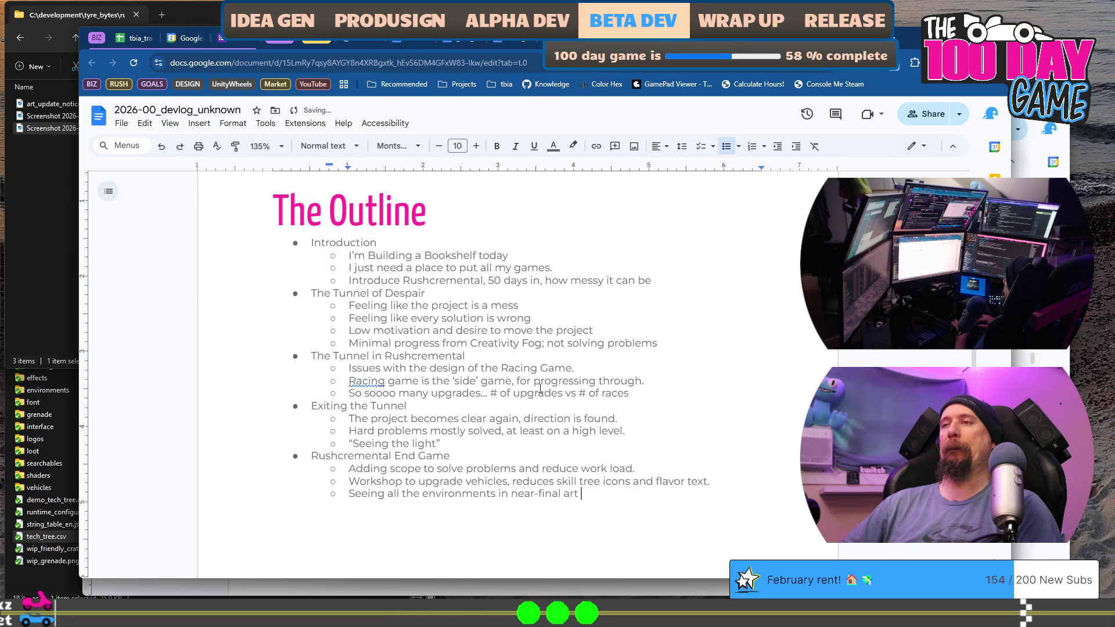
pyautogui.write('uality')
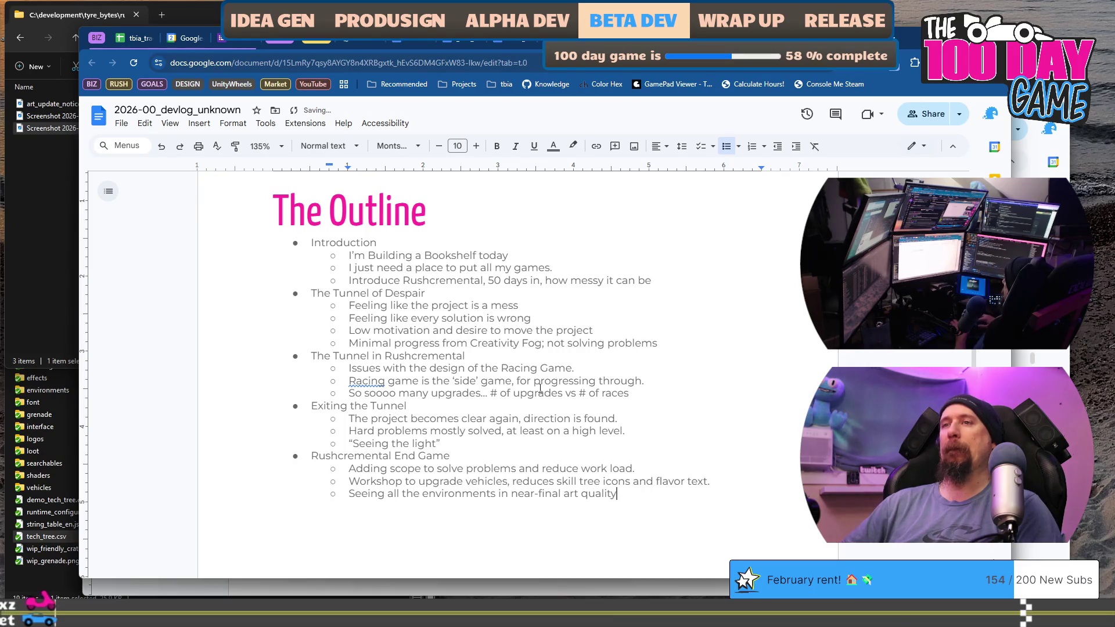
pyautogui.press('Return')
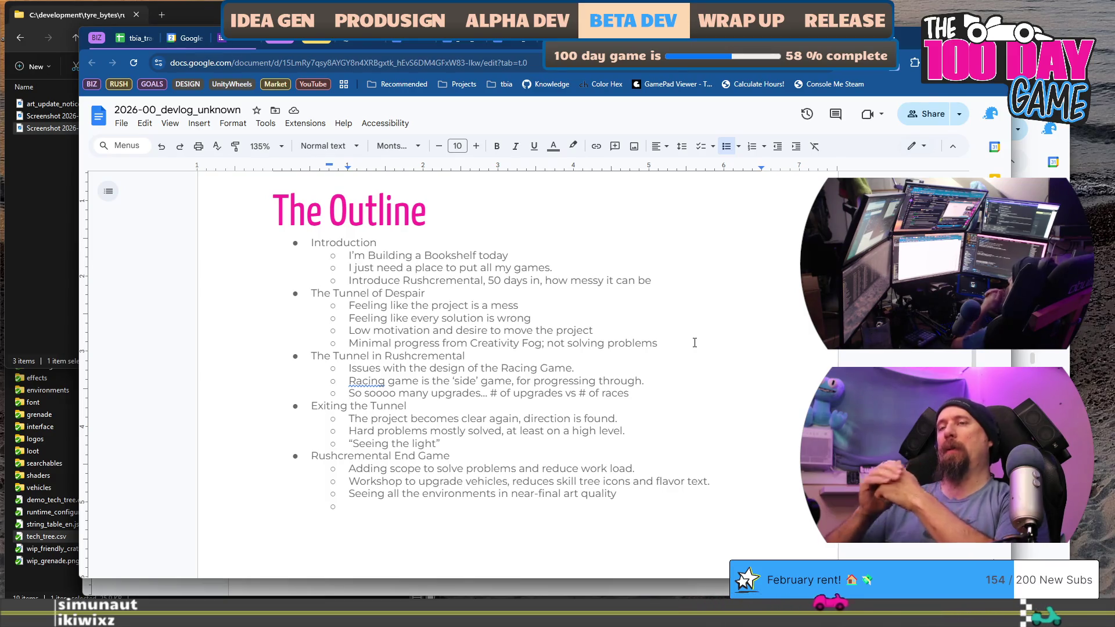
pyautogui.press('Return')
# Rename the 'Exiting the Tunnel' heading to 'Dealing with the Tunnel'
pyautogui.hotkey('ctrl', 'z')
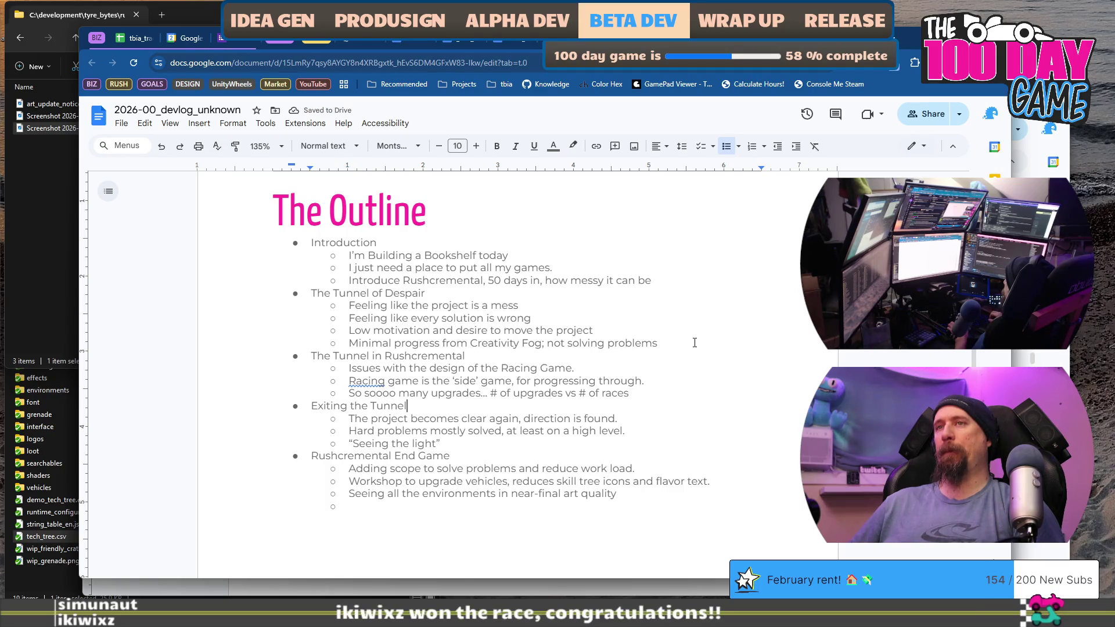
pyautogui.hotkey('ctrl', 'shift', 'Right')
pyautogui.write('Dealing')
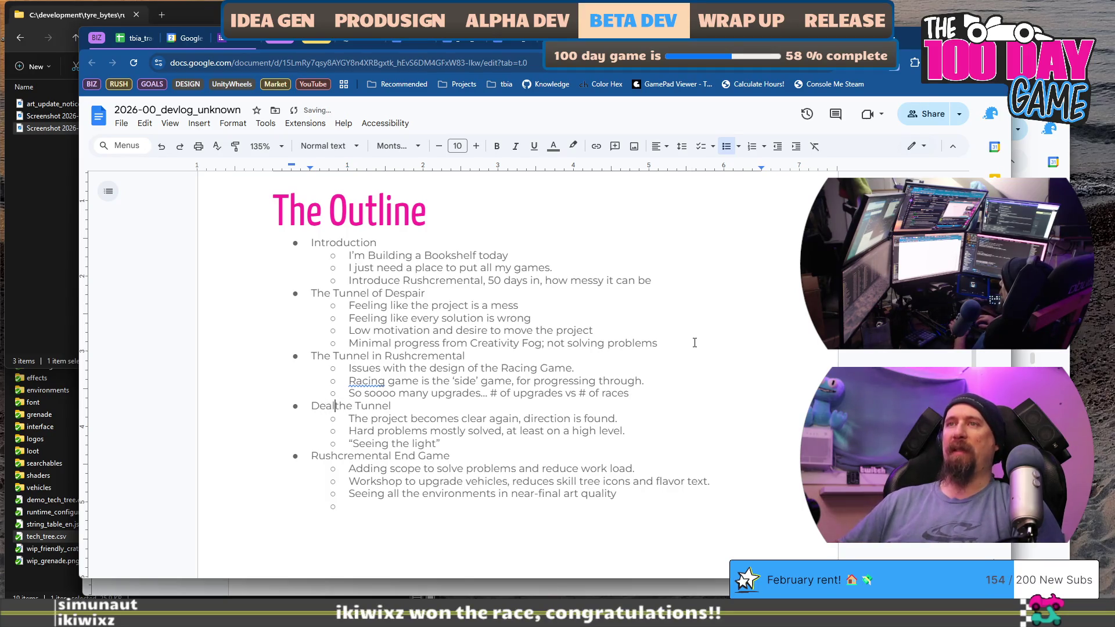
pyautogui.press('End')
pyautogui.press('Return')
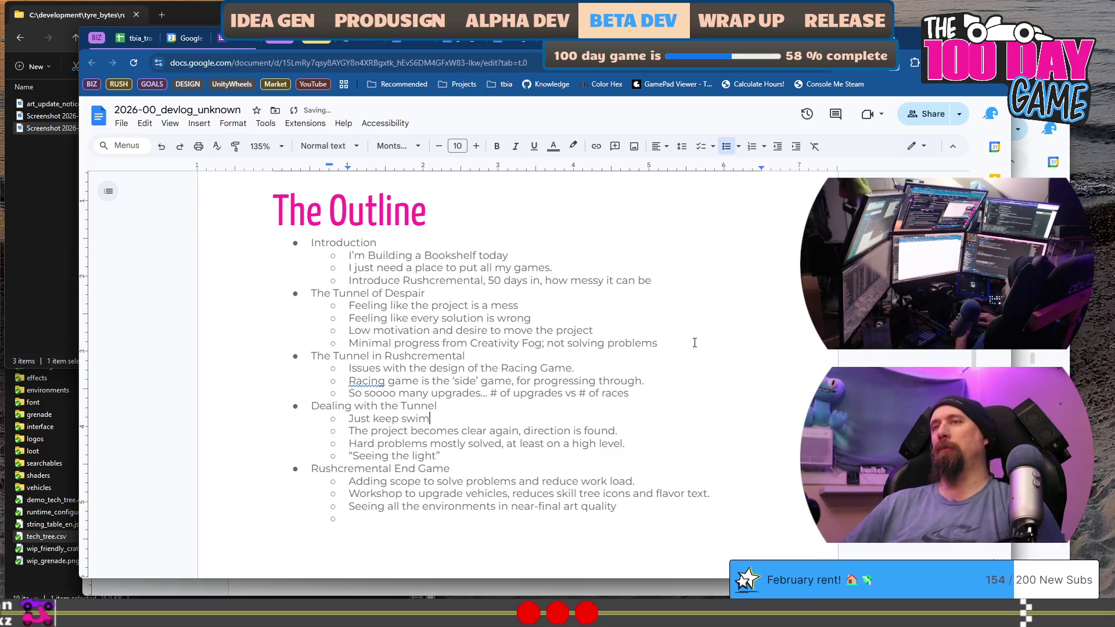
# Write the sub-point 'Just keep deving!' with an empty sub-bullet below it
pyautogui.press('BackSpace')
pyautogui.write('g')
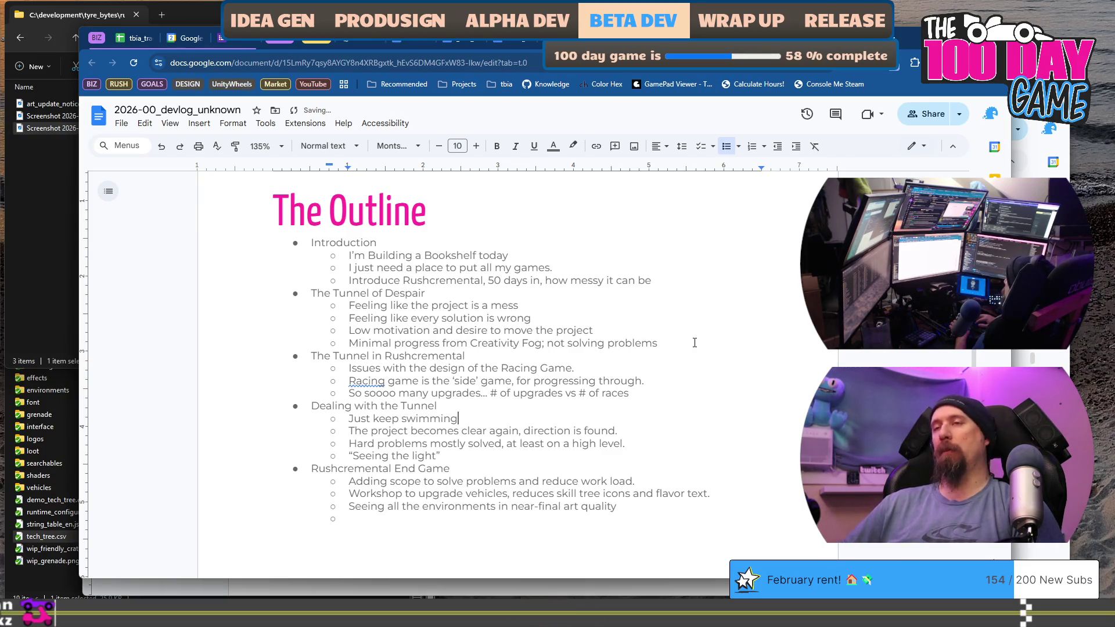
pyautogui.hotkey('ctrl', 'BackSpace')
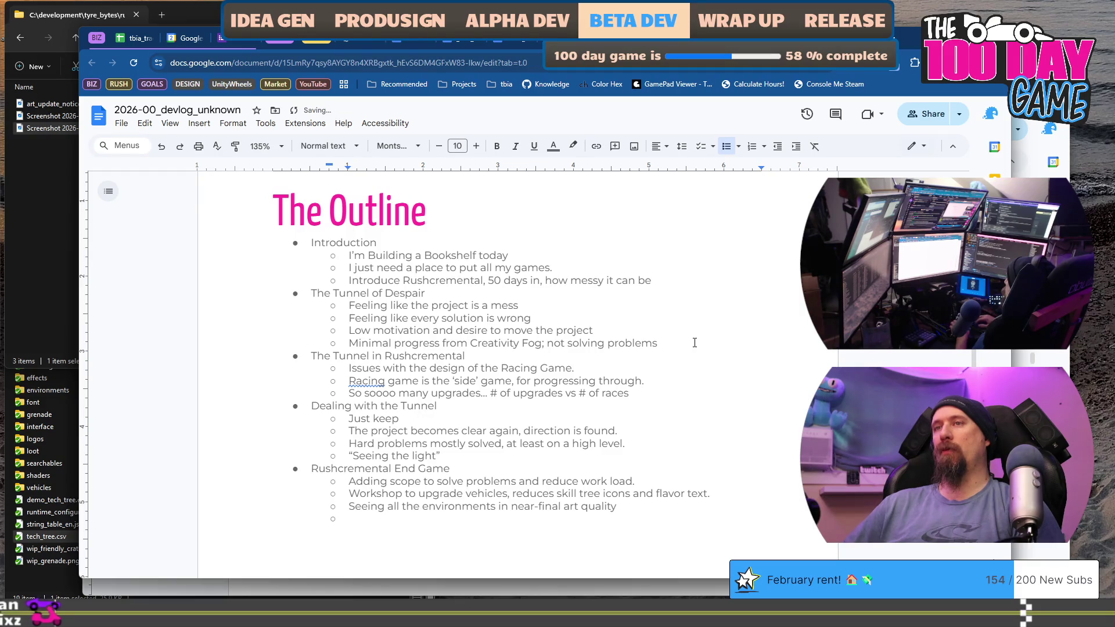
pyautogui.write('coding, cod')
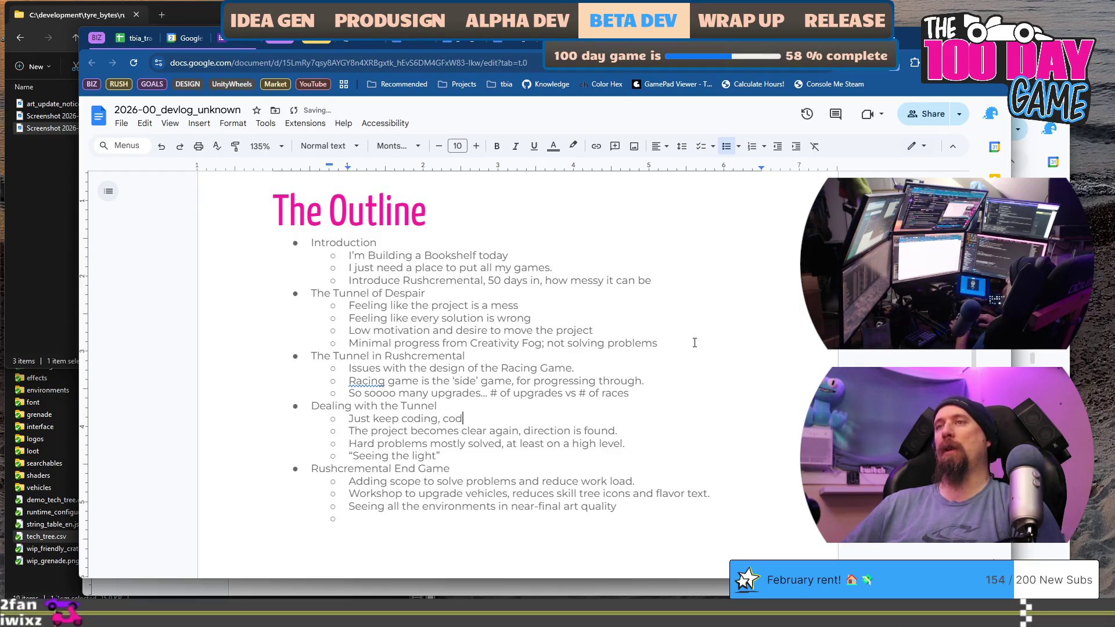
pyautogui.write('ing coding coding...')
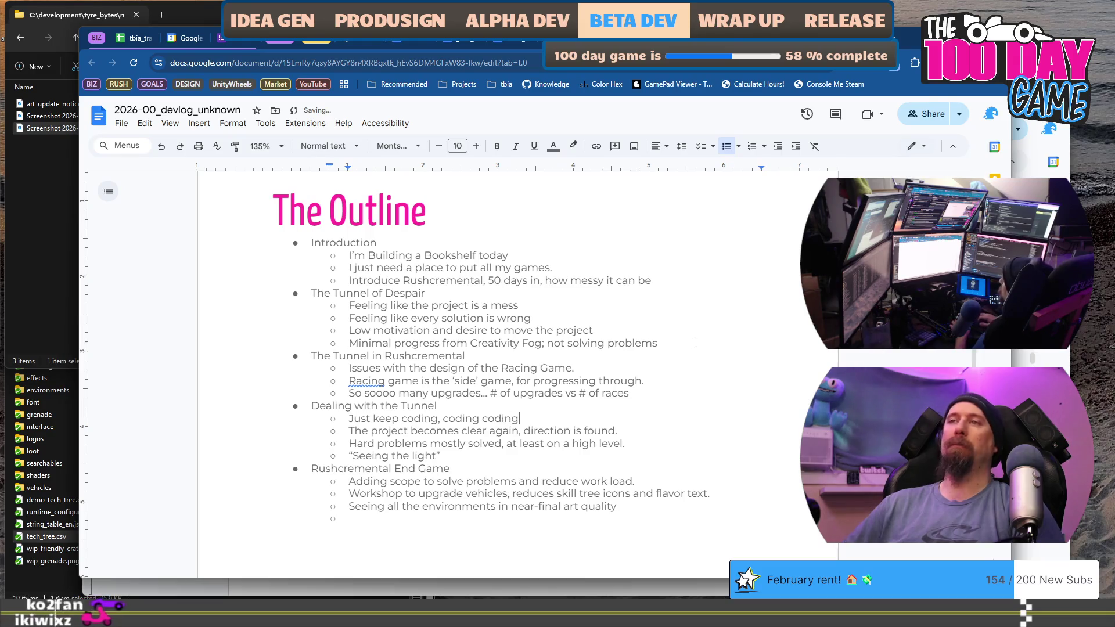
pyautogui.hotkey('ctrl', 'BackSpace')
pyautogui.hotkey('ctrl', 'BackSpace')
pyautogui.hotkey('ctrl', 'BackSpace')
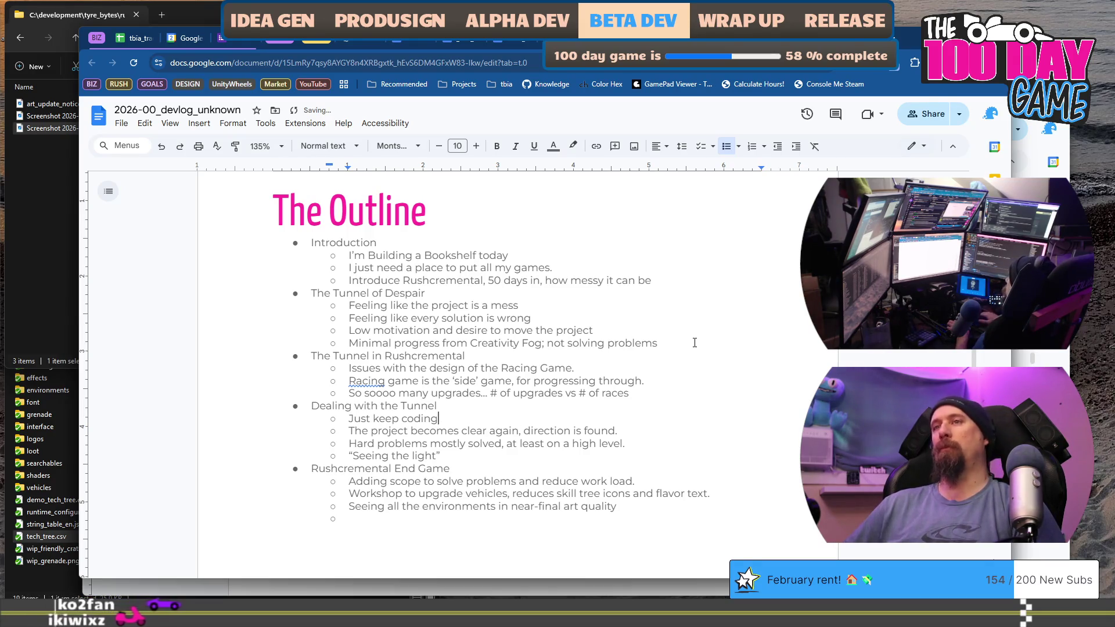
pyautogui.hotkey('ctrl', 'BackSpace')
pyautogui.write('dev')
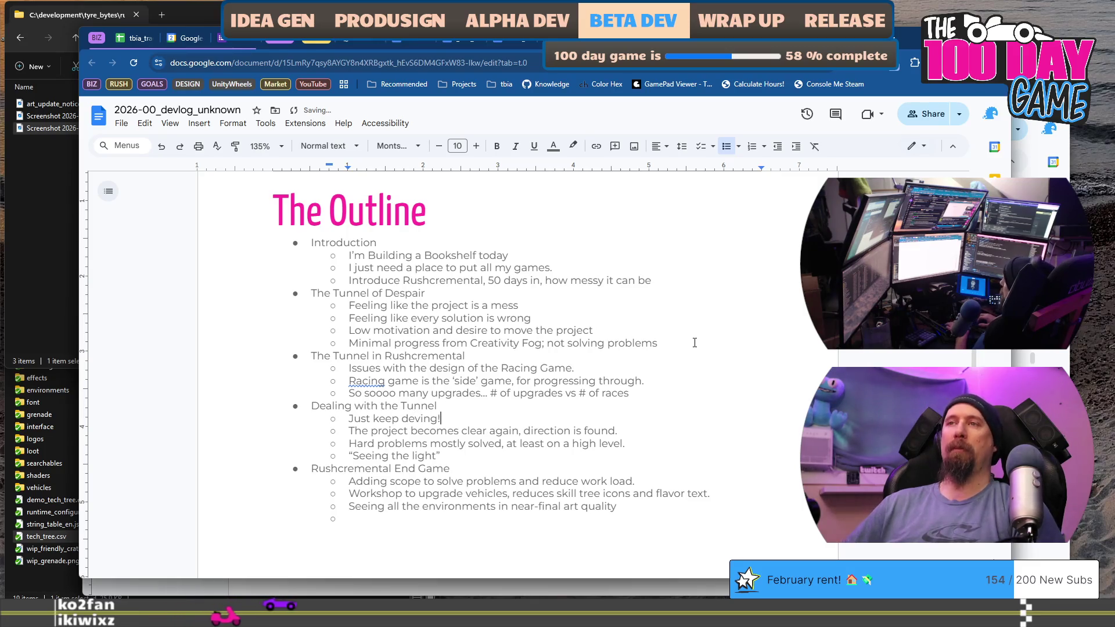
pyautogui.press('Return')
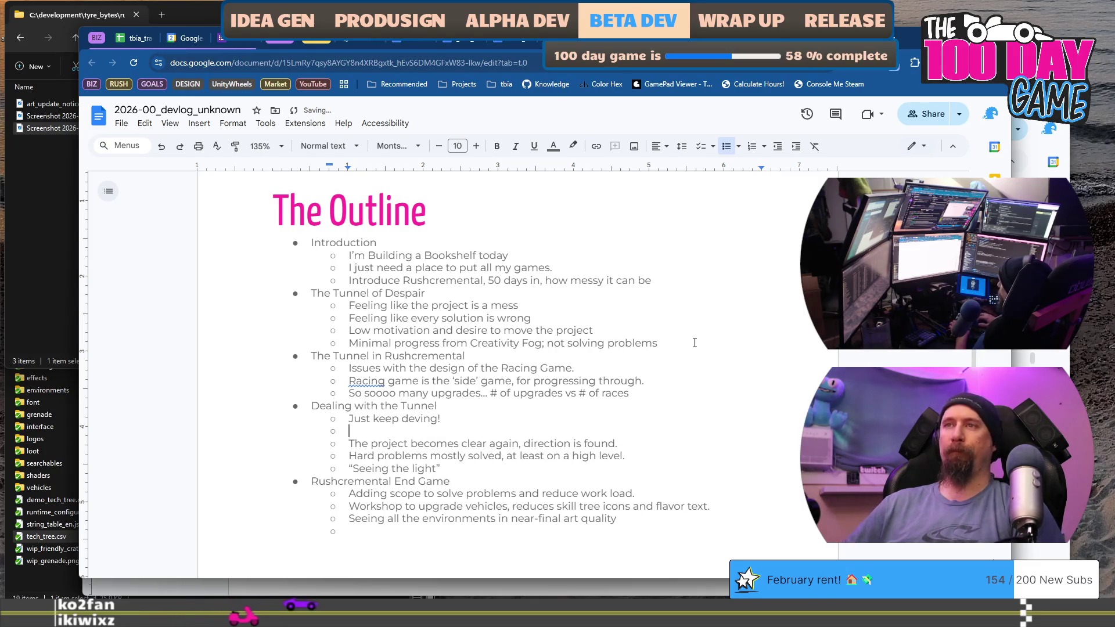
# Draft a point about solving at least one or two problems each day
pyautogui.write('Really, ev')
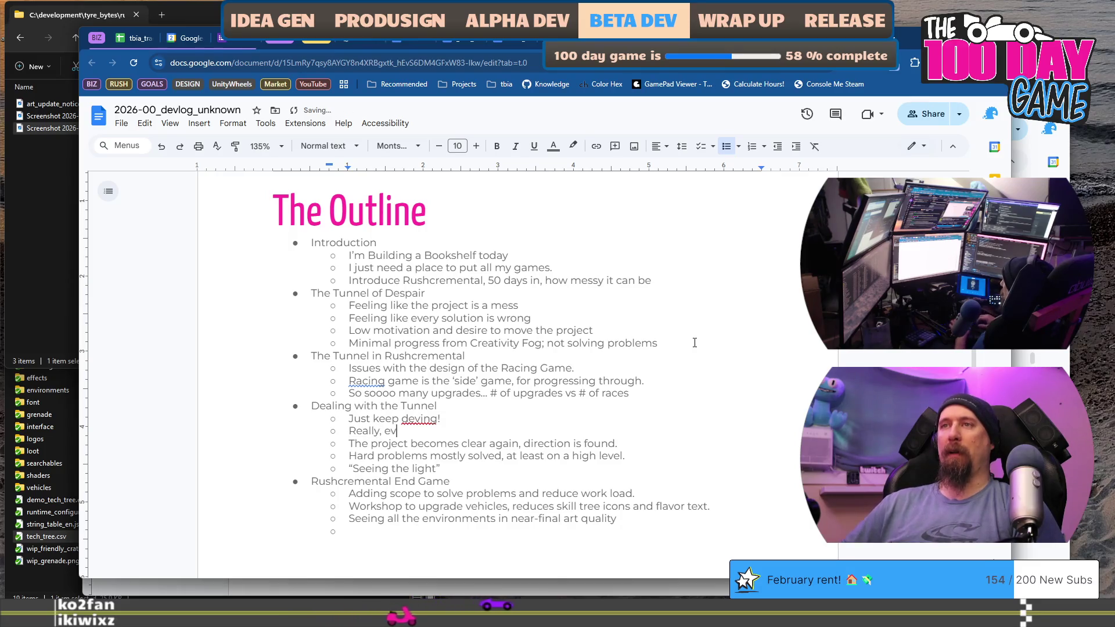
pyautogui.press('BackSpace')
pyautogui.press('BackSpace')
pyautogui.write('do ')
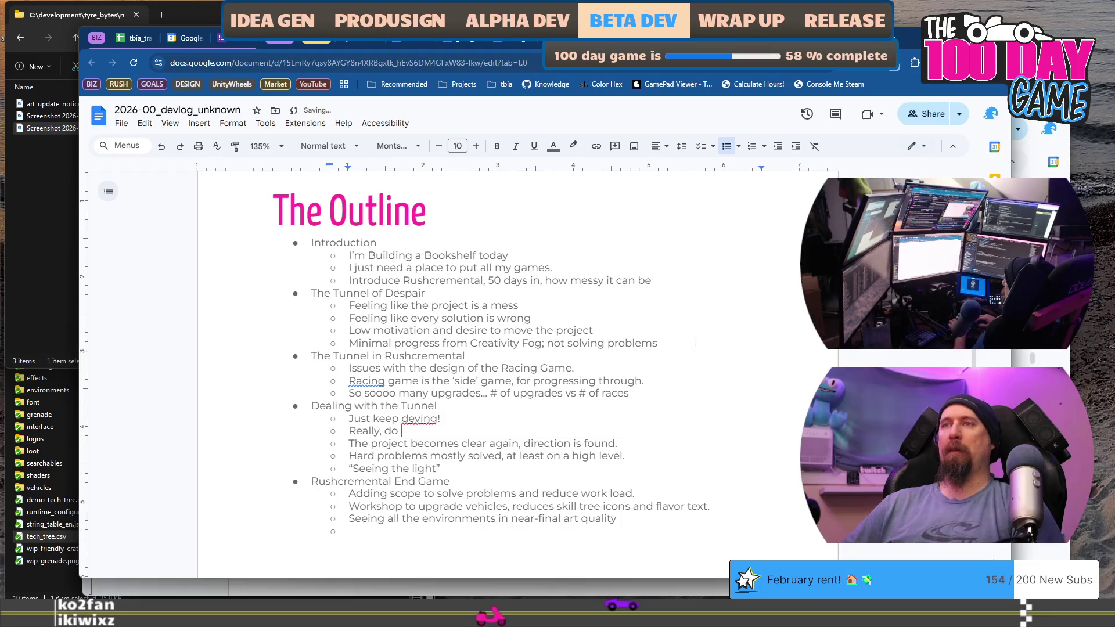
pyautogui.write('what you ')
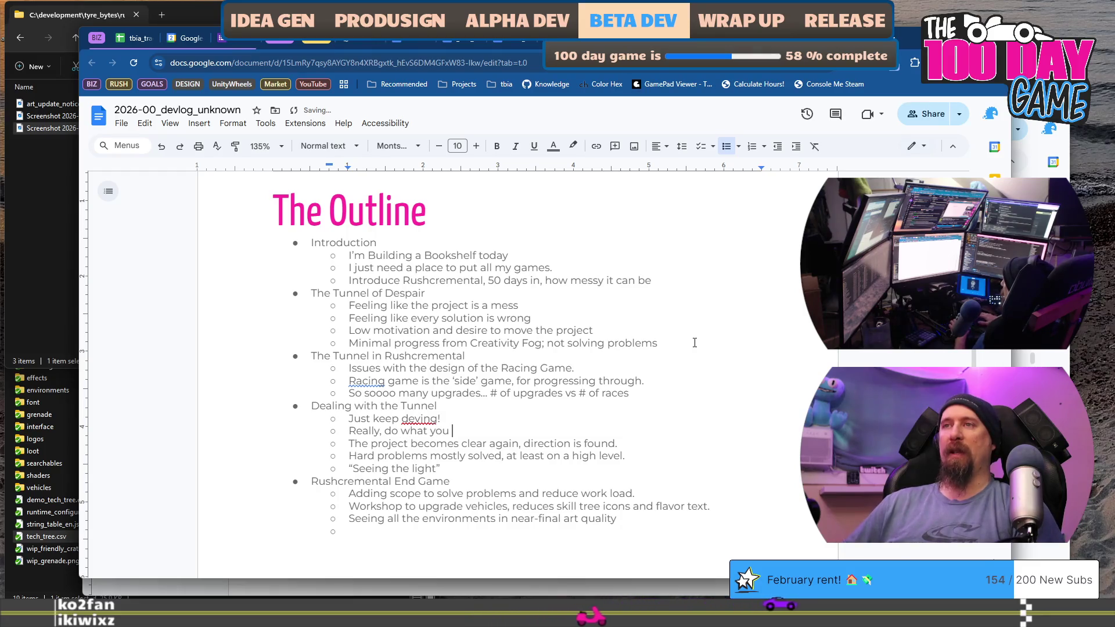
pyautogui.write('can each day, and take a')
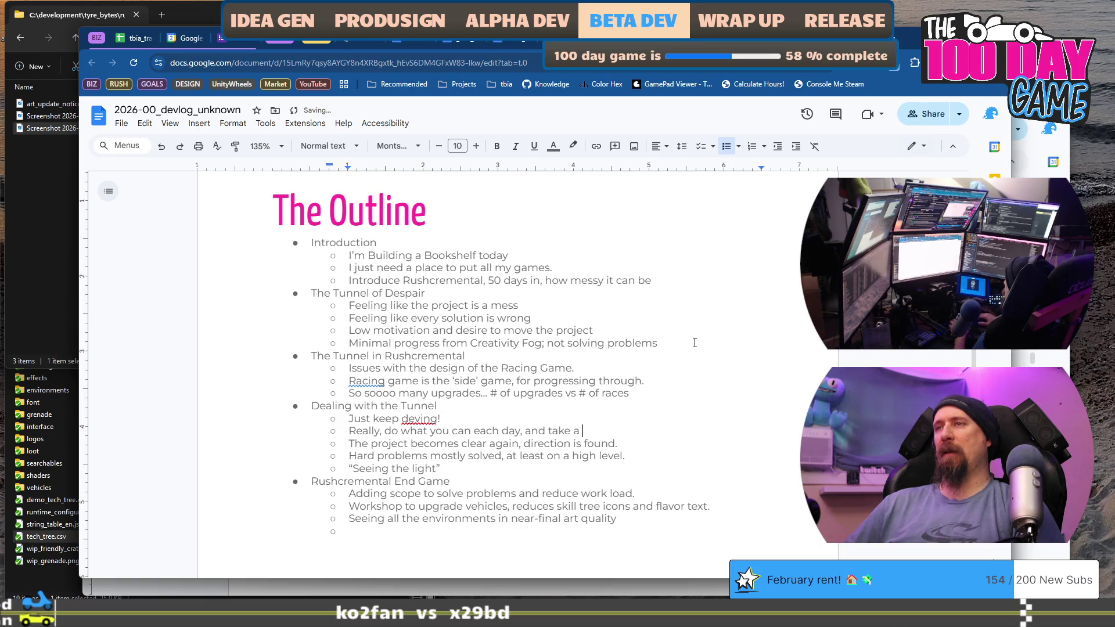
pyautogui.write('break as')
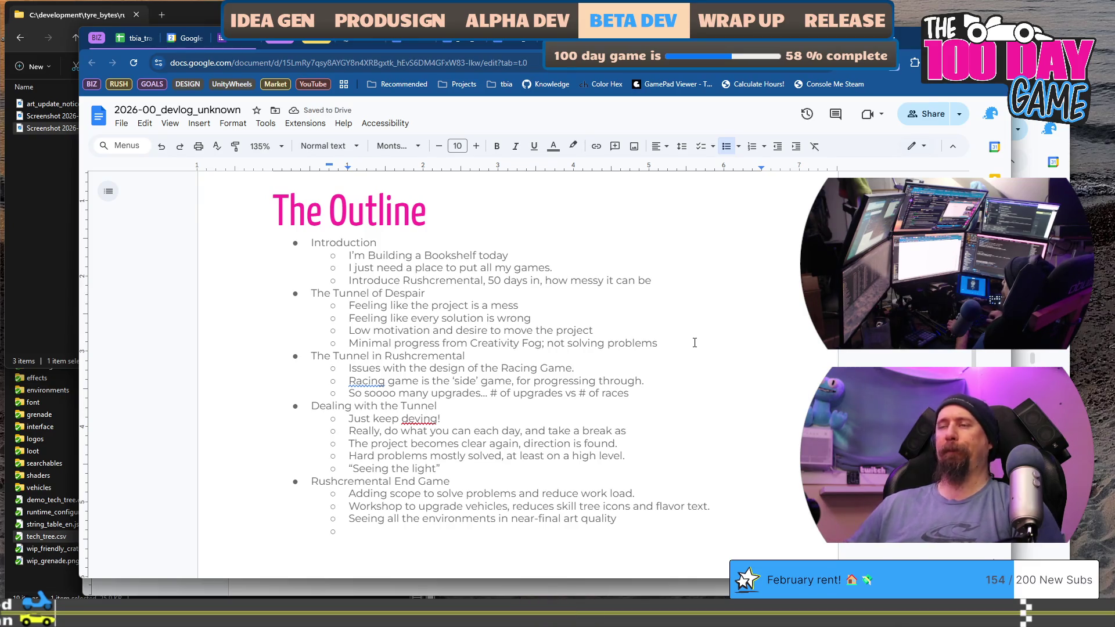
pyautogui.hotkey('ctrl', 'shift', 'Left')
pyautogui.hotkey('ctrl', 'shift', 'Left')
pyautogui.hotkey('ctrl', 'shift', 'Left')
pyautogui.hotkey('ctrl', 'shift', 'Left')
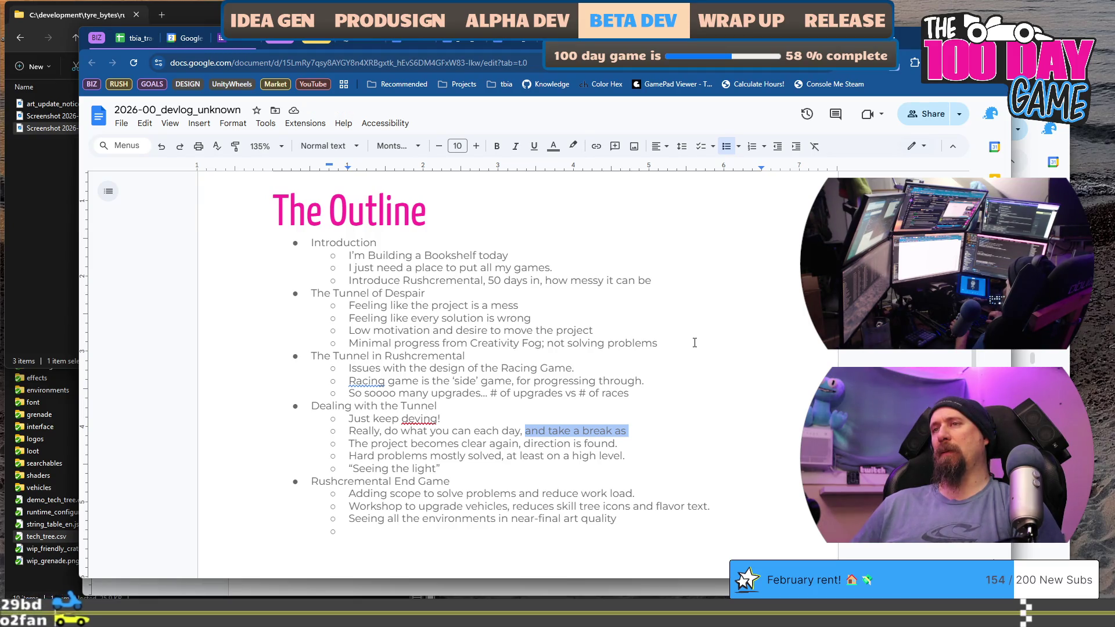
pyautogui.press('BackSpace')
pyautogui.press('BackSpace')
pyautogui.press('BackSpace')
pyautogui.write('to step')
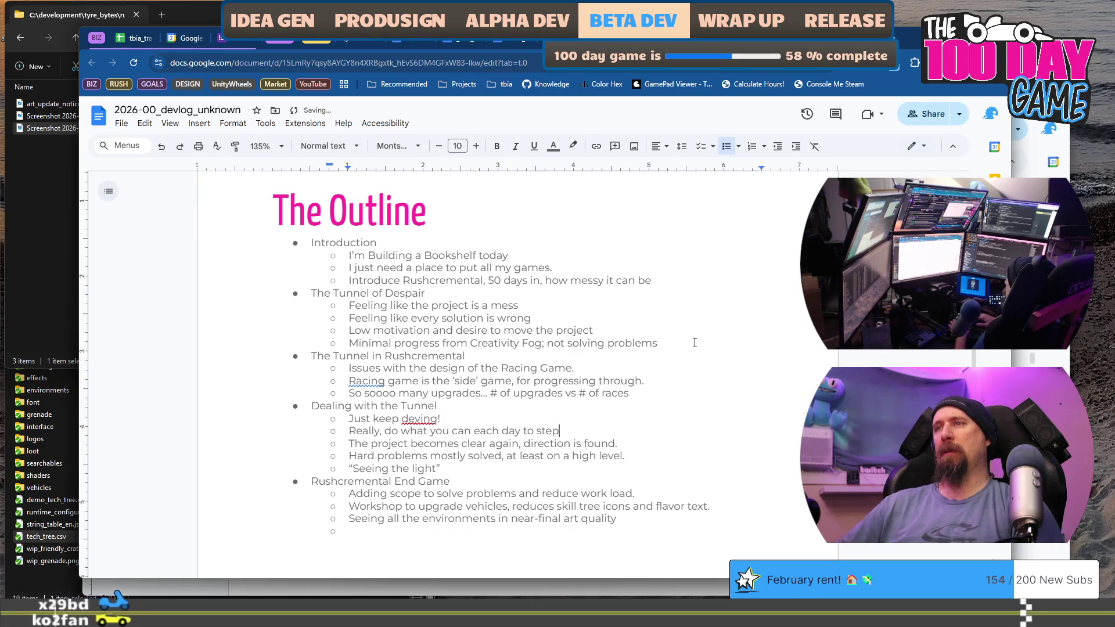
pyautogui.write(' forward and so')
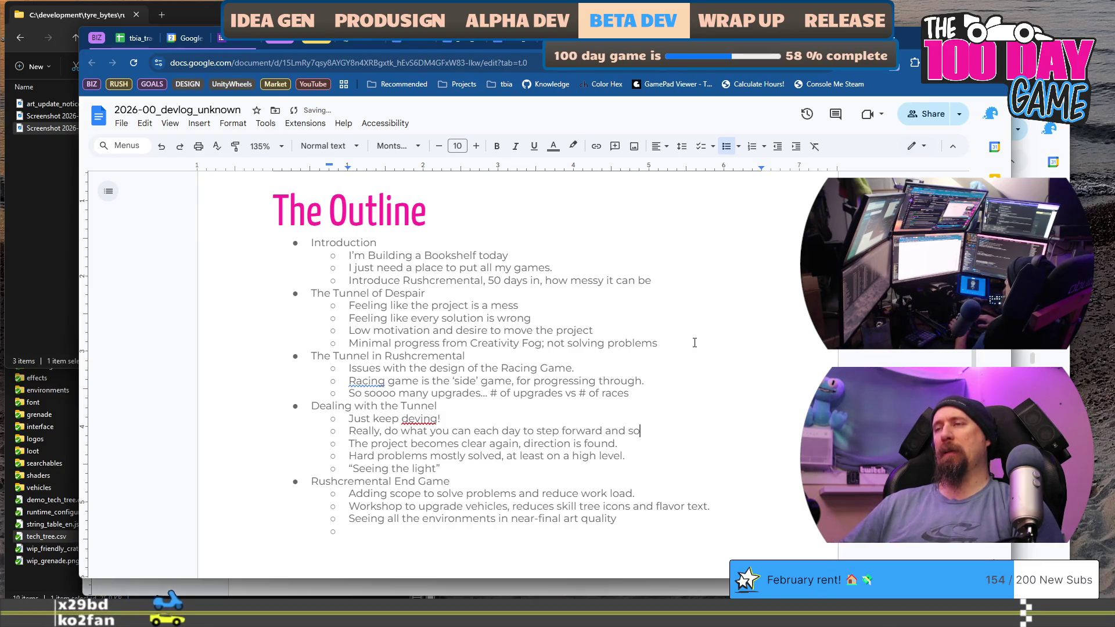
pyautogui.write('lve one o')
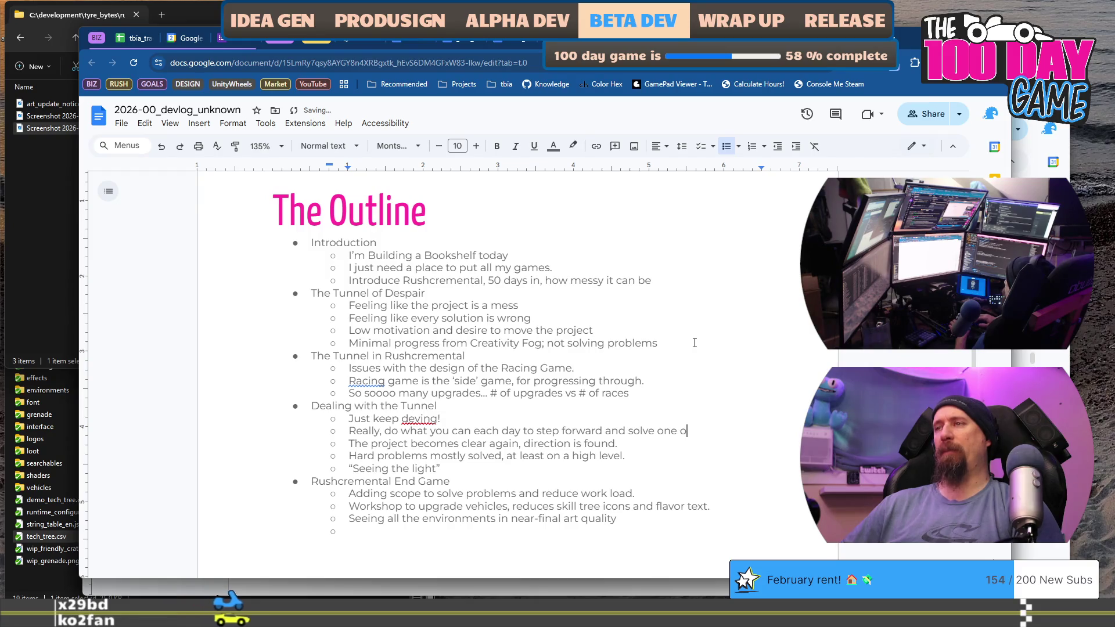
pyautogui.write('r two problems')
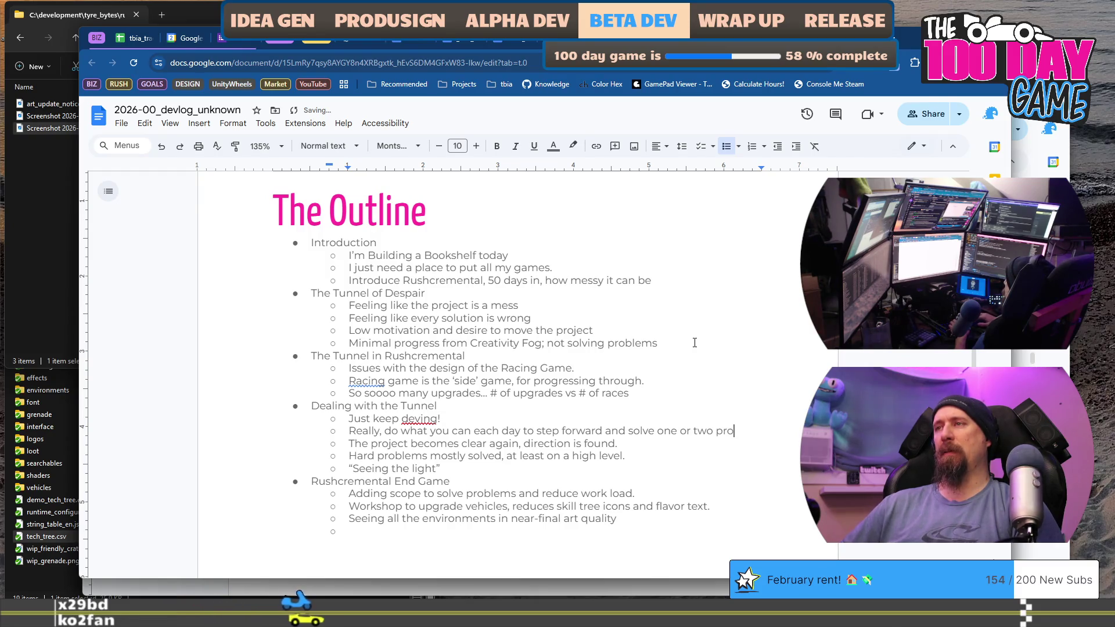
pyautogui.hotkey('ctrl', 'Left')
pyautogui.hotkey('ctrl', 'Left')
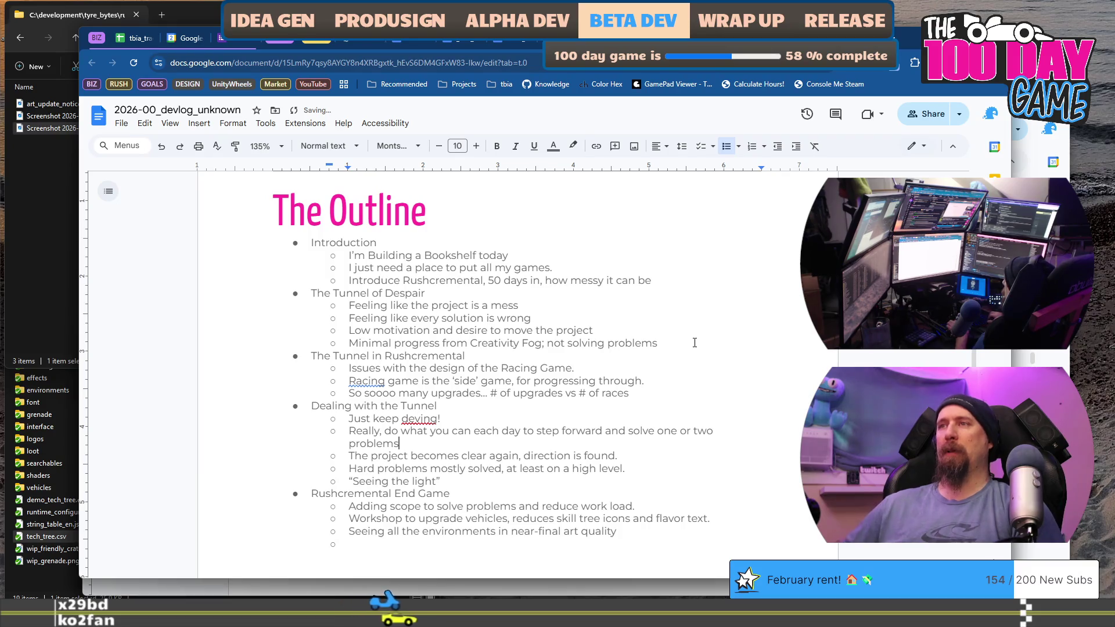
pyautogui.hotkey('ctrl', 'Left')
pyautogui.write('at least')
# Reword it to 'Solve at least one or two problems each day, and take breaks as needed.'
pyautogui.press('Home')
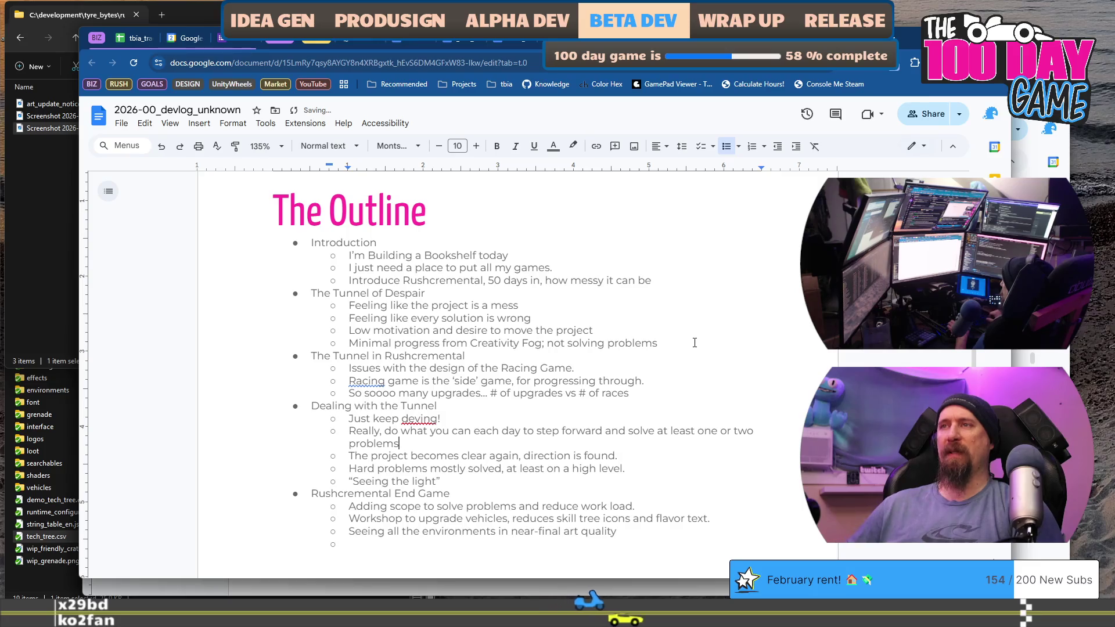
pyautogui.hotkey('ctrl', 'shift', 'Right')
pyautogui.hotkey('ctrl', 'shift', 'Right')
pyautogui.hotkey('ctrl', 'shift', 'Right')
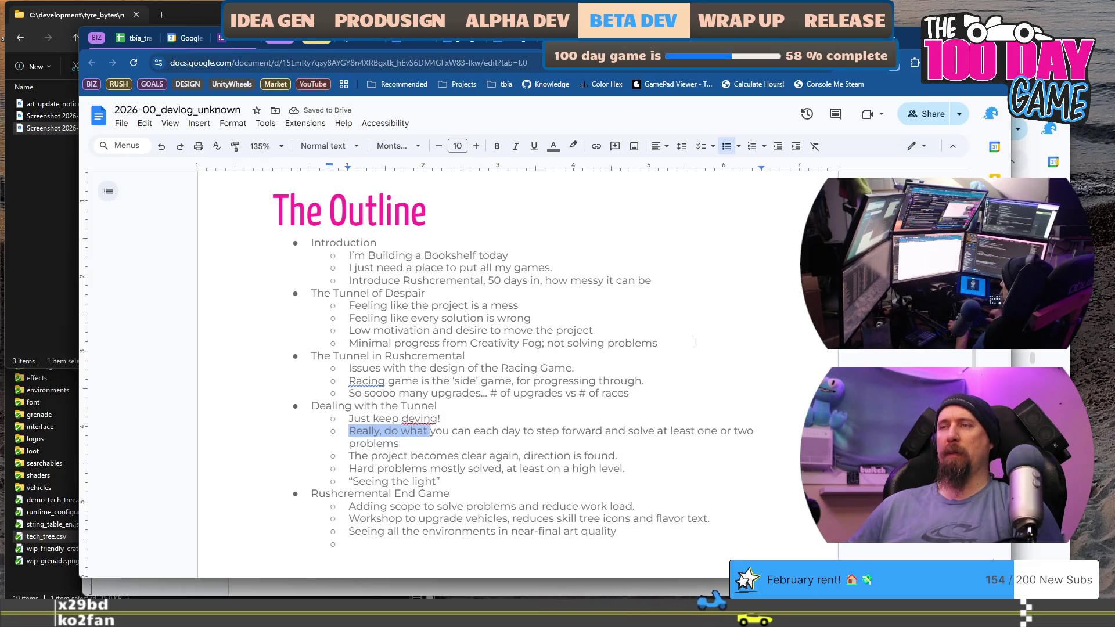
pyautogui.hotkey('ctrl', 'shift', 'Right')
pyautogui.hotkey('ctrl', 'shift', 'Right')
pyautogui.hotkey('ctrl', 'shift', 'Right')
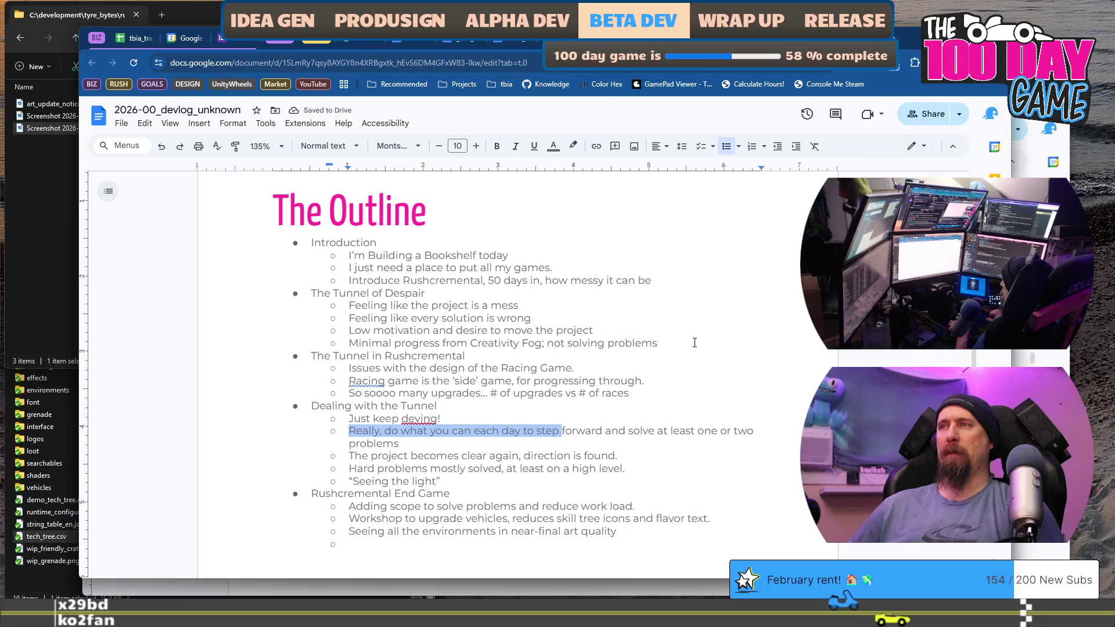
pyautogui.write('S')
pyautogui.press('Delete')
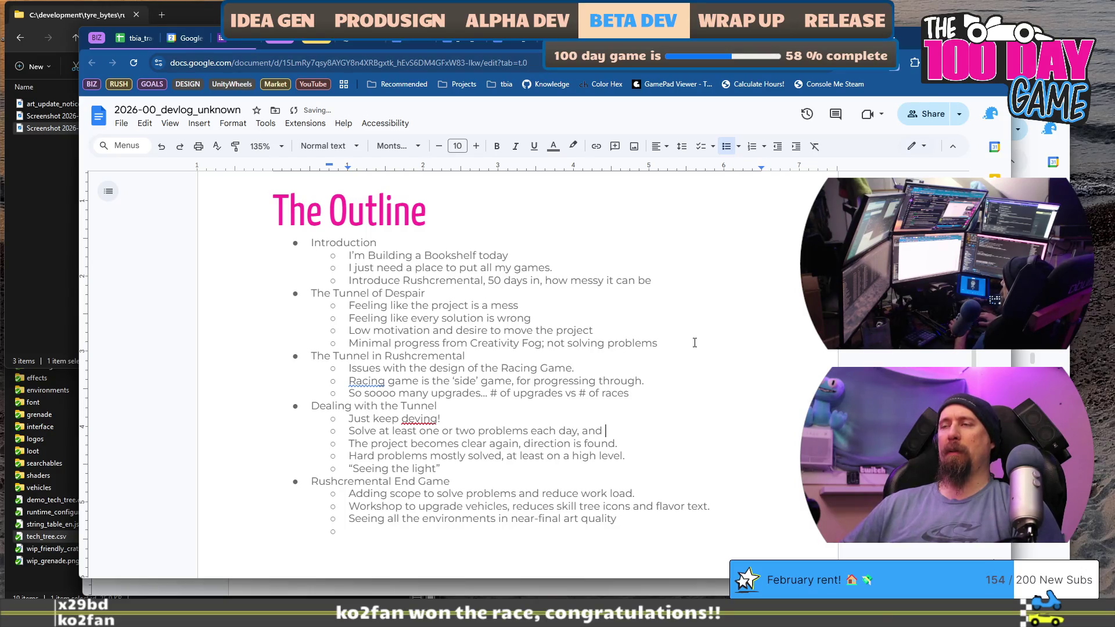
pyautogui.write('breaks as needed.')
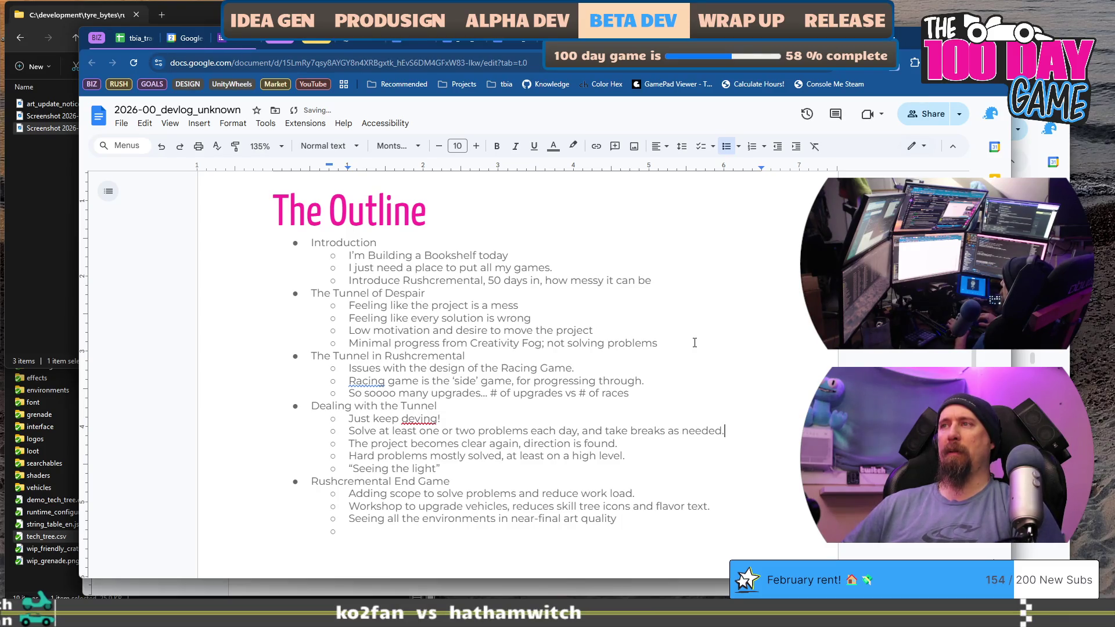
pyautogui.press('Return')
pyautogui.press('Tab')
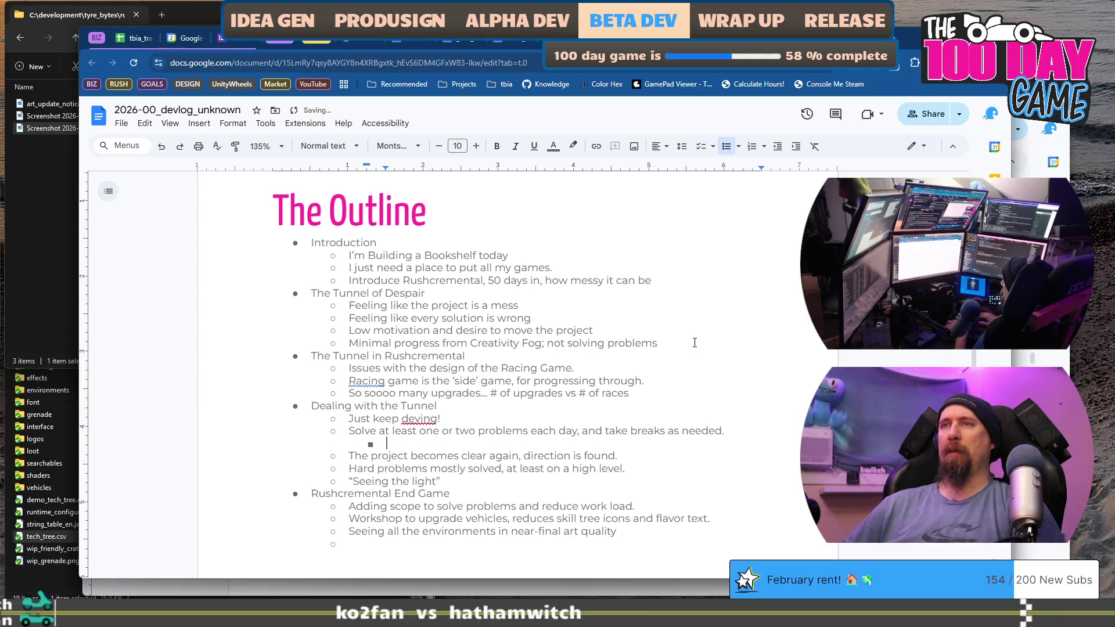
# Nest two points: solutions may not match original vision, and choose the least bad option
pyautogui.write('Some of these solut')
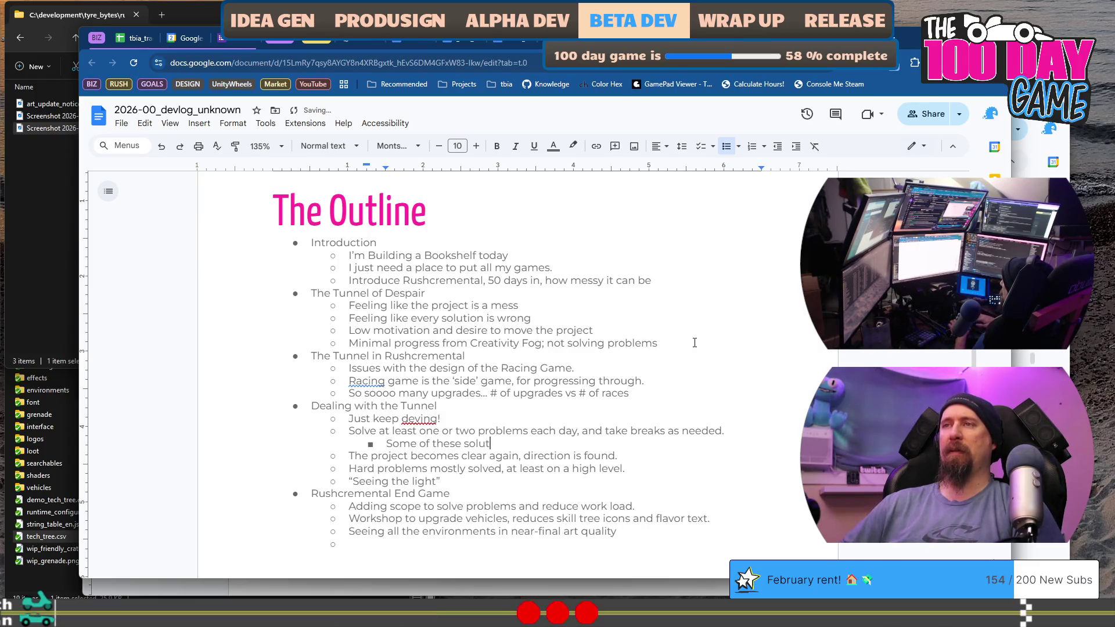
pyautogui.write('ions may ')
pyautogui.write('not be')
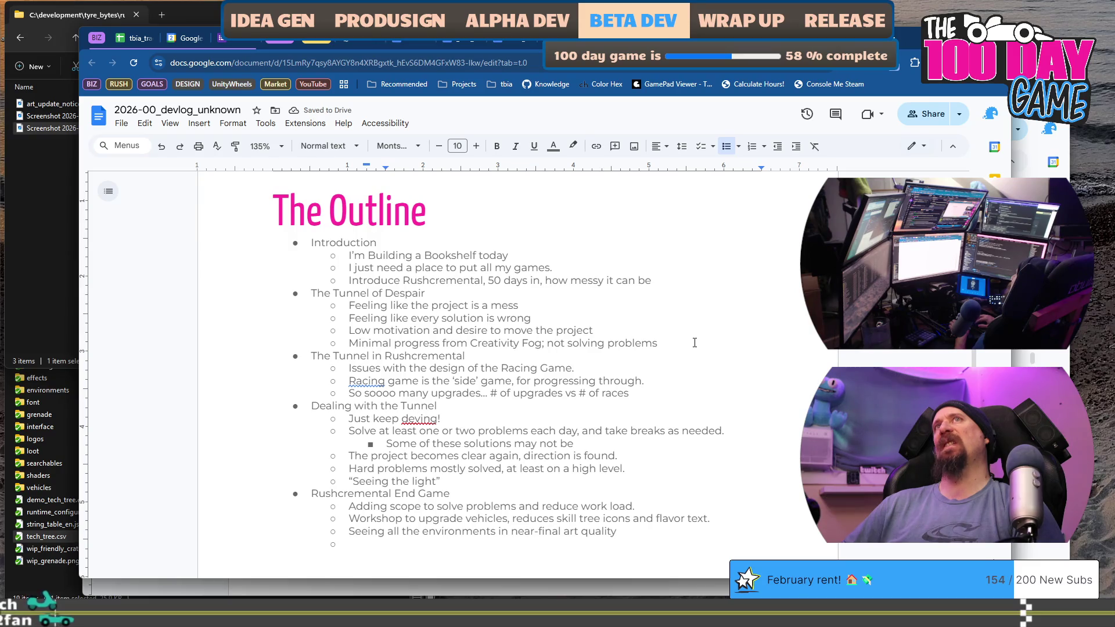
pyautogui.press('BackSpace')
pyautogui.press('BackSpace')
pyautogui.press('BackSpace')
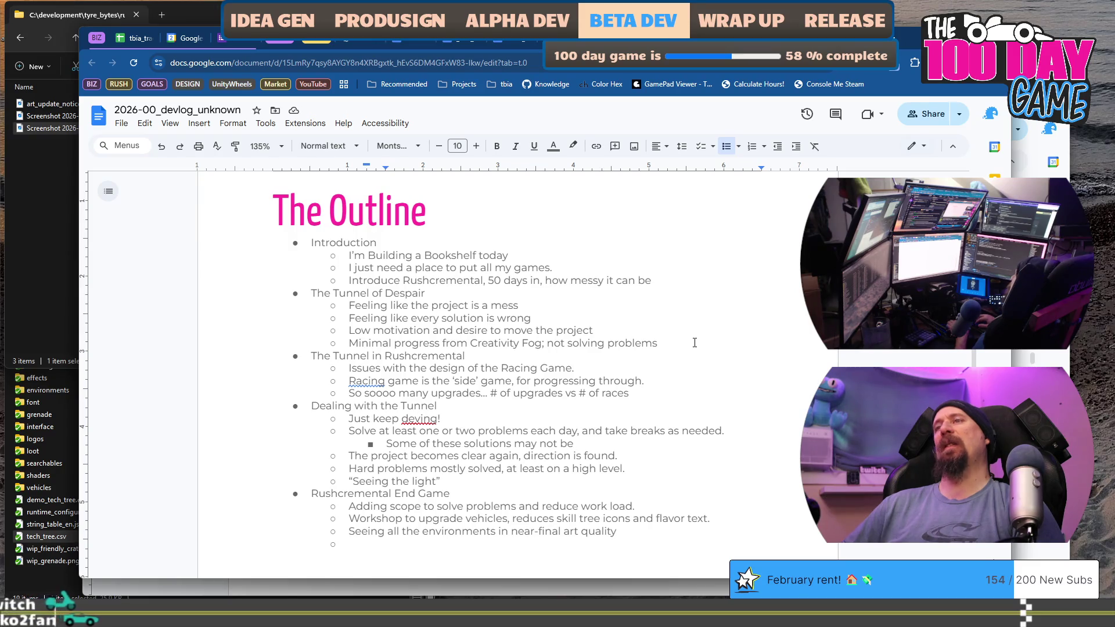
pyautogui.write('match ')
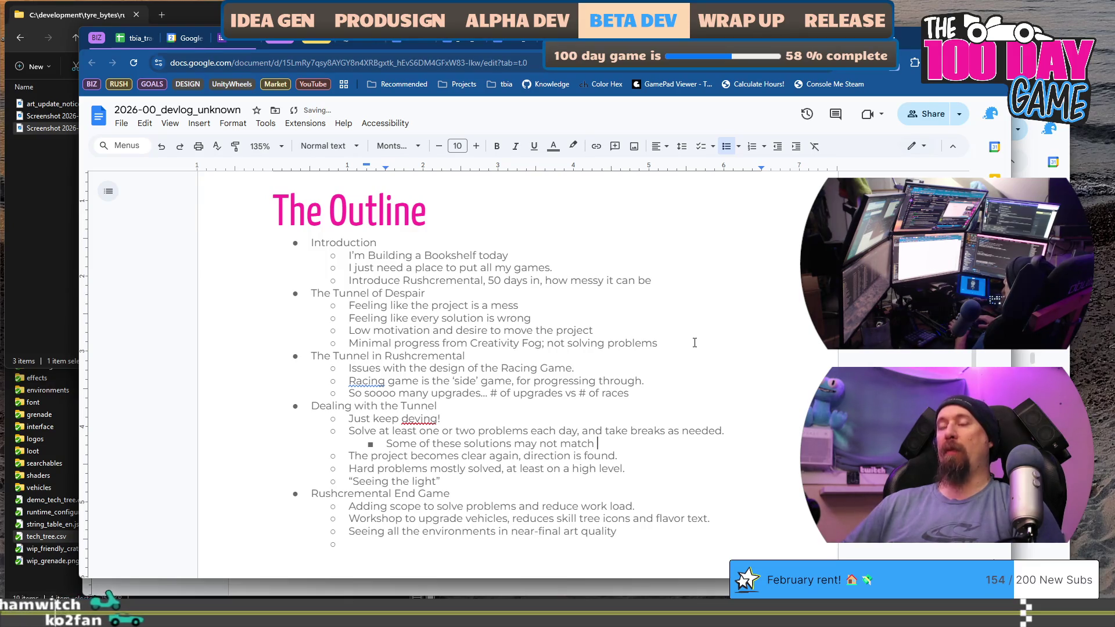
pyautogui.write('original vi')
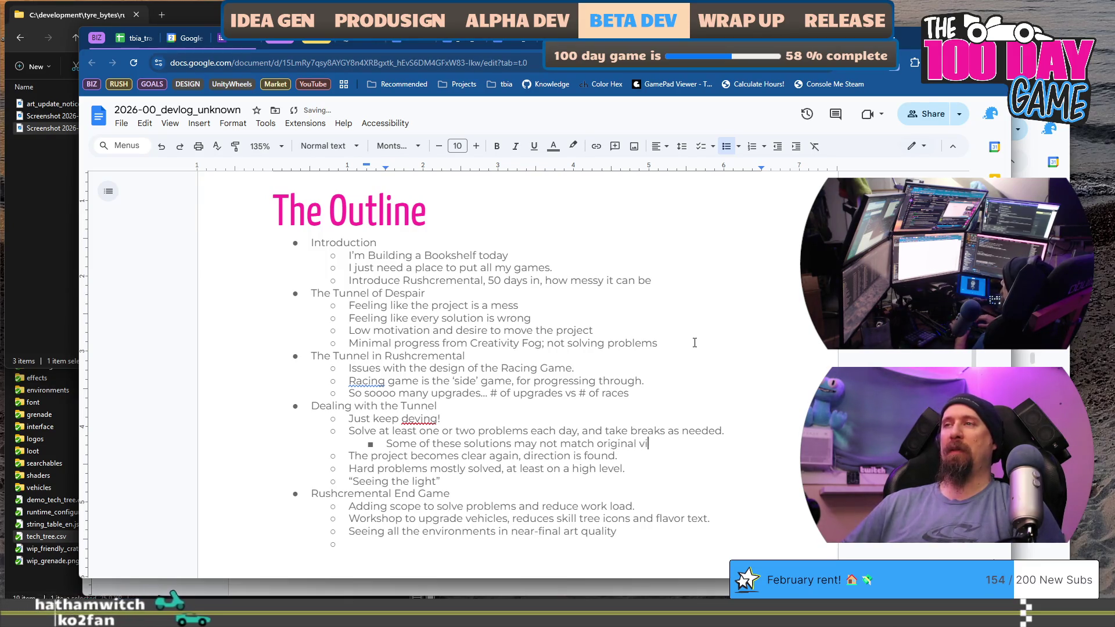
pyautogui.write('sion')
pyautogui.press('Return')
pyautogui.write('Man')
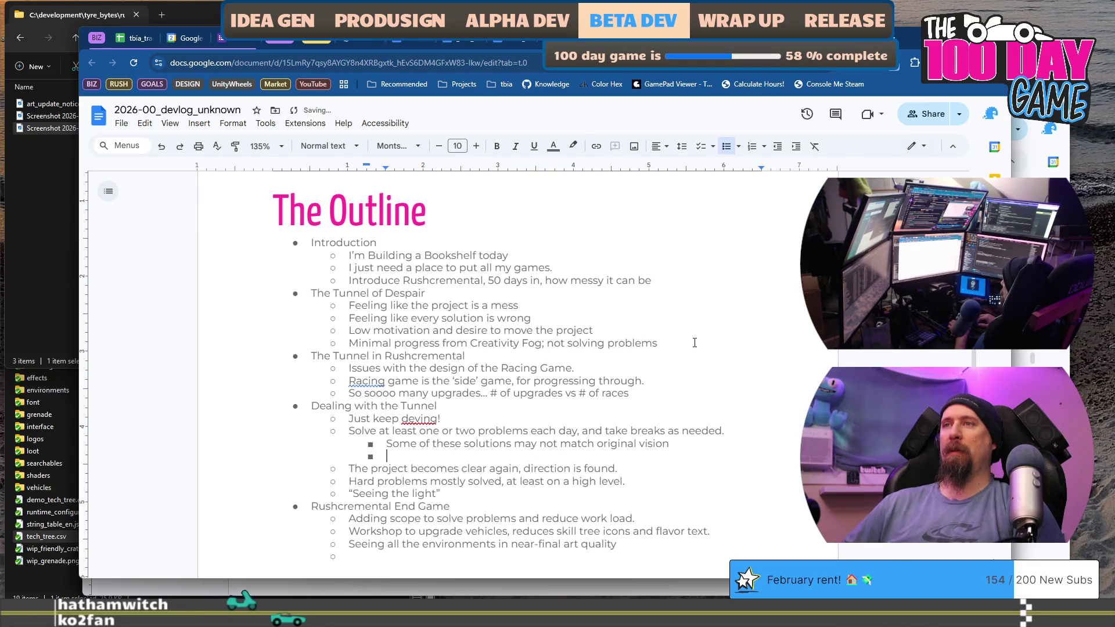
pyautogui.press('BackSpace')
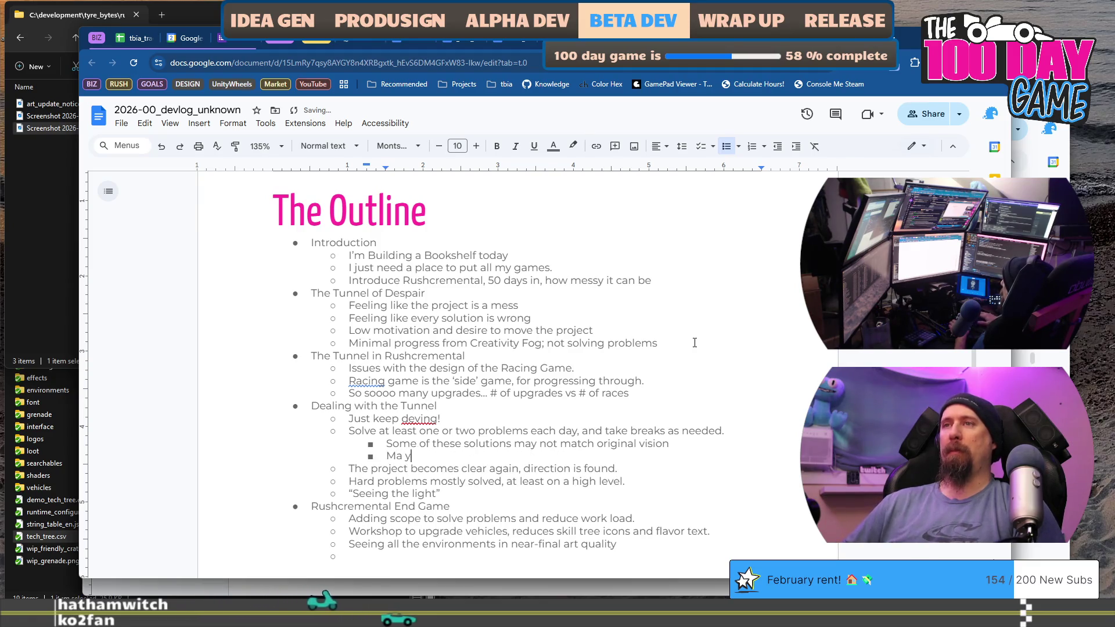
pyautogui.write('y not be a ')
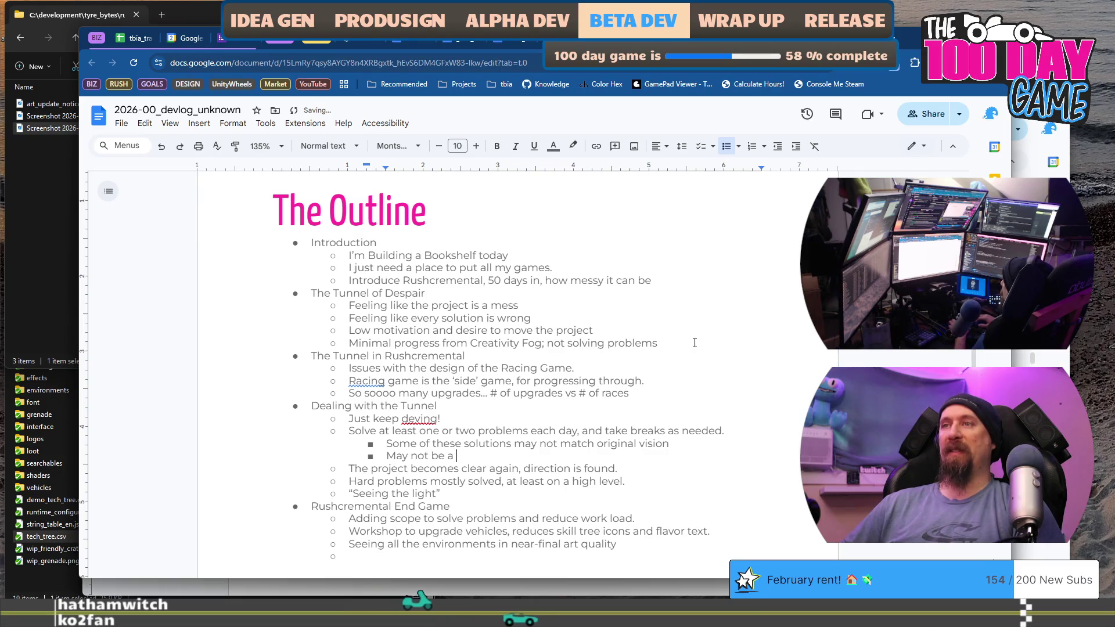
pyautogui.write('desired so')
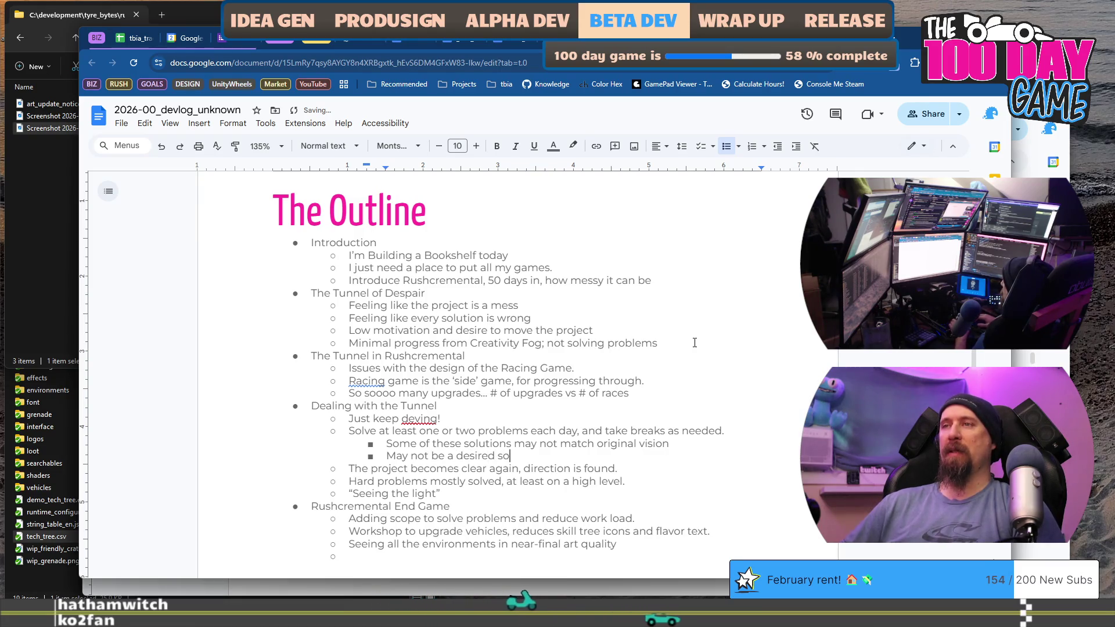
pyautogui.write('lution, sometimes')
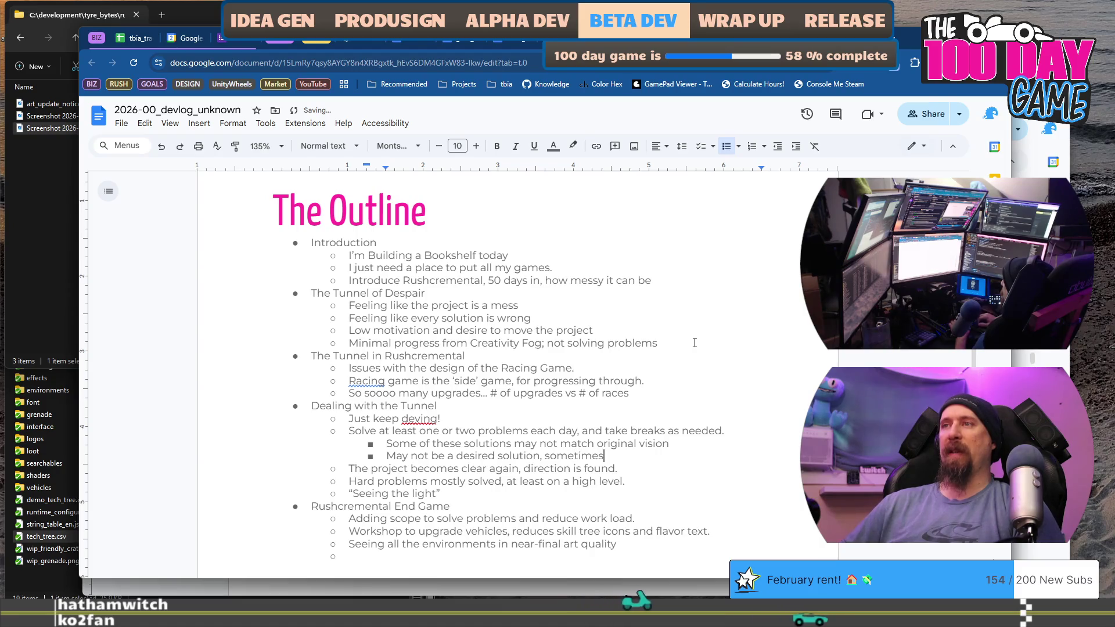
pyautogui.write(' choosing th')
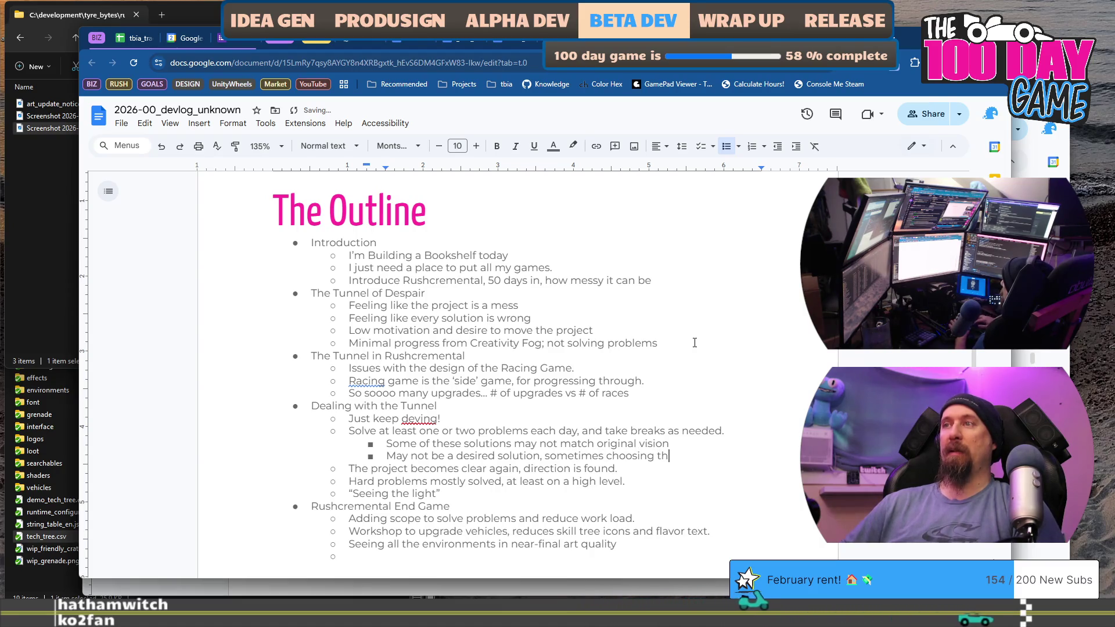
pyautogui.write('e least bad option.')
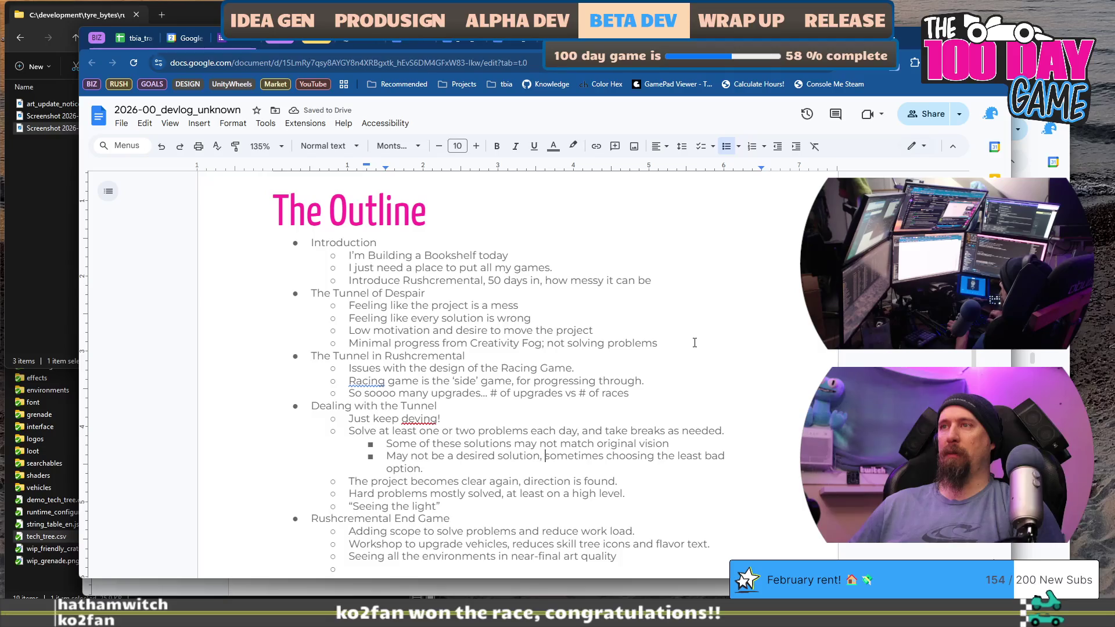
pyautogui.write('choo')
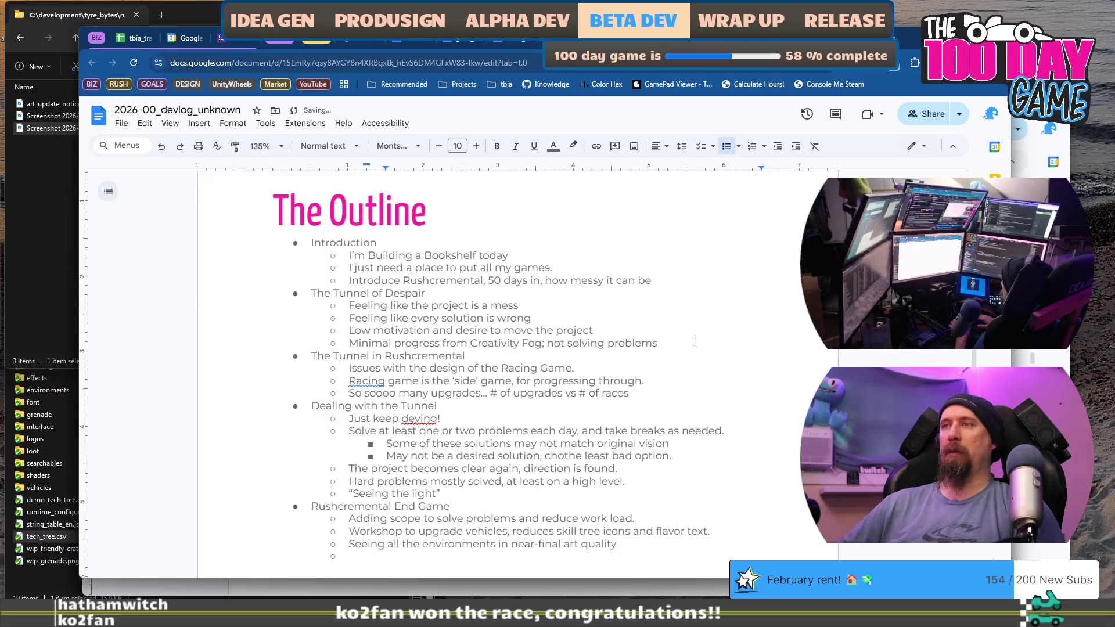
pyautogui.write('se')
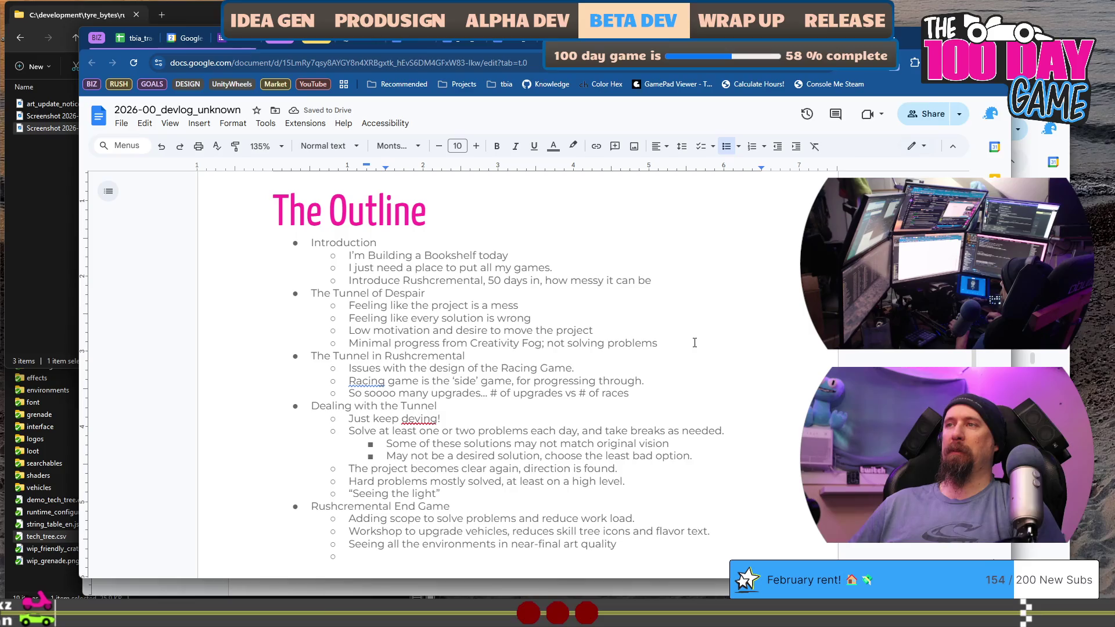
# Insert a bullet 'As the problems get solved, the' above the 'Eventually the' line
pyautogui.write('Eventually t')
pyautogui.press('Delete')
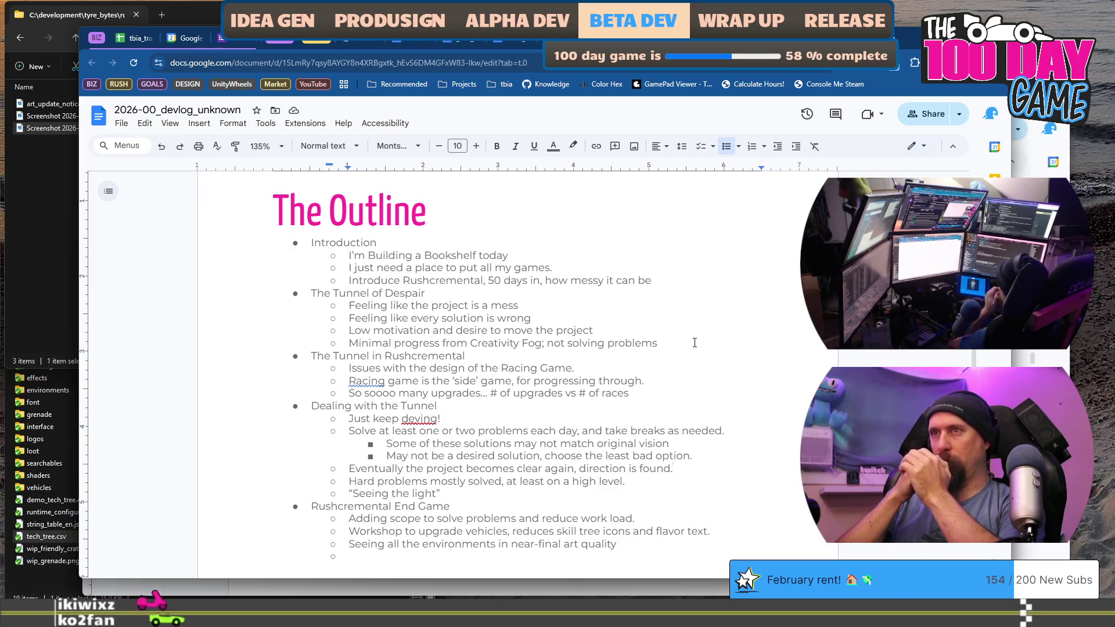
pyautogui.press('Home')
pyautogui.press('Return')
pyautogui.press('Up')
pyautogui.write('Ass')
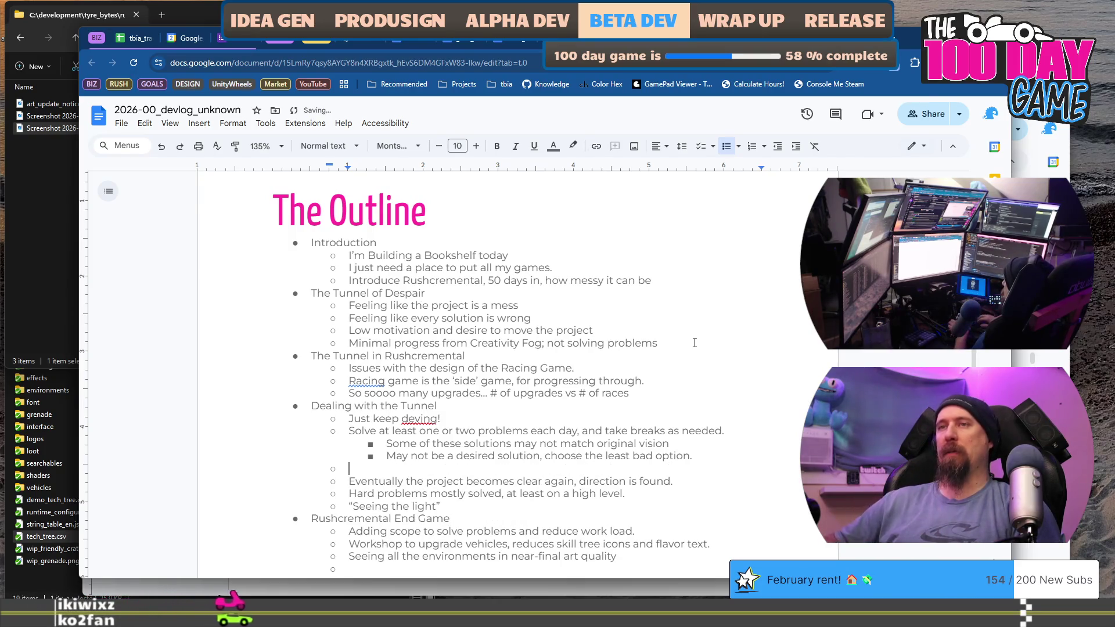
pyautogui.press('BackSpace')
pyautogui.press('BackSpace')
pyautogui.write('the')
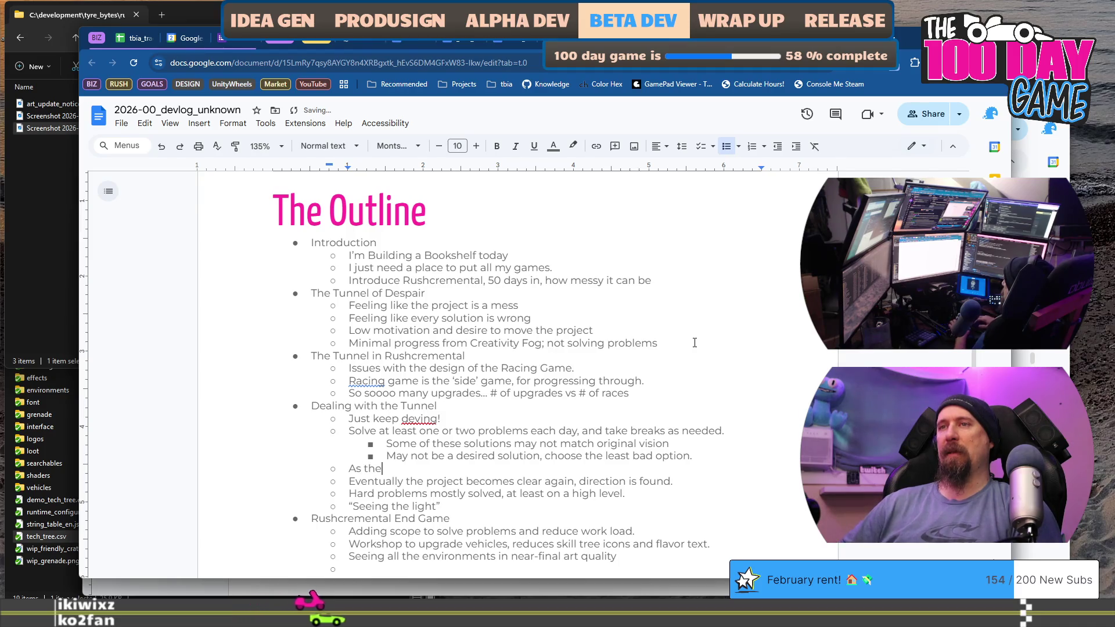
pyautogui.write(' prob')
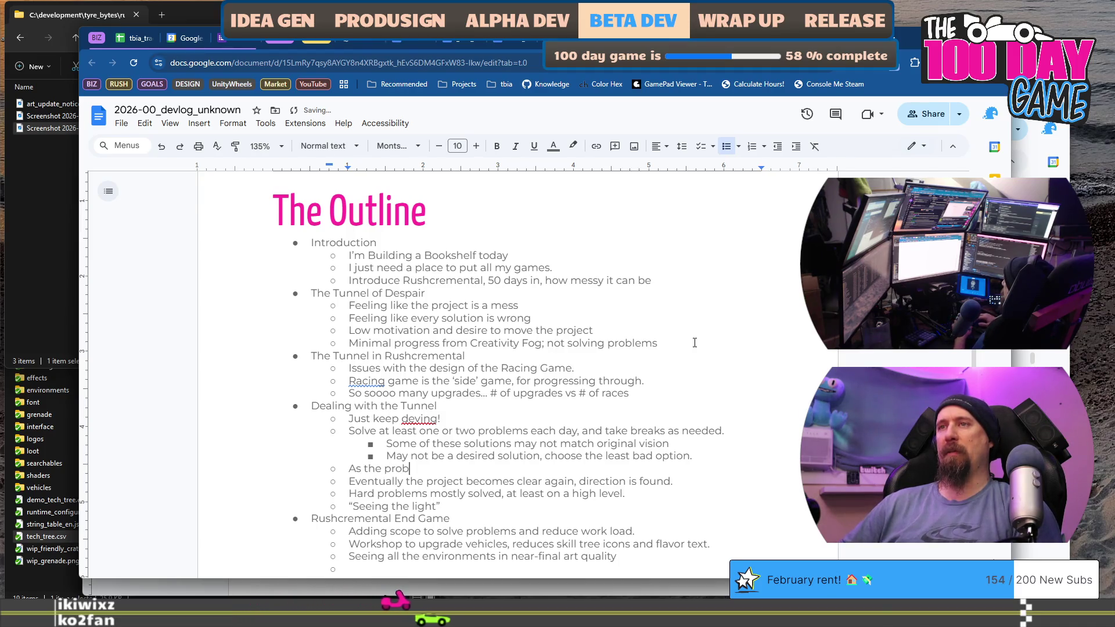
pyautogui.write('lems get solved')
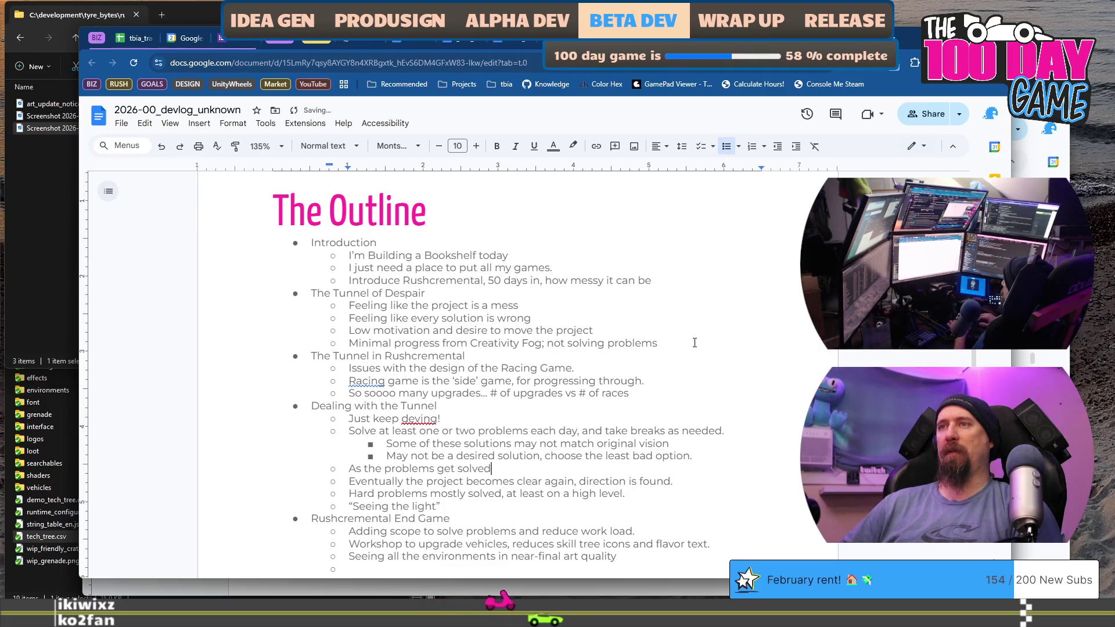
pyautogui.write(', the')
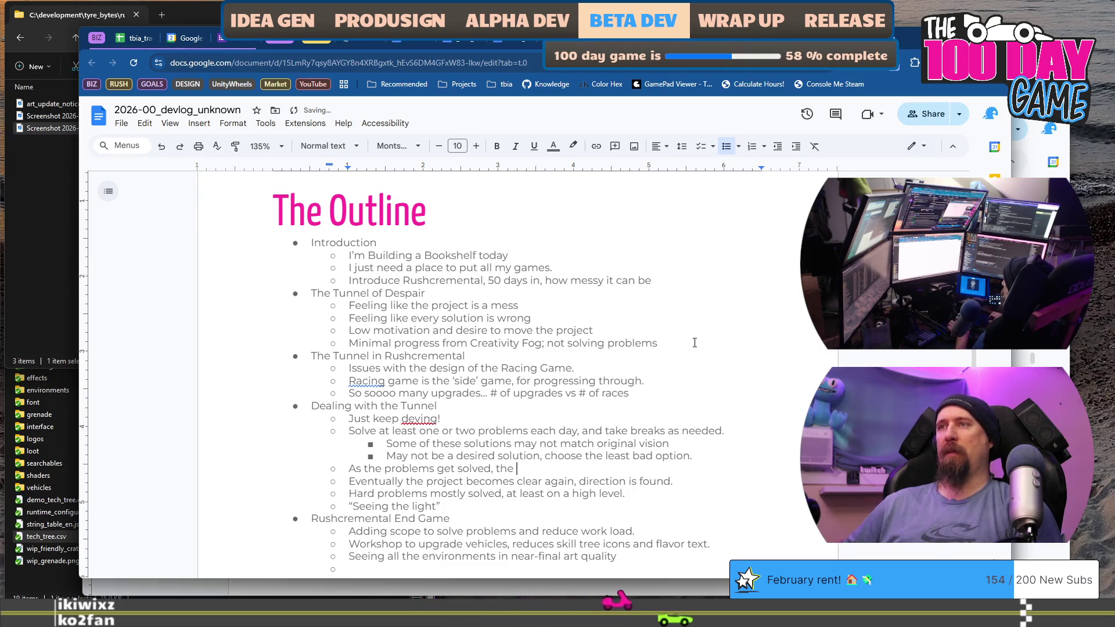
# Merge it into '…the project becomes clear again' and nest 'Direction is found.' beneath it
pyautogui.hotkey('shift', 'Down')
pyautogui.hotkey('ctrl', 'shift', 'Left')
pyautogui.hotkey('ctrl', 'shift', 'Left')
pyautogui.press('Delete')
pyautogui.press('End')
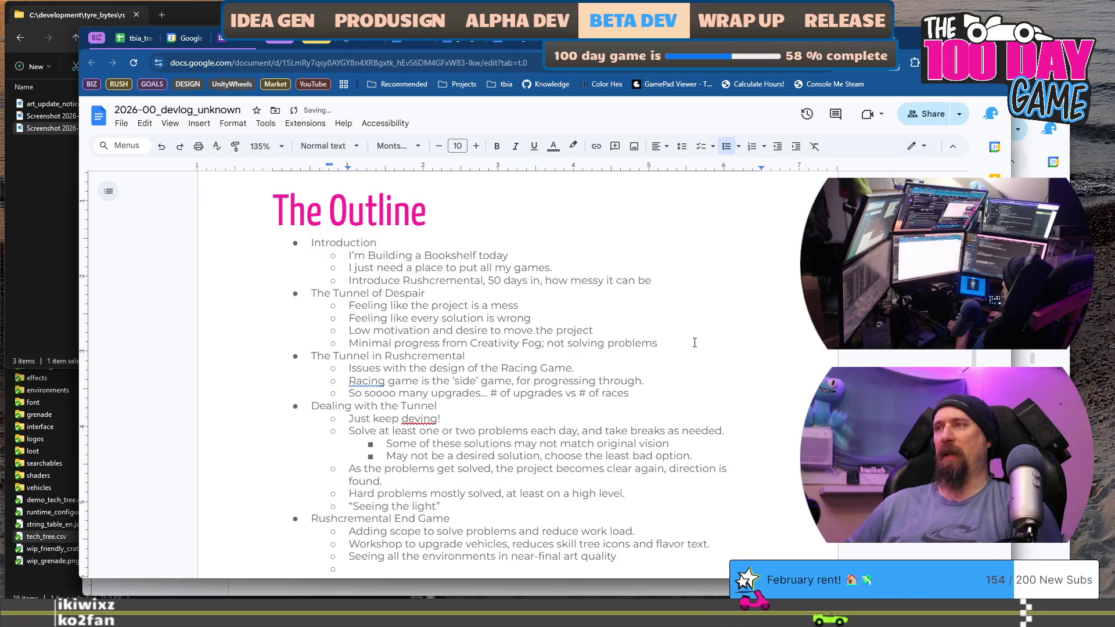
pyautogui.hotkey('ctrl', 'Left')
pyautogui.hotkey('ctrl', 'Left')
pyautogui.hotkey('ctrl', 'Left')
pyautogui.press('Left')
pyautogui.press('BackSpace')
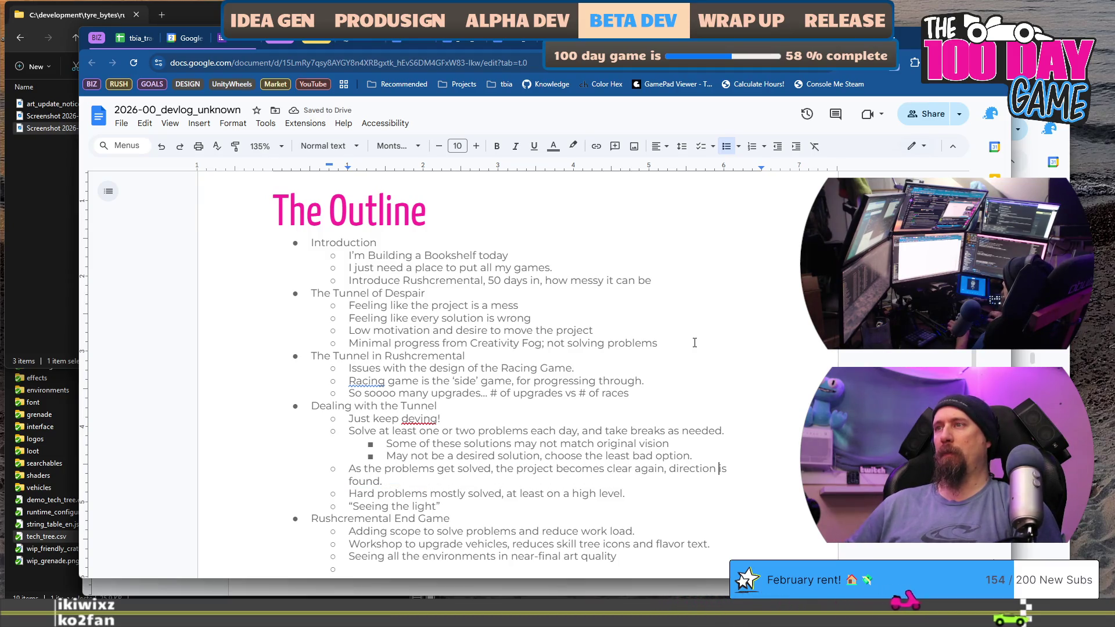
pyautogui.press('BackSpace')
pyautogui.press('BackSpace')
pyautogui.press('Return')
pyautogui.press('Tab')
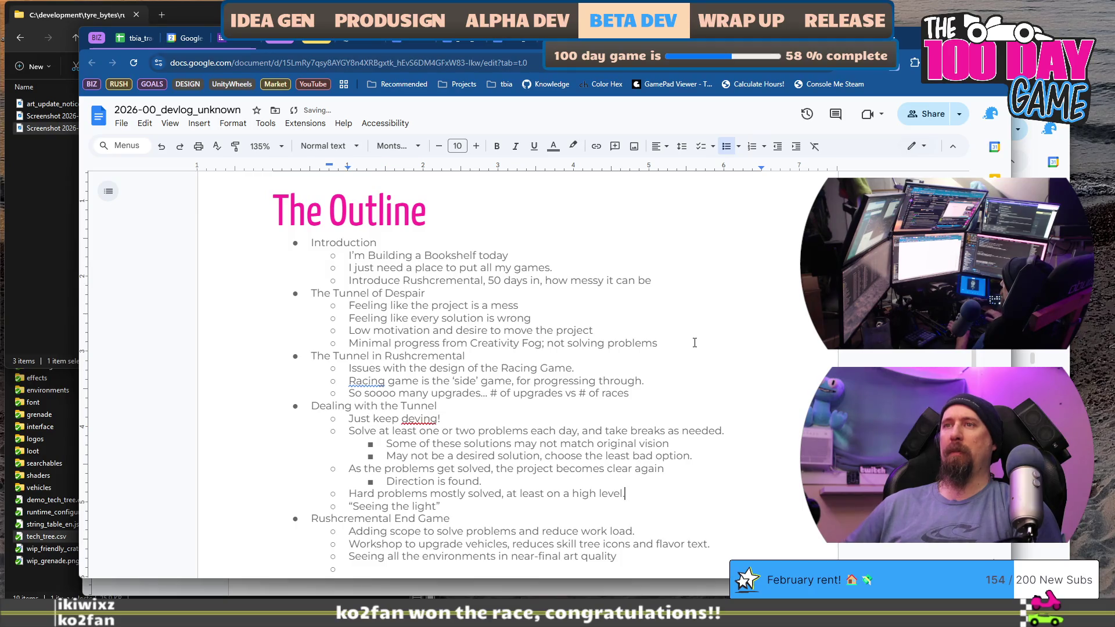
# Delete the 'Hard problems mostly solved' bullet
pyautogui.hotkey('shift', 'Home')
pyautogui.press('BackSpace')
pyautogui.press('BackSpace')
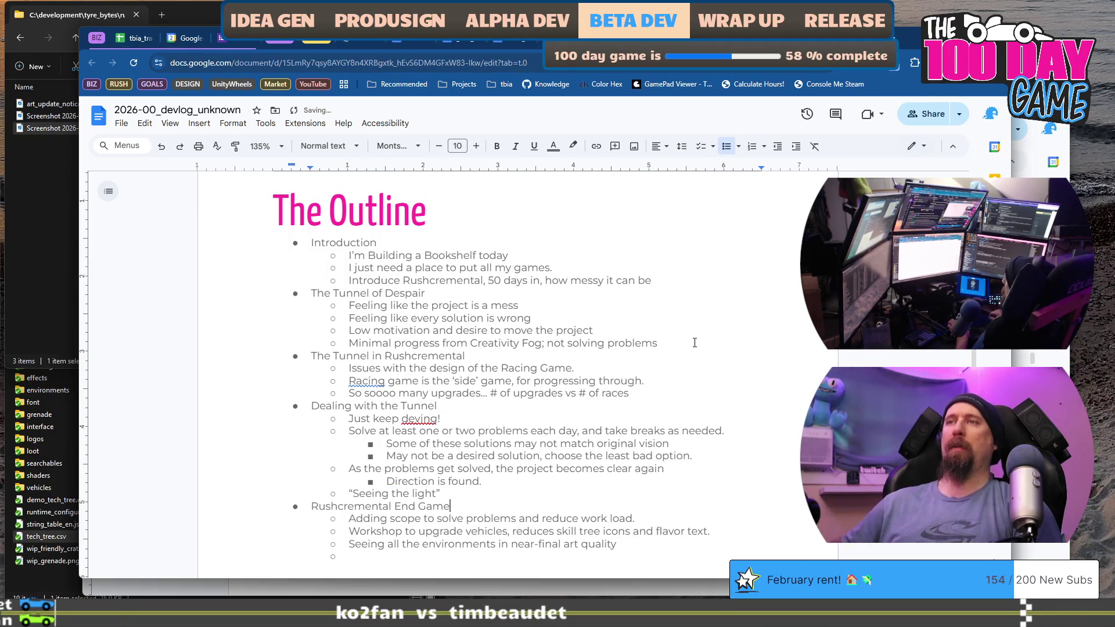
pyautogui.scroll(-3, 694, 343)
pyautogui.scroll(4, 667, 336)
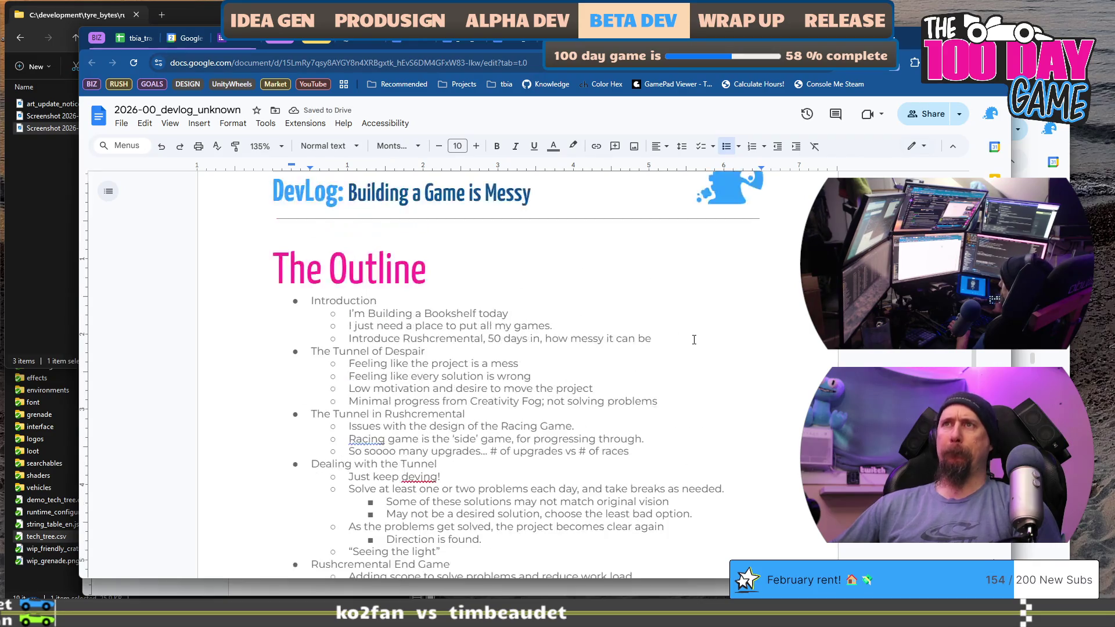
pyautogui.scroll(-1, 641, 328)
pyautogui.moveTo(313, 243); pyautogui.dragTo(581, 277)
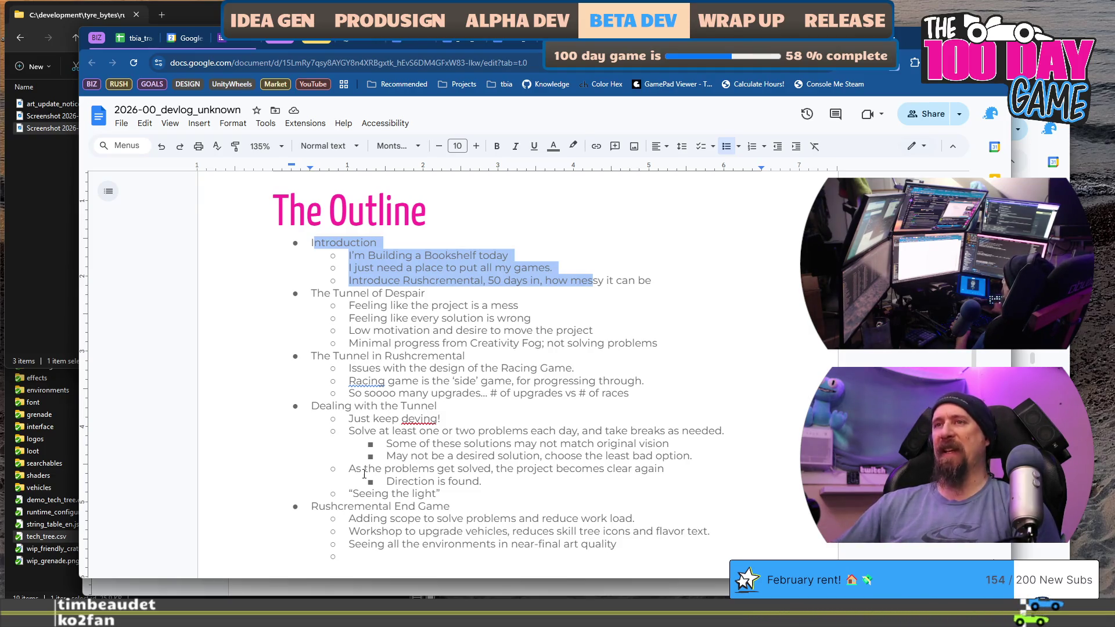
pyautogui.click(425, 309)
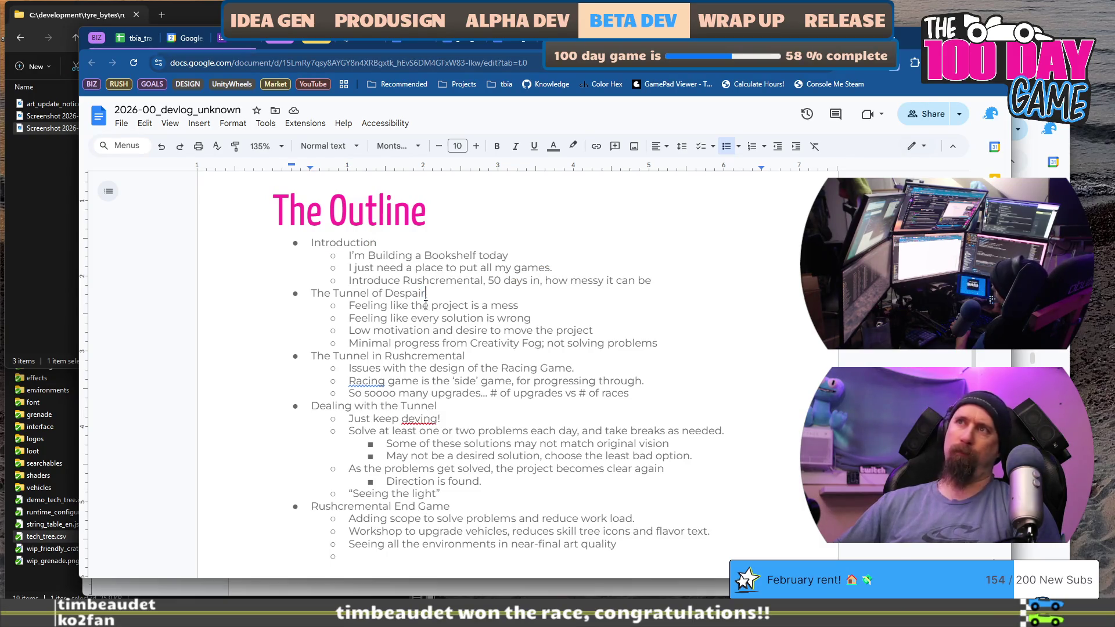
pyautogui.click(414, 341)
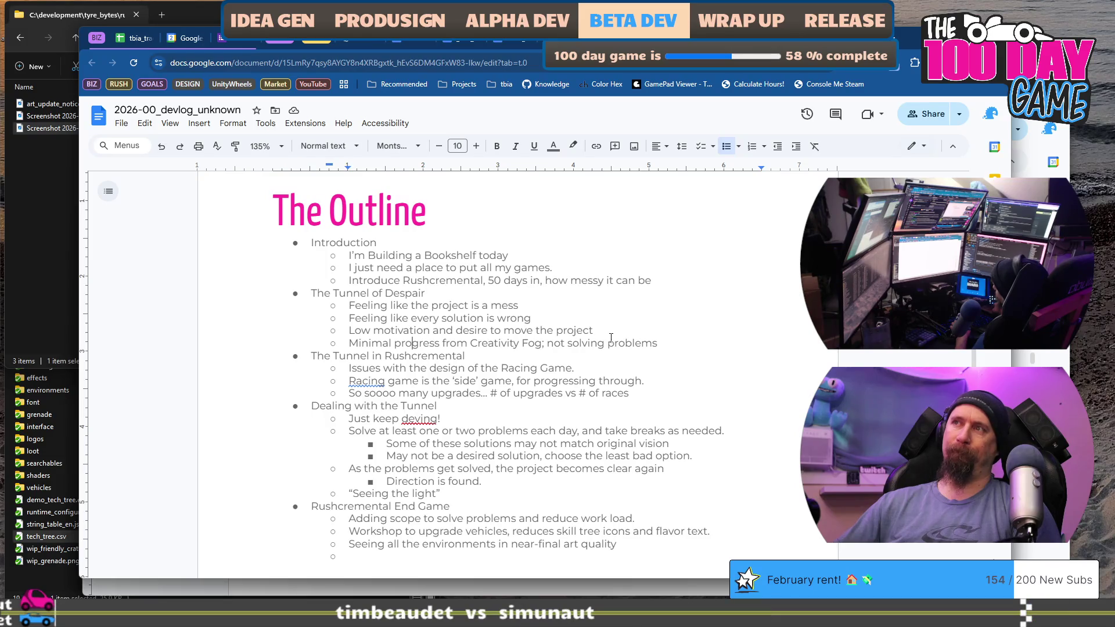
pyautogui.click(660, 339)
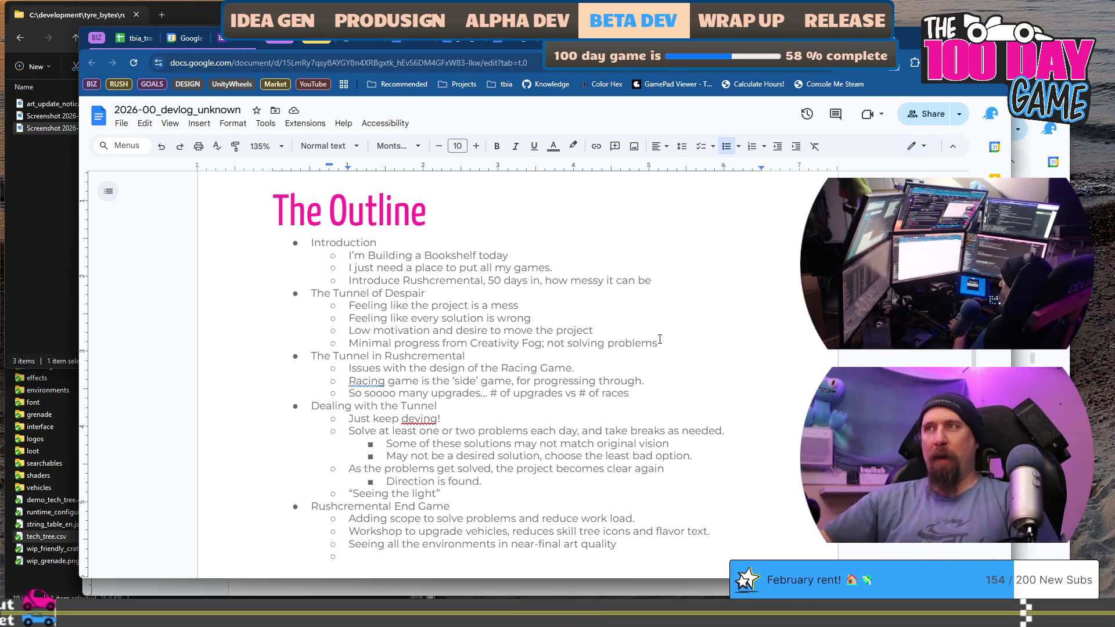
pyautogui.click(660, 361)
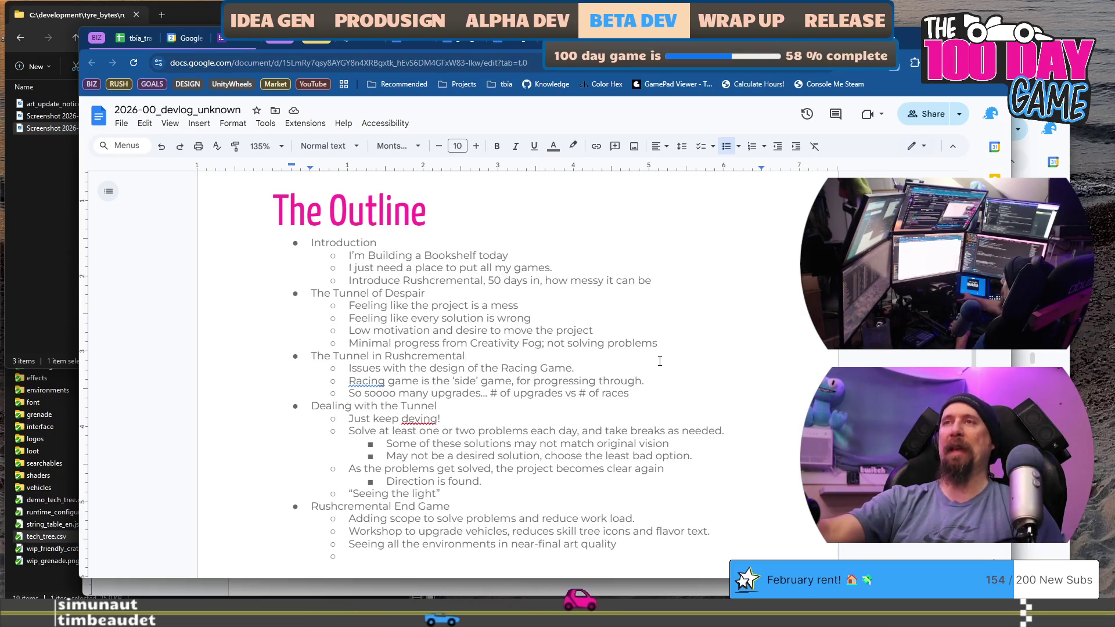
pyautogui.click(656, 343)
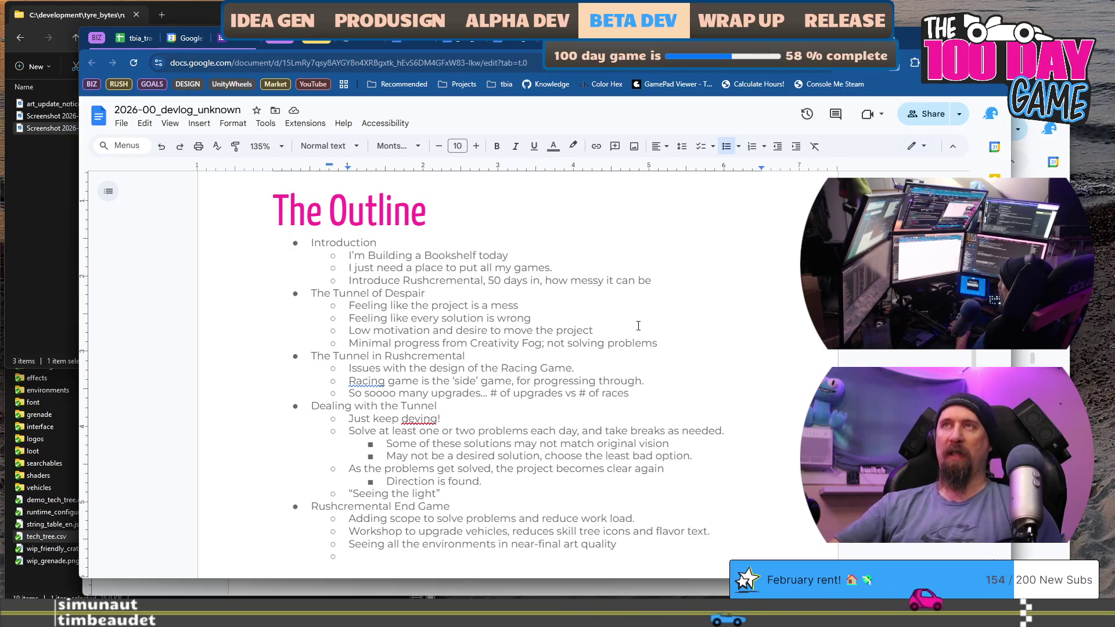
# Scroll to the outline's end at 'Seeing all the environments in near-final art quality'
pyautogui.press('Up')
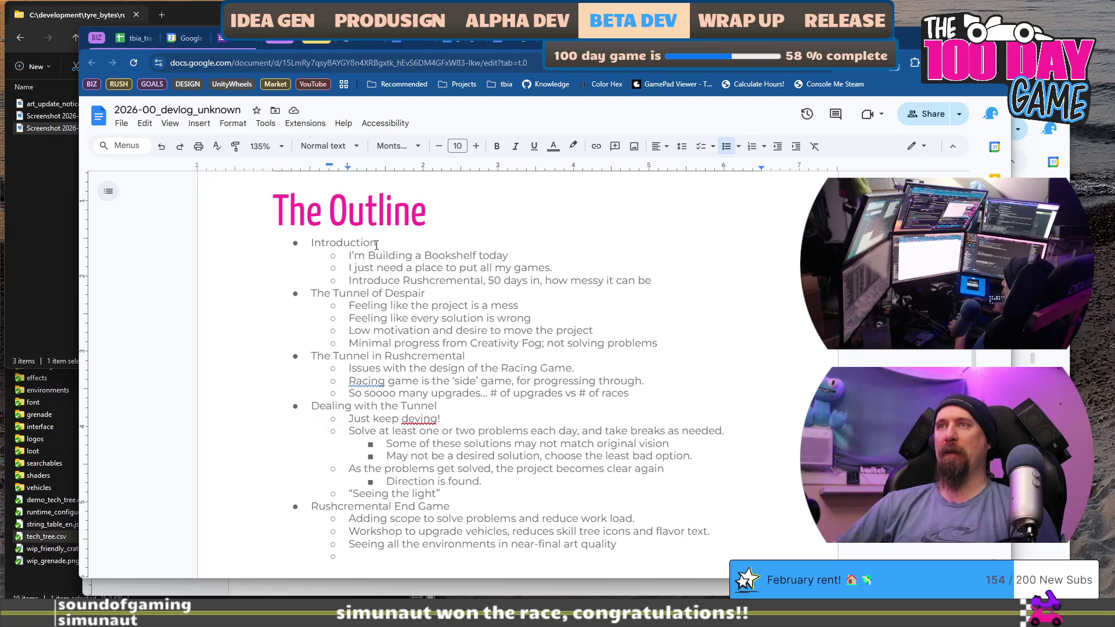
pyautogui.click(469, 353)
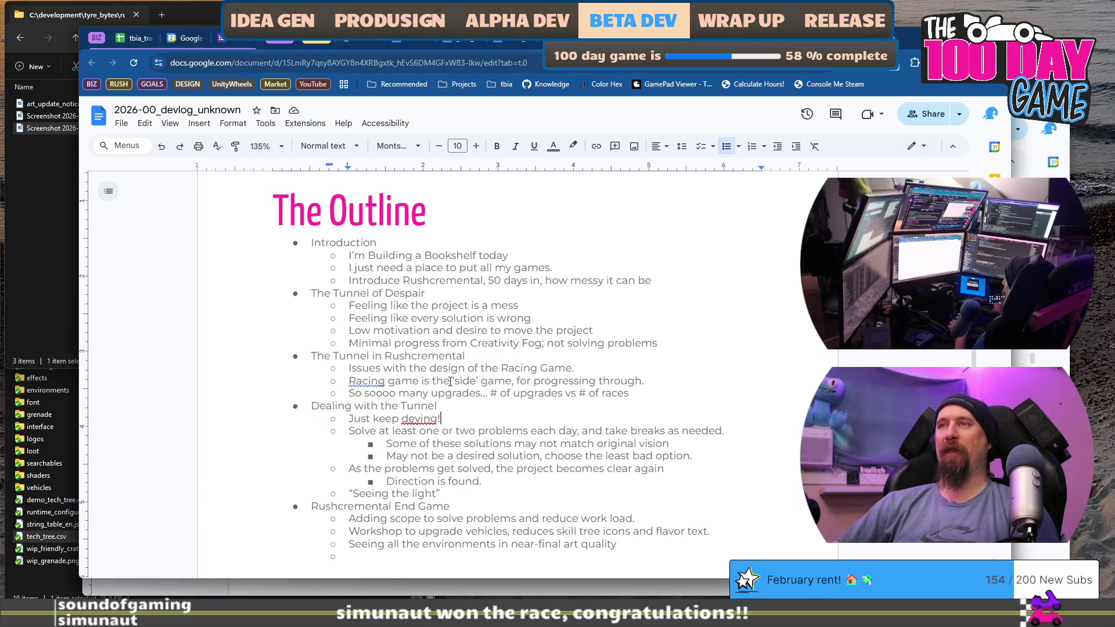
pyautogui.scroll(-2, 450, 381)
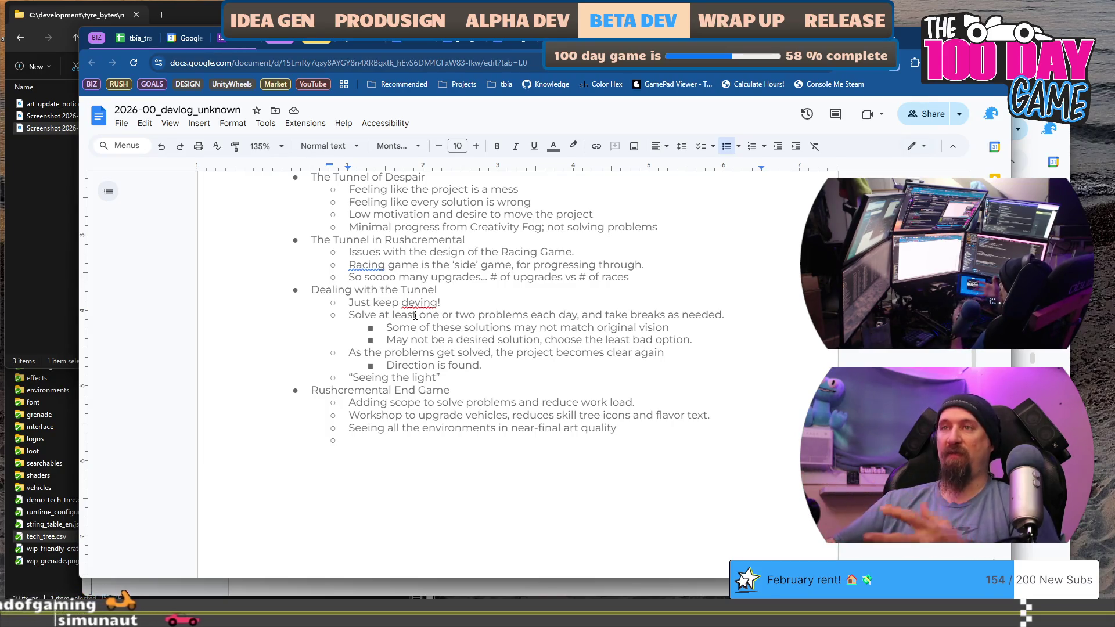
pyautogui.scroll(3, 416, 315)
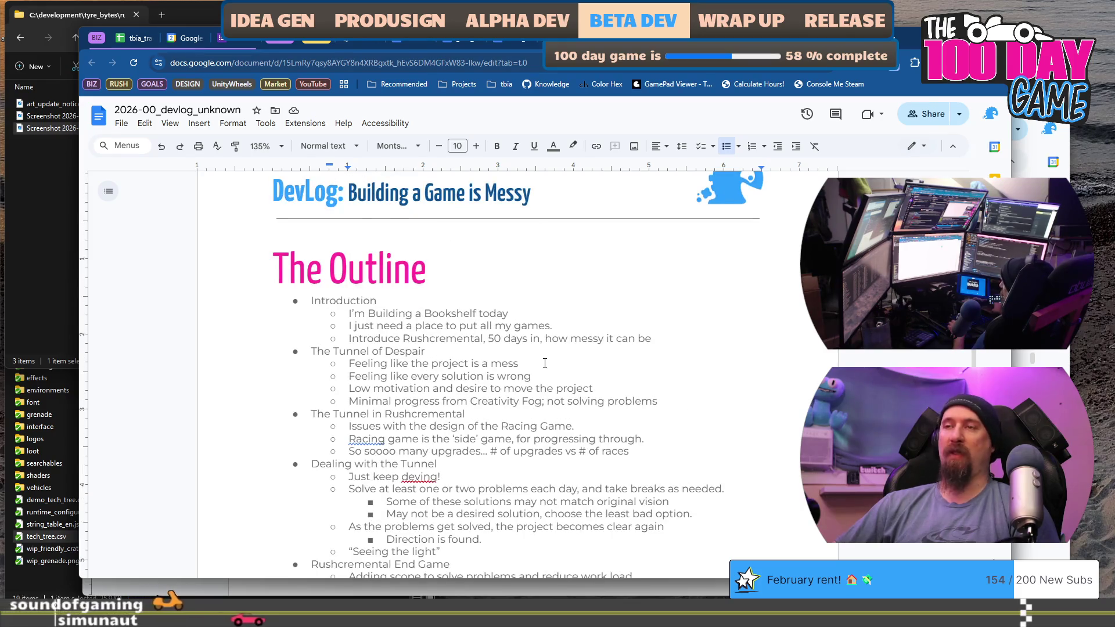
pyautogui.scroll(-1, 545, 363)
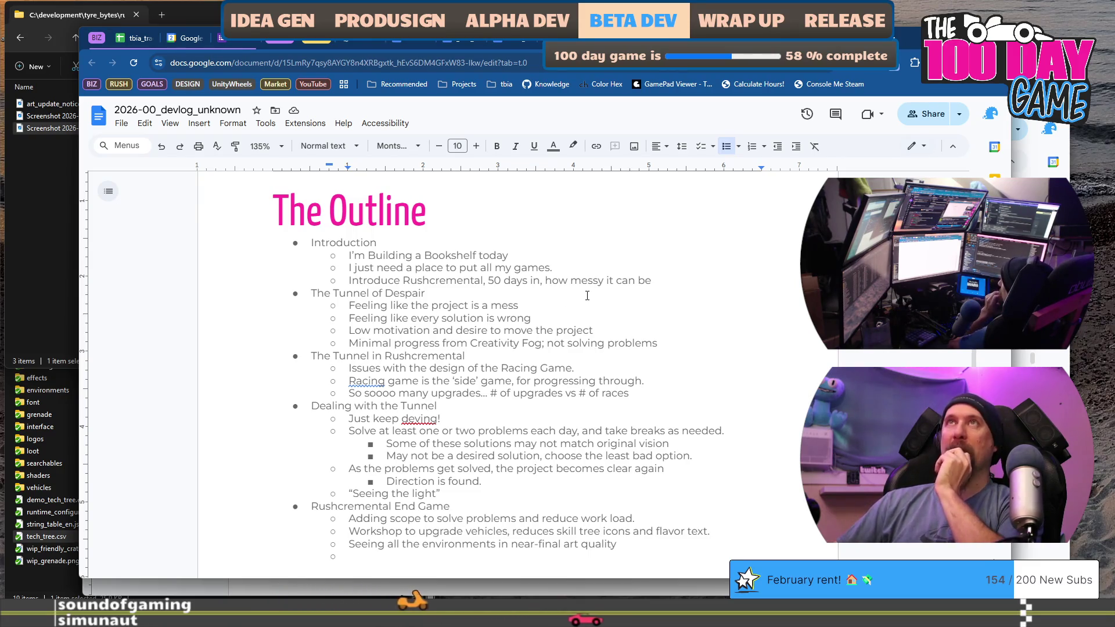
pyautogui.scroll(-2, 588, 296)
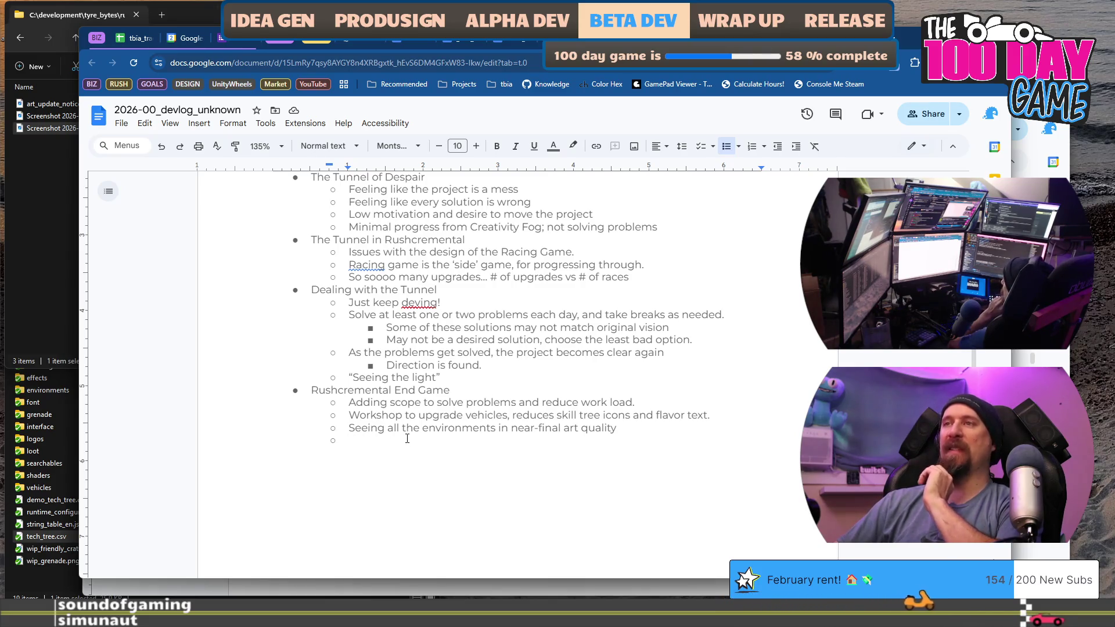
pyautogui.scroll(1, 406, 436)
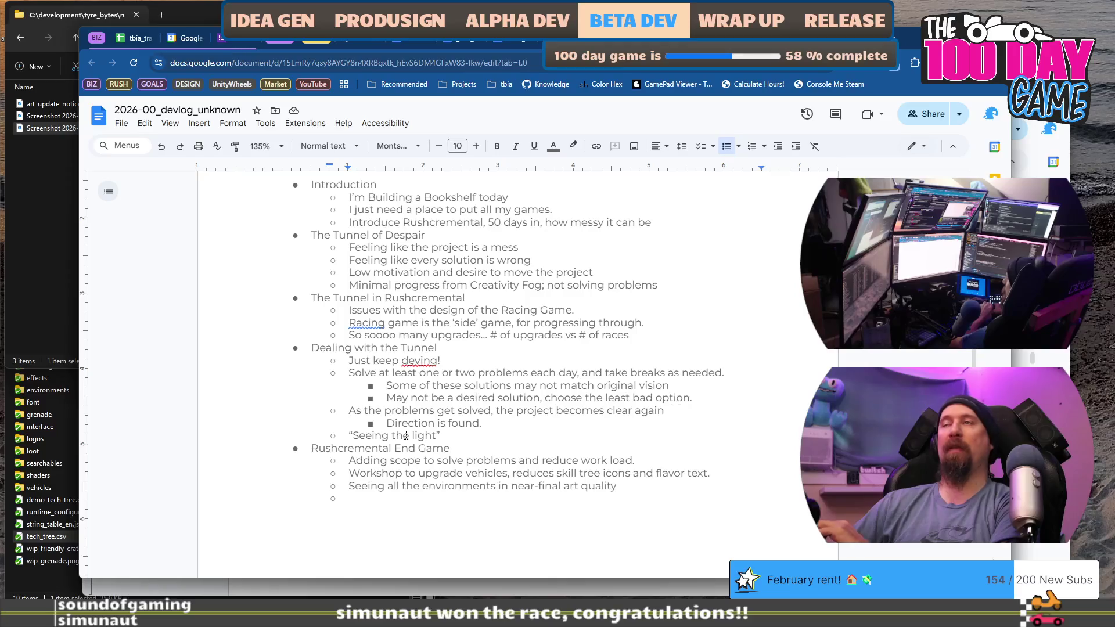
pyautogui.scroll(1, 406, 436)
pyautogui.scroll(-2, 406, 435)
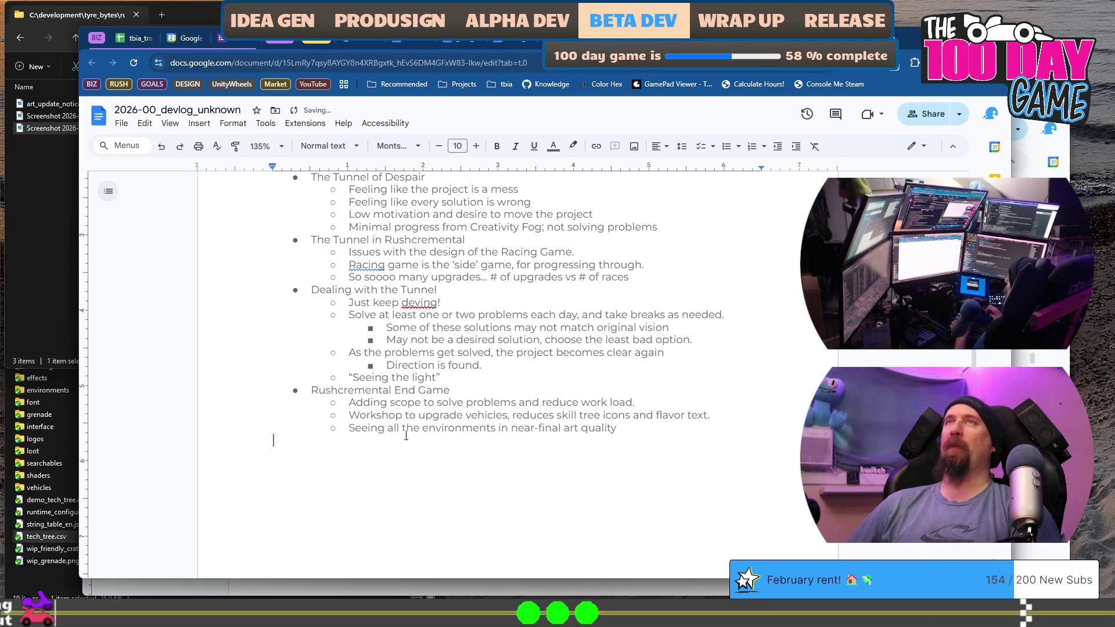
pyautogui.scroll(2, 406, 436)
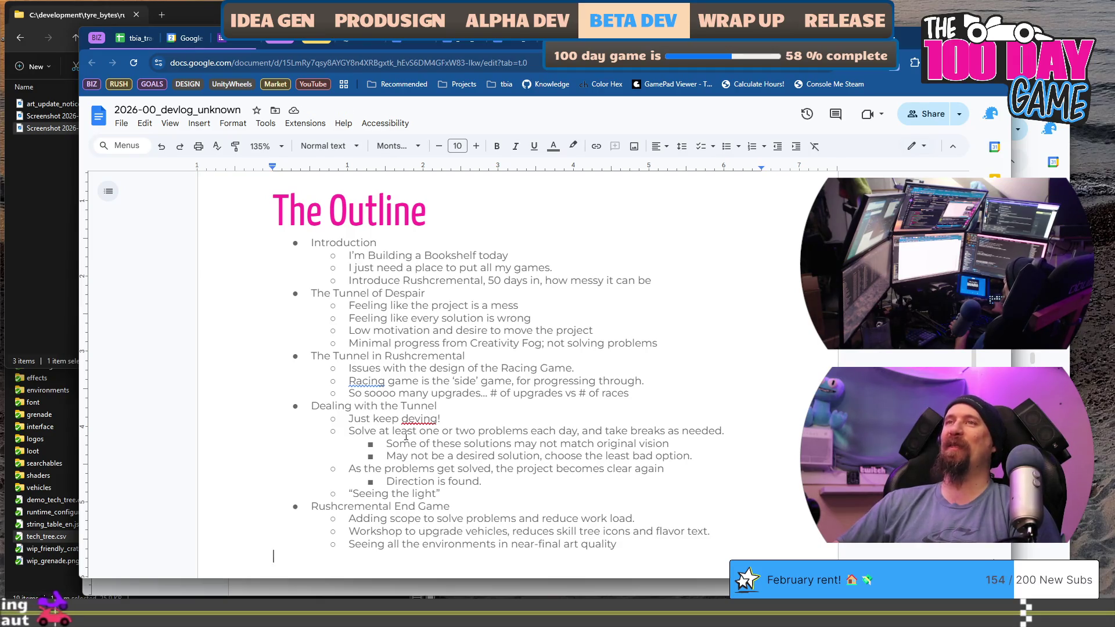
pyautogui.scroll(-2, 406, 435)
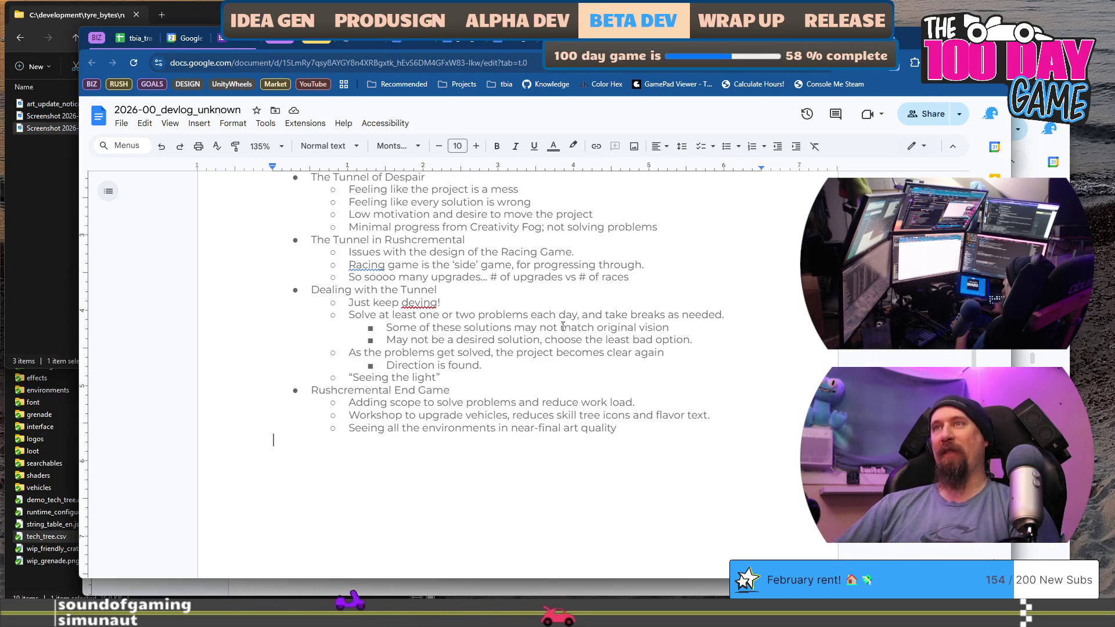
pyautogui.click(475, 304)
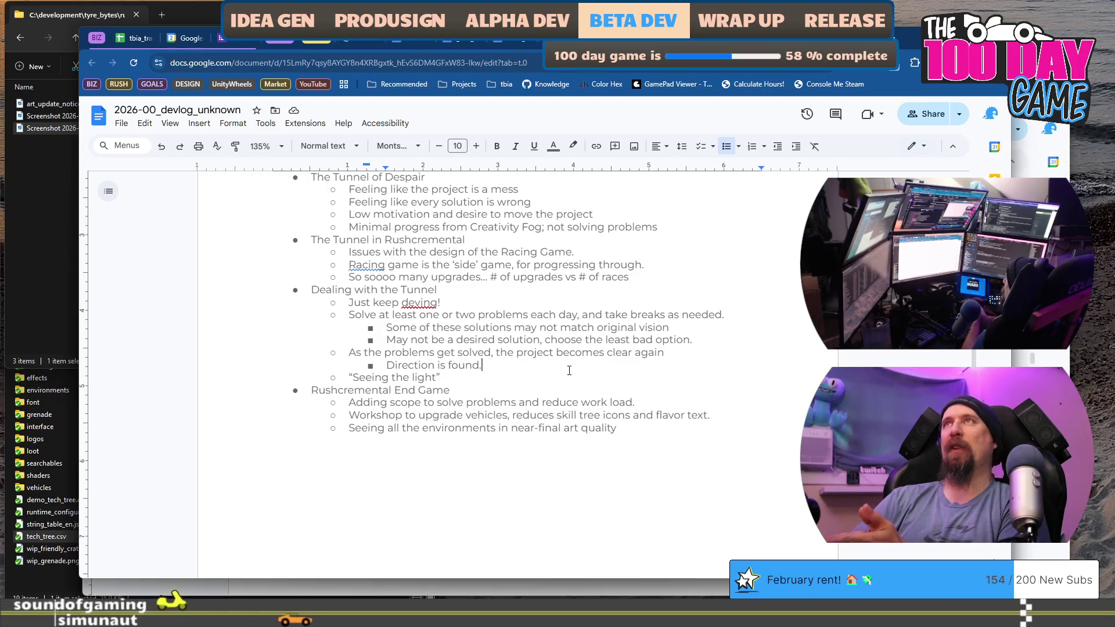
pyautogui.click(628, 302)
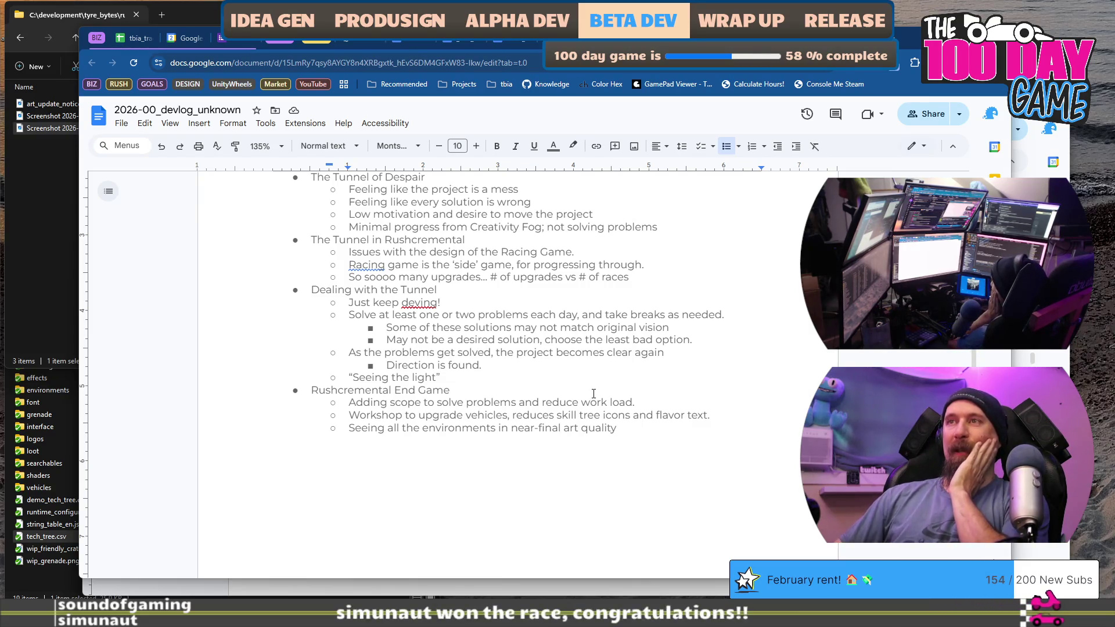
pyautogui.doubleClick(593, 370)
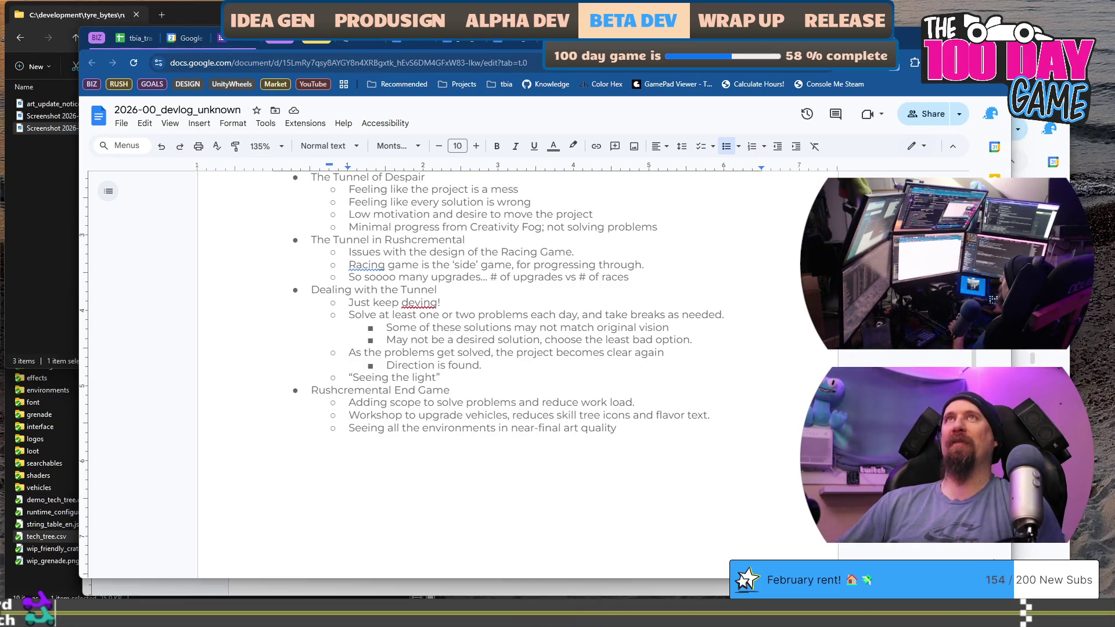
pyautogui.doubleClick(654, 300)
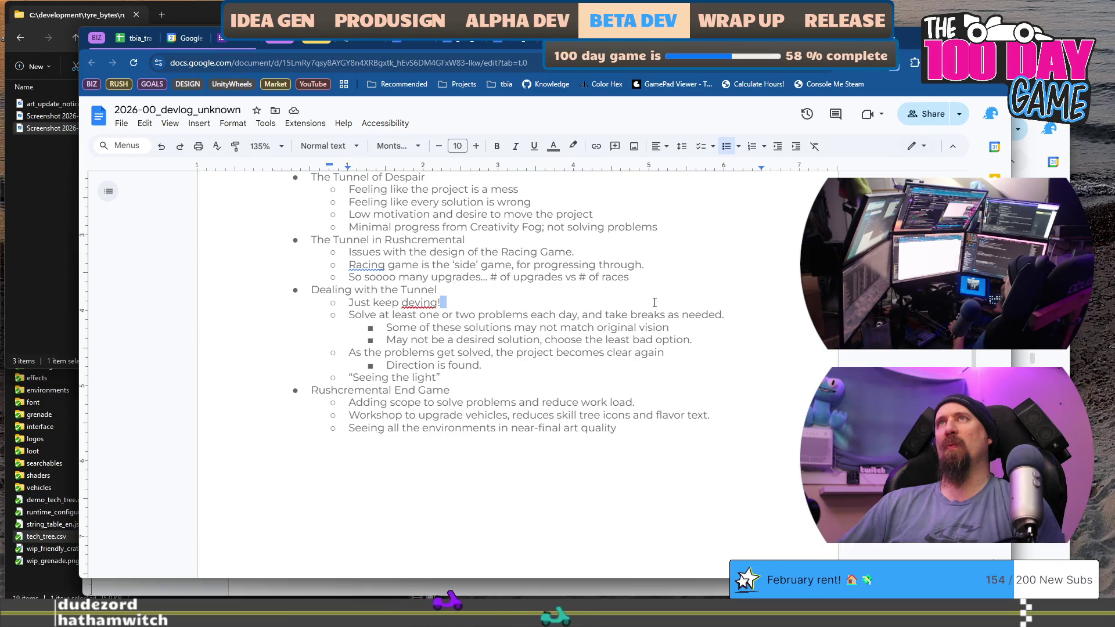
# Select the Tunnel section, Introduction points and The Outline heading, then open a new browser tab
pyautogui.click(607, 376)
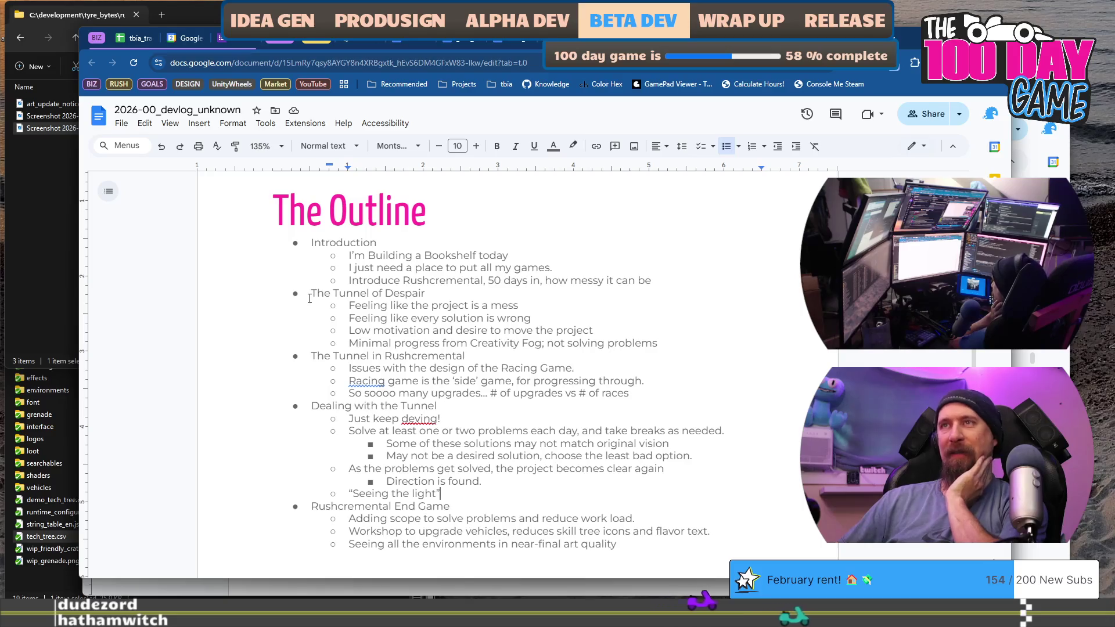
pyautogui.moveTo(310, 295)
pyautogui.mouseDown()
pyautogui.moveTo(505, 394)
pyautogui.moveTo(554, 431)
pyautogui.mouseUp()
pyautogui.moveTo(440, 494)
pyautogui.mouseDown()
pyautogui.moveTo(436, 452)
pyautogui.moveTo(317, 394)
pyautogui.mouseUp()
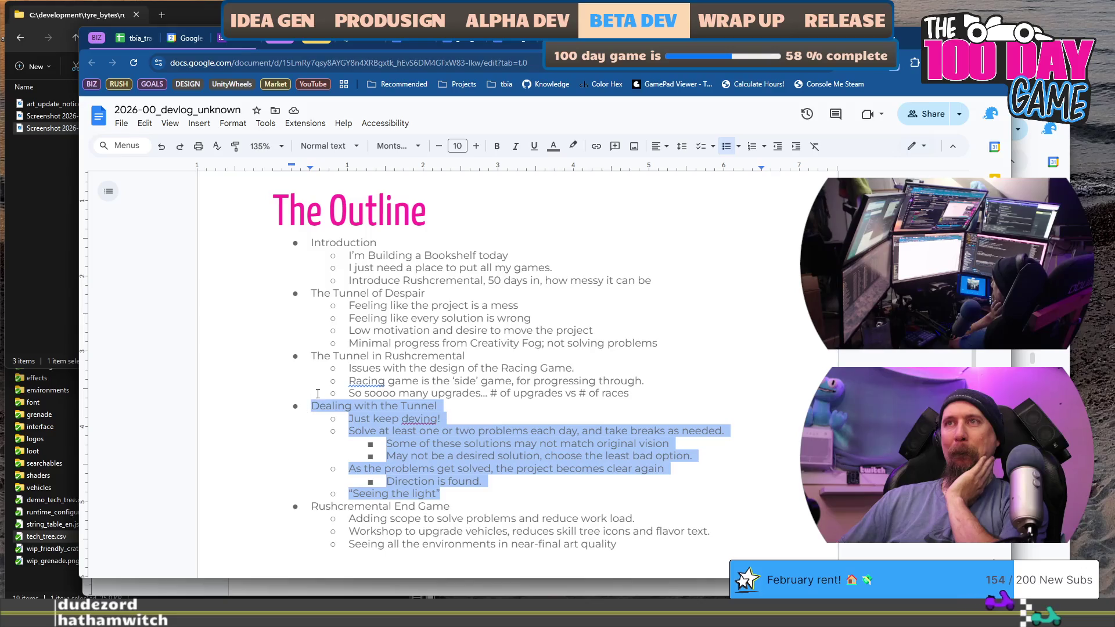
pyautogui.moveTo(347, 254); pyautogui.dragTo(475, 266)
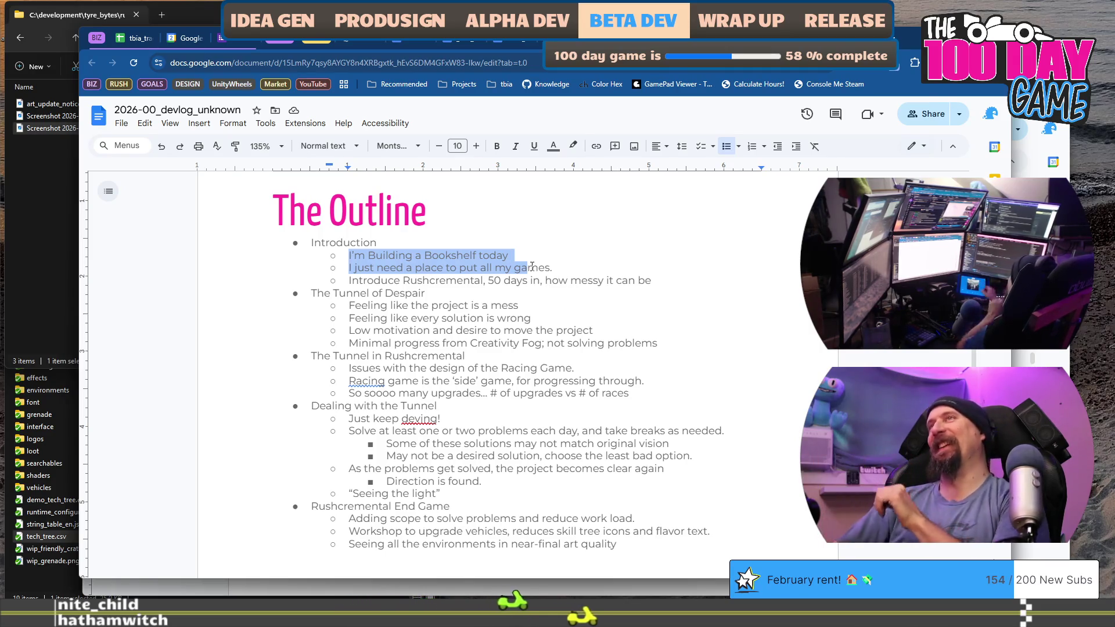
pyautogui.click(570, 225)
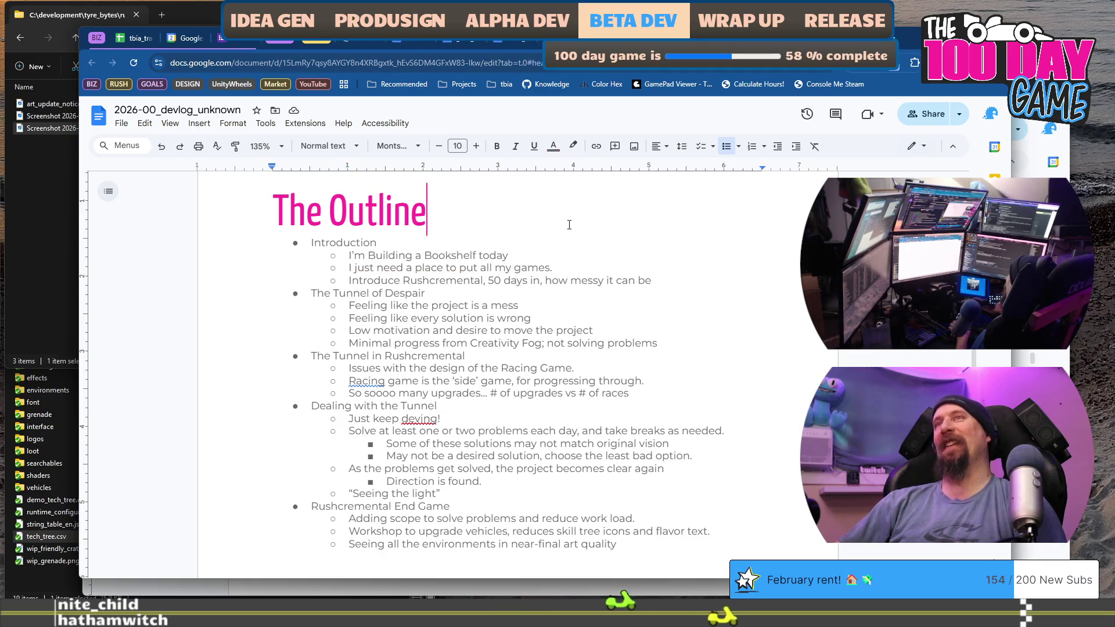
pyautogui.tripleClick(570, 225)
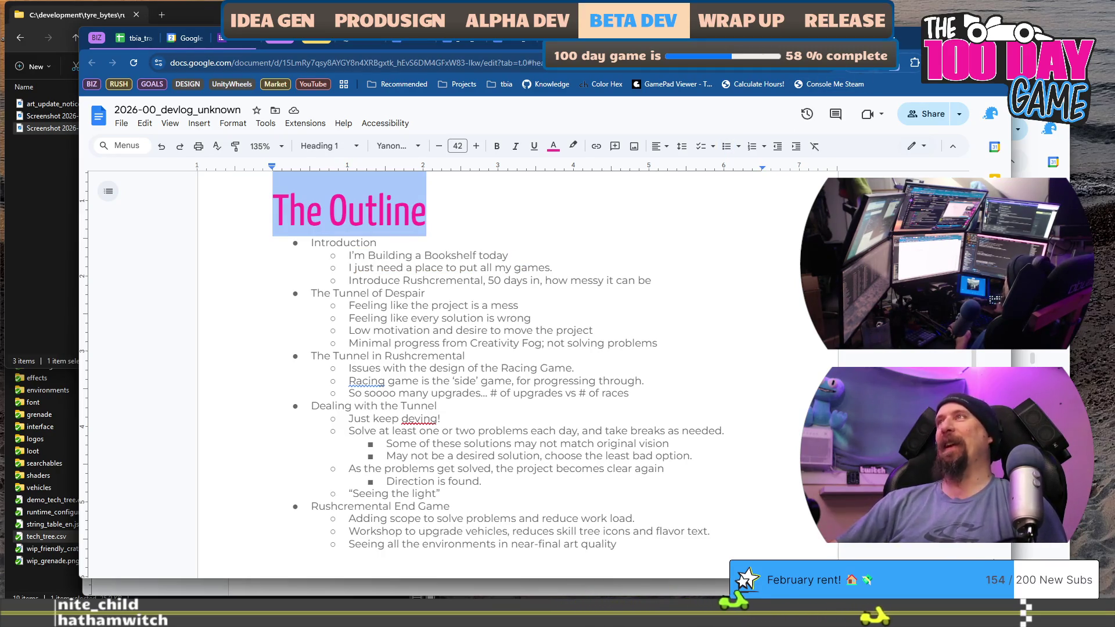
pyautogui.hotkey('ctrl', 't')
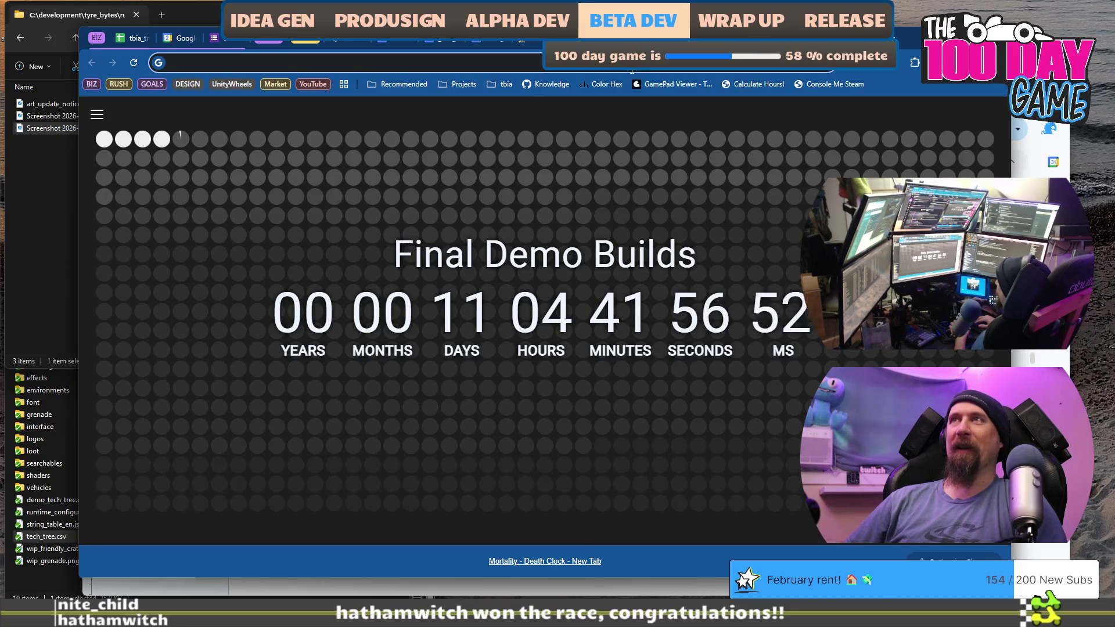
# Go to Google Drive and create a new blank Google Docs document
pyautogui.write('drive')
pyautogui.press('Return')
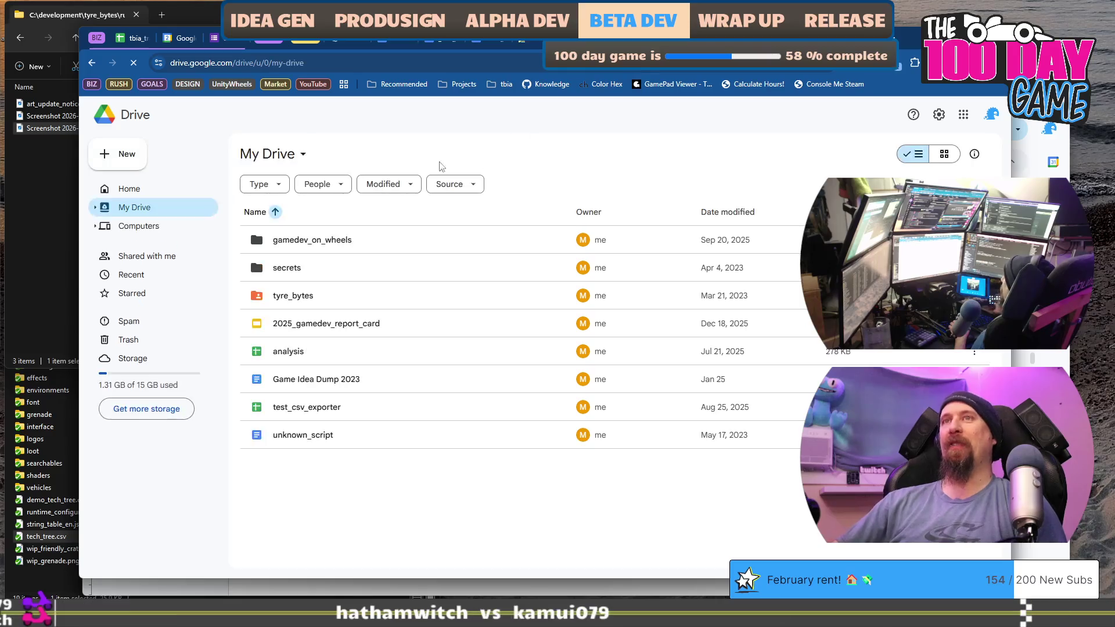
pyautogui.click(122, 154)
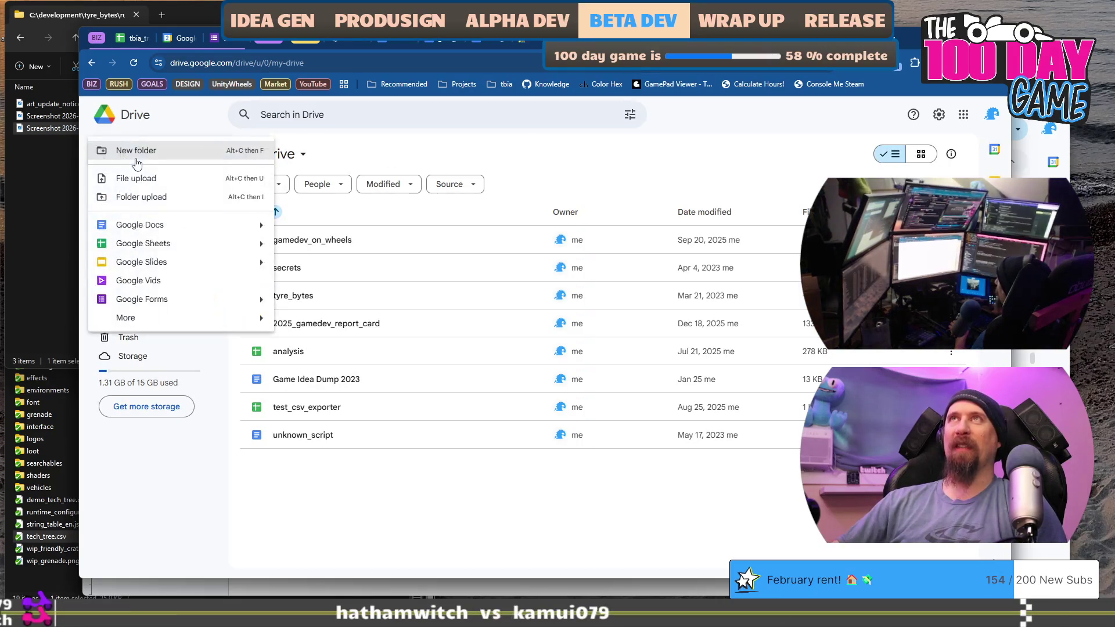
pyautogui.click(173, 224)
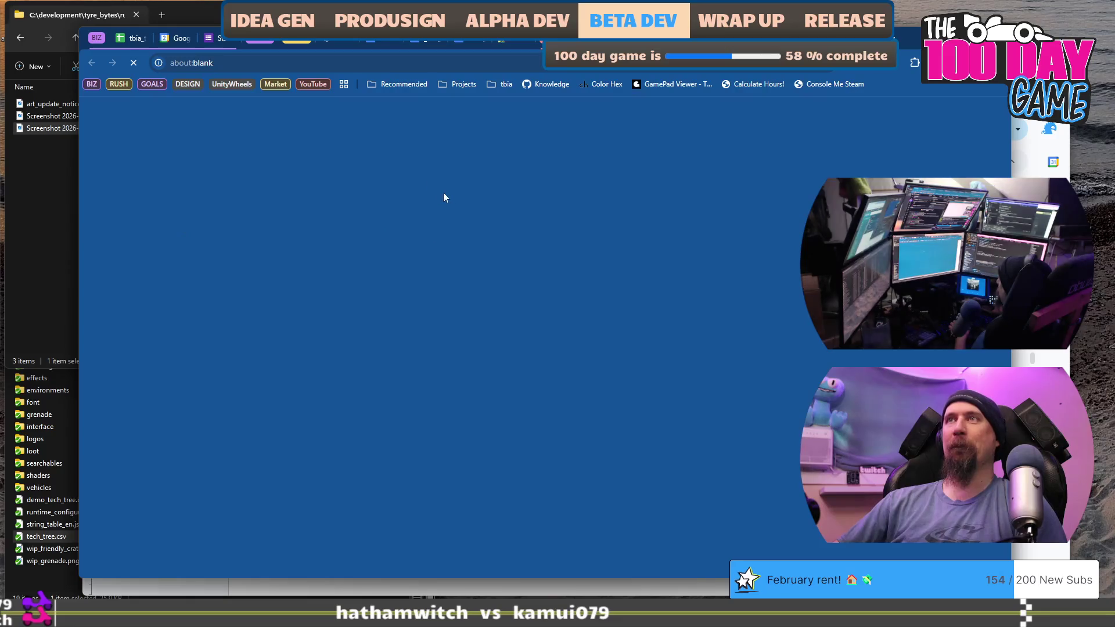
pyautogui.click(189, 112)
# Title the document foodie_friday_rice_experiments and start the body with 'Tim has'
pyautogui.write('Fo')
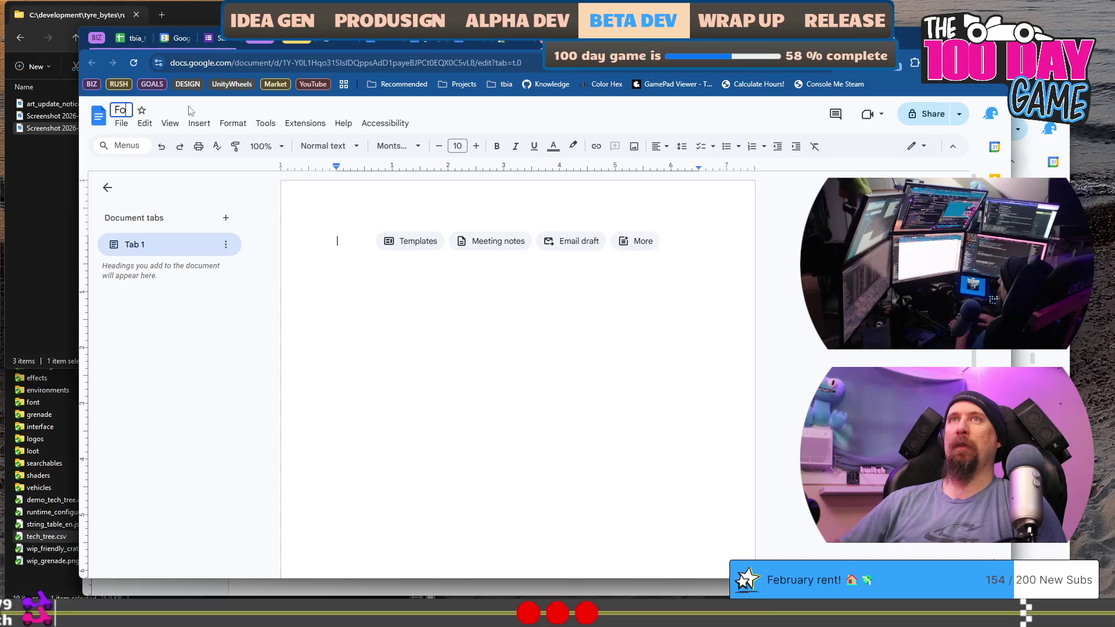
pyautogui.write('ie Fri')
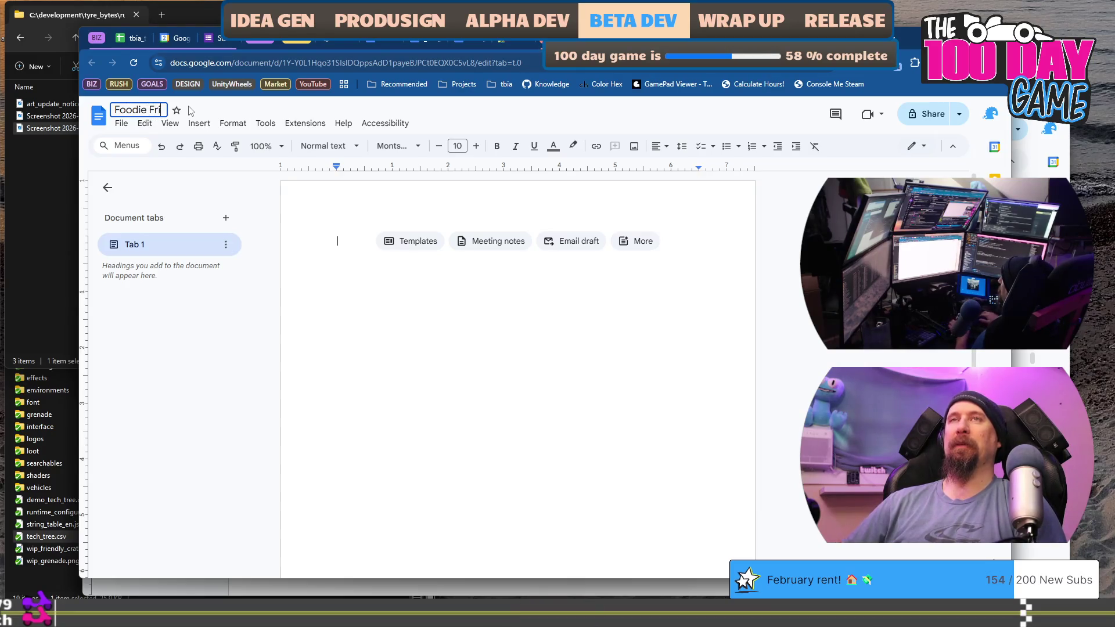
pyautogui.write('fi')
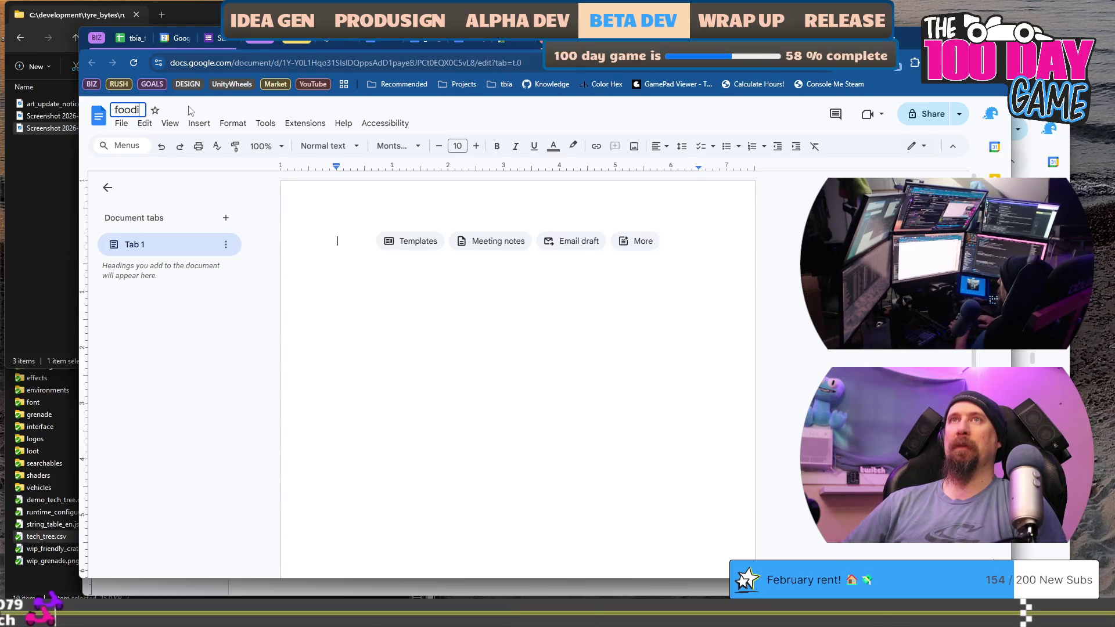
pyautogui.write('frida')
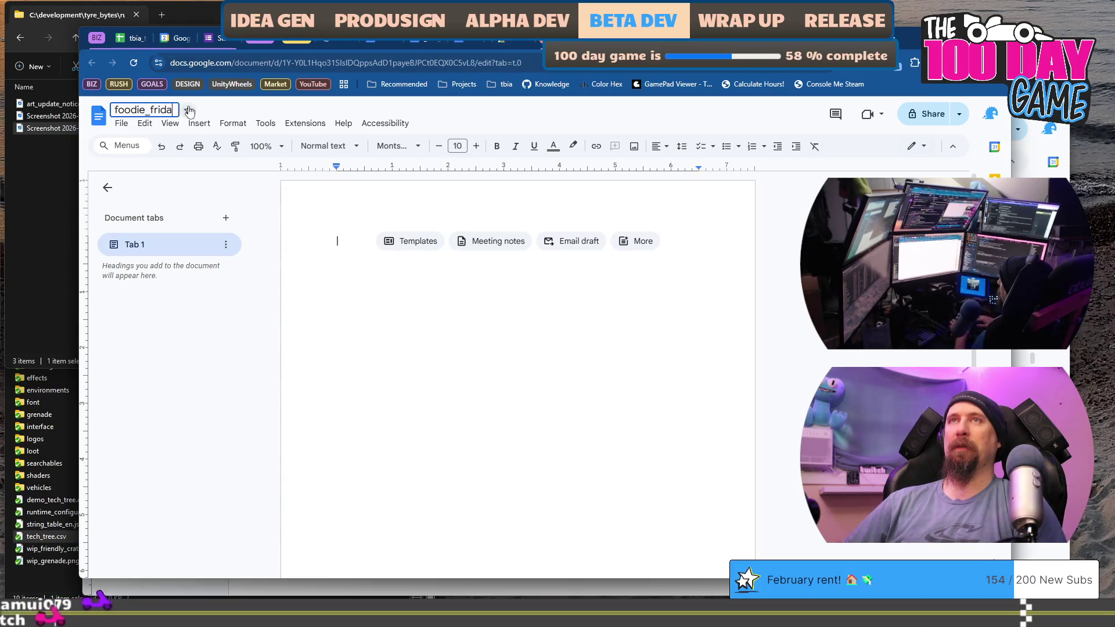
pyautogui.write('y_rice_')
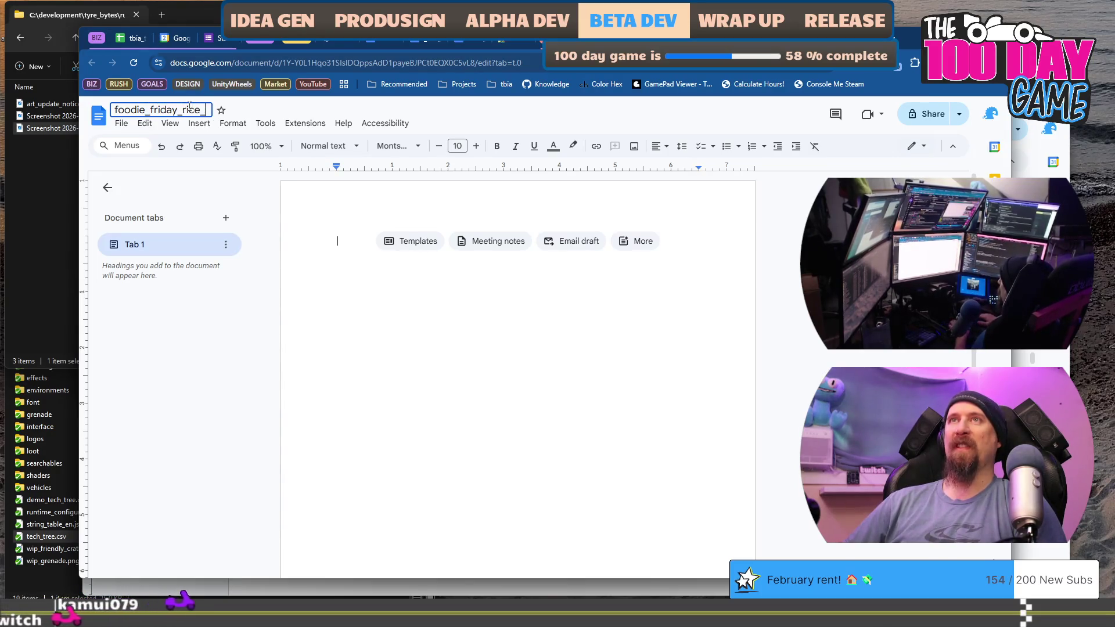
pyautogui.write('experiments')
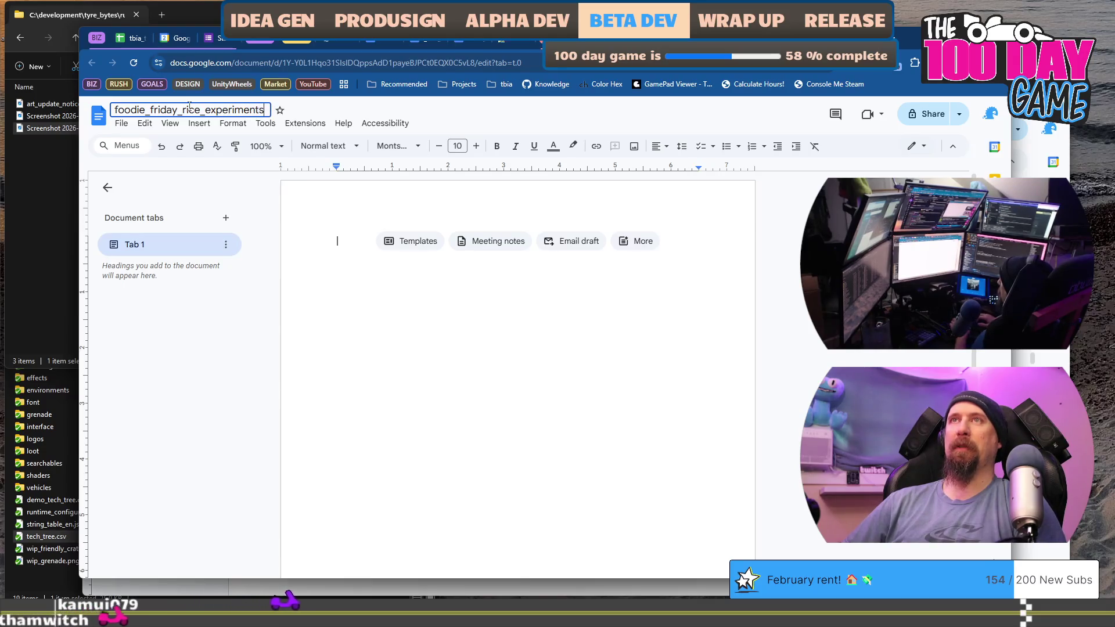
pyautogui.click(426, 315)
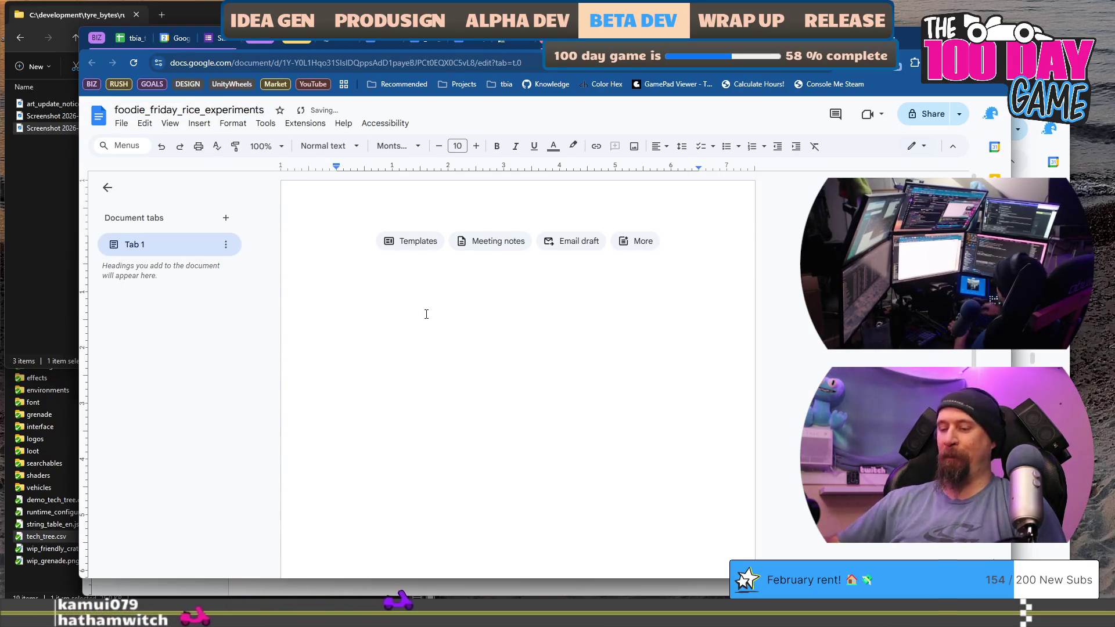
pyautogui.write('Tim has')
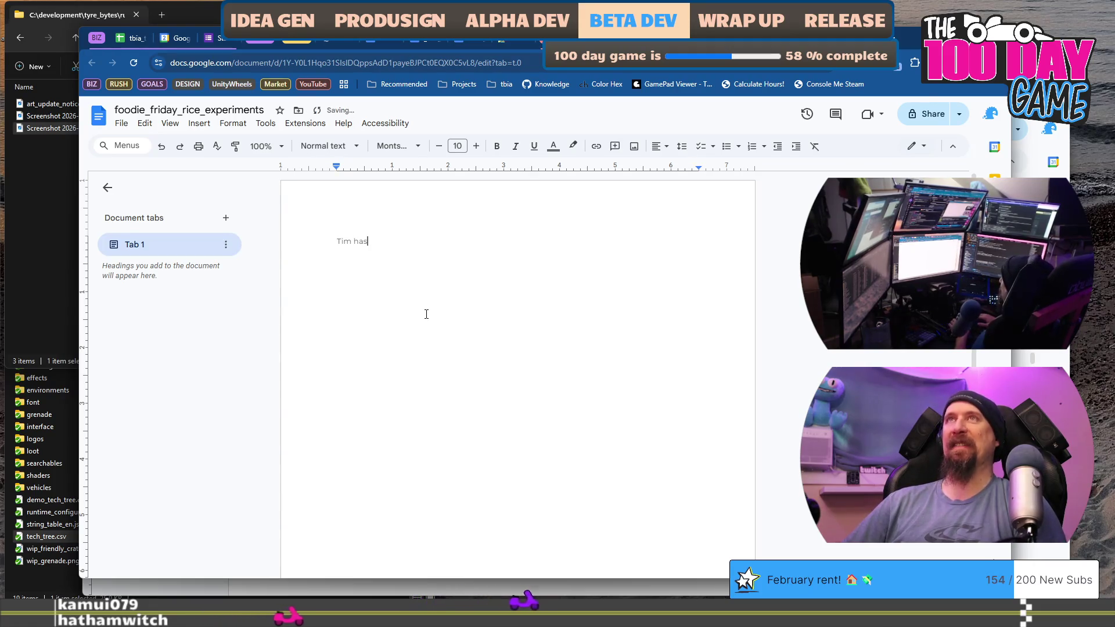
pyautogui.write(': R')
pyautogui.write(' rice')
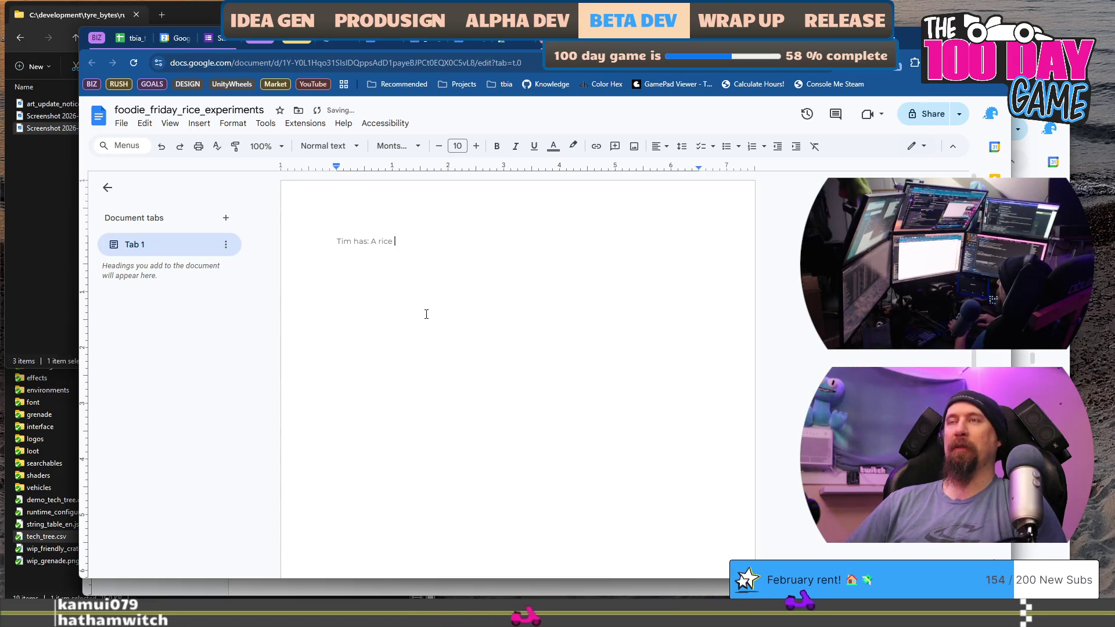
# Complete the equipment list with the rice cooker and a pot
pyautogui.press('BackSpace')
pyautogui.press('BackSpace')
pyautogui.write('ker, ')
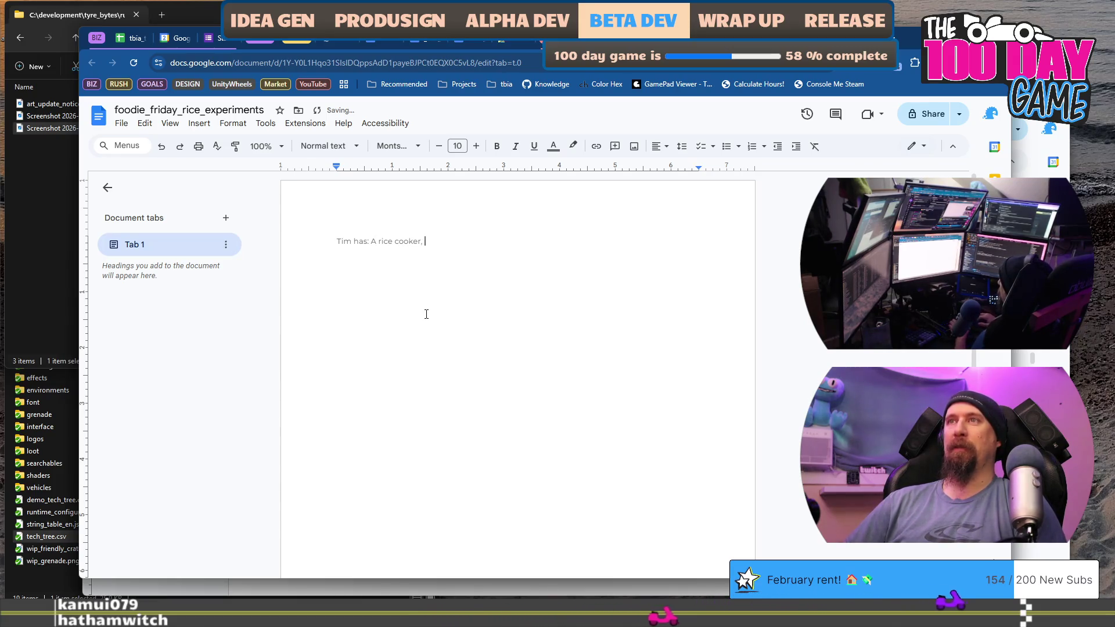
pyautogui.write('a pot, a g')
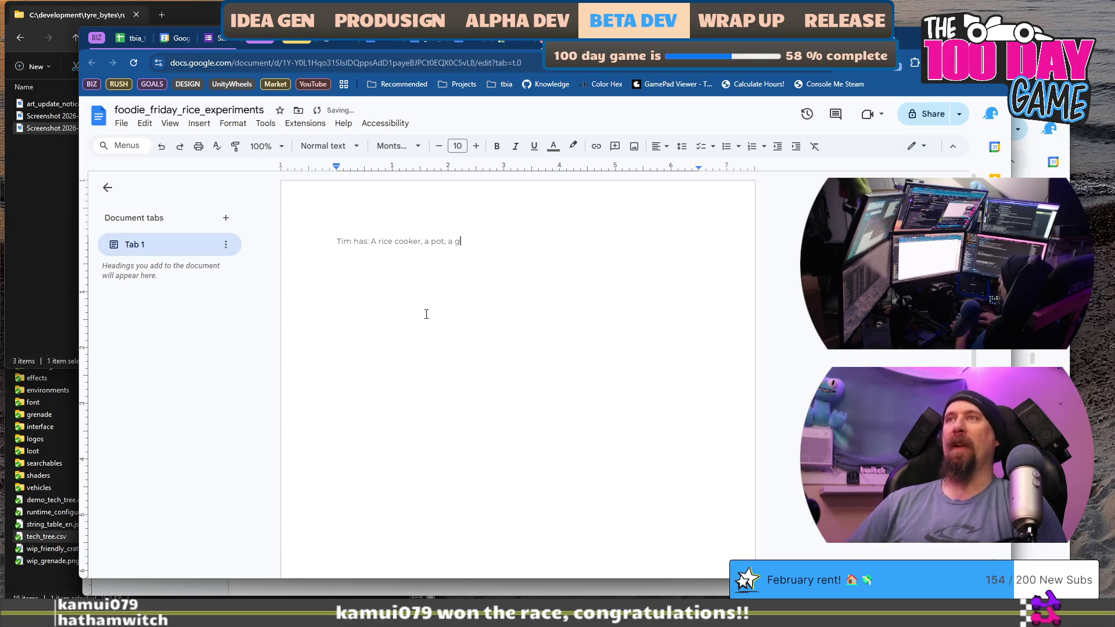
pyautogui.press('BackSpace')
pyautogui.write('pan')
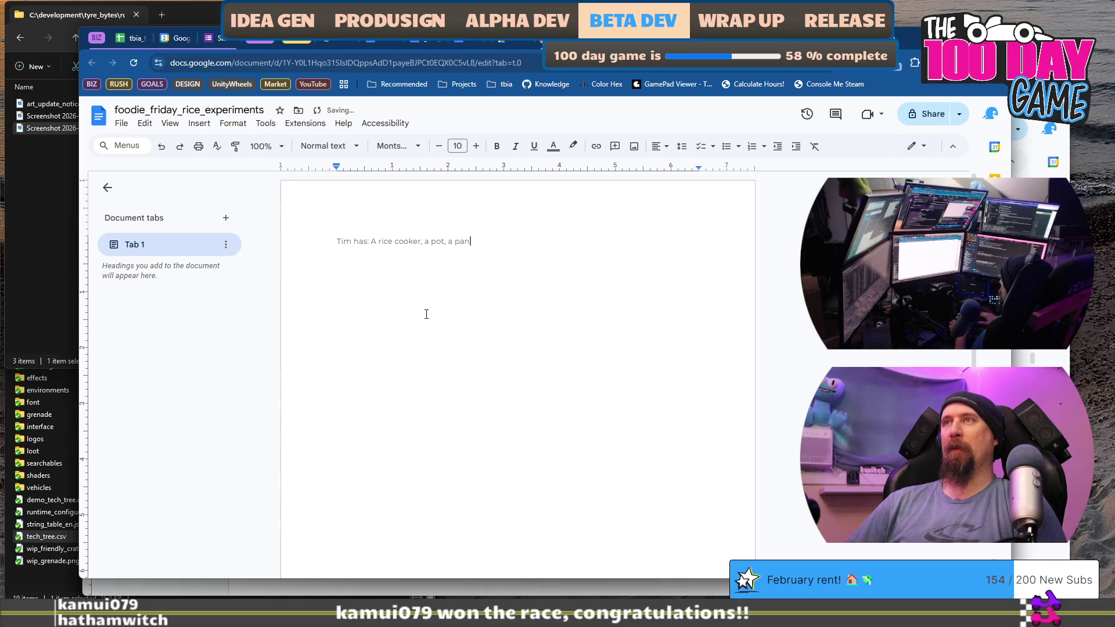
pyautogui.write(', water.')
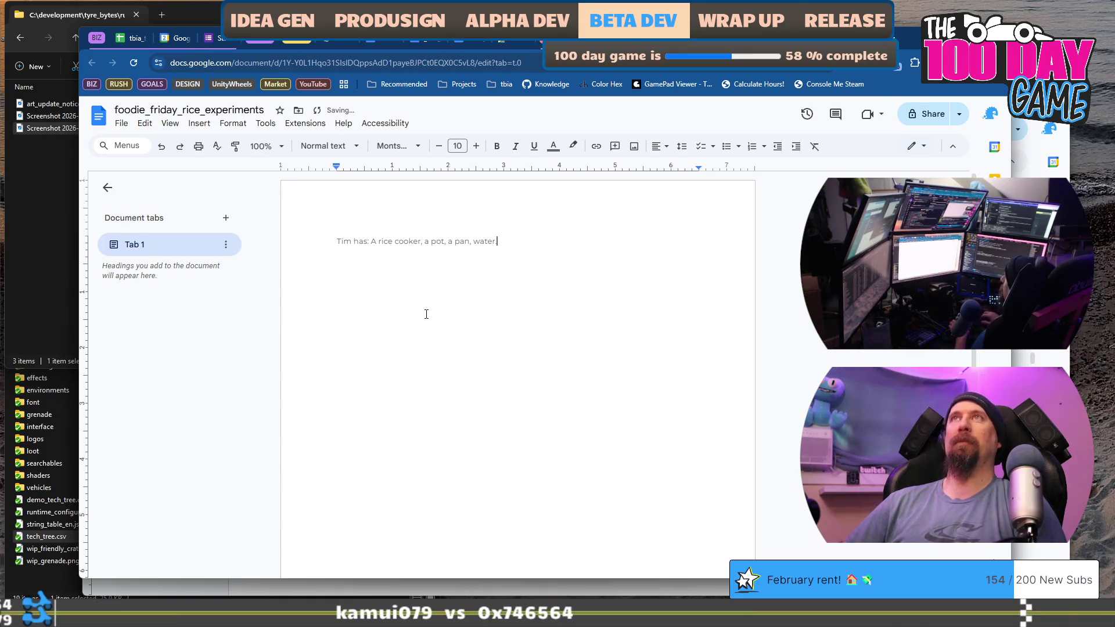
pyautogui.press('Return')
pyautogui.write('Methods to')
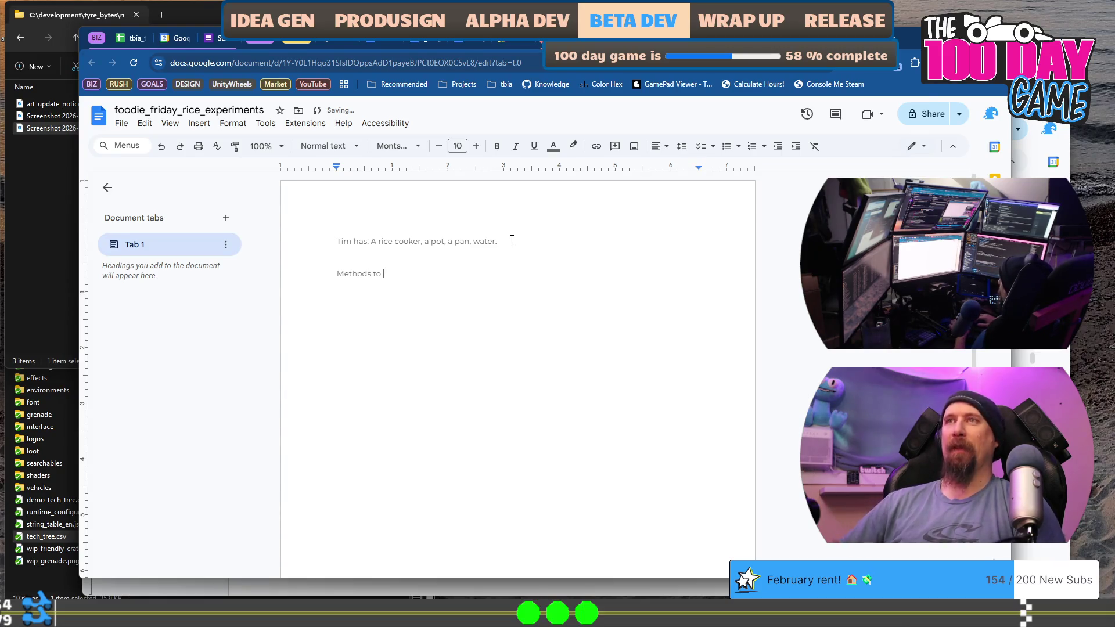
# Add 'Methods to be trying:' with a Rice : Water line and indented ratios 1:1.5 and 1:2
pyautogui.write('be trying')
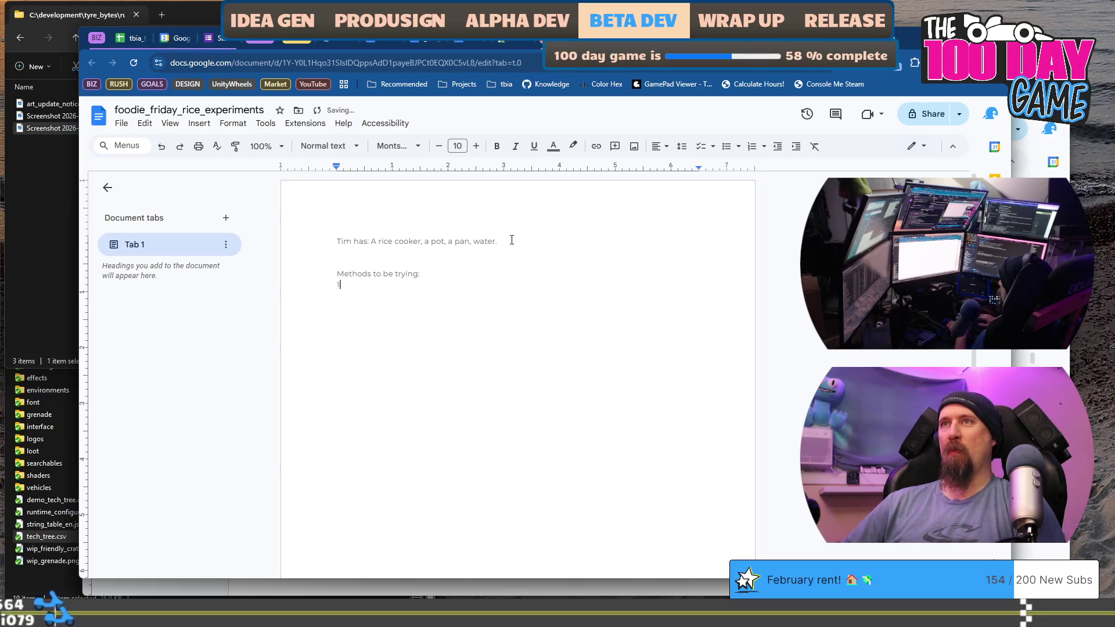
pyautogui.write(': 1:2 ')
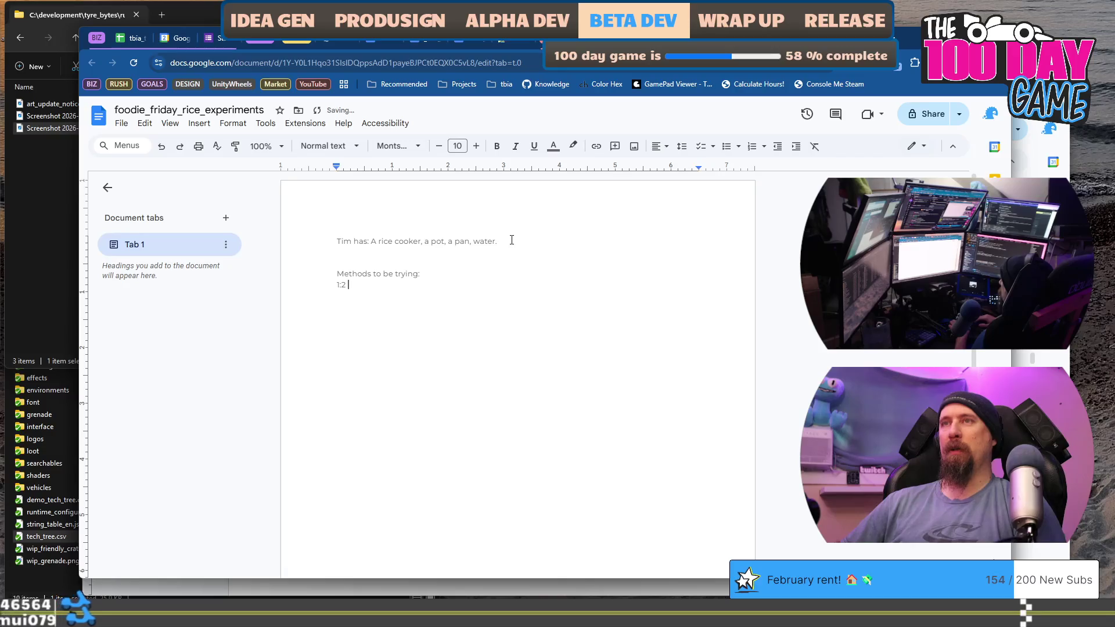
pyautogui.write('Rice')
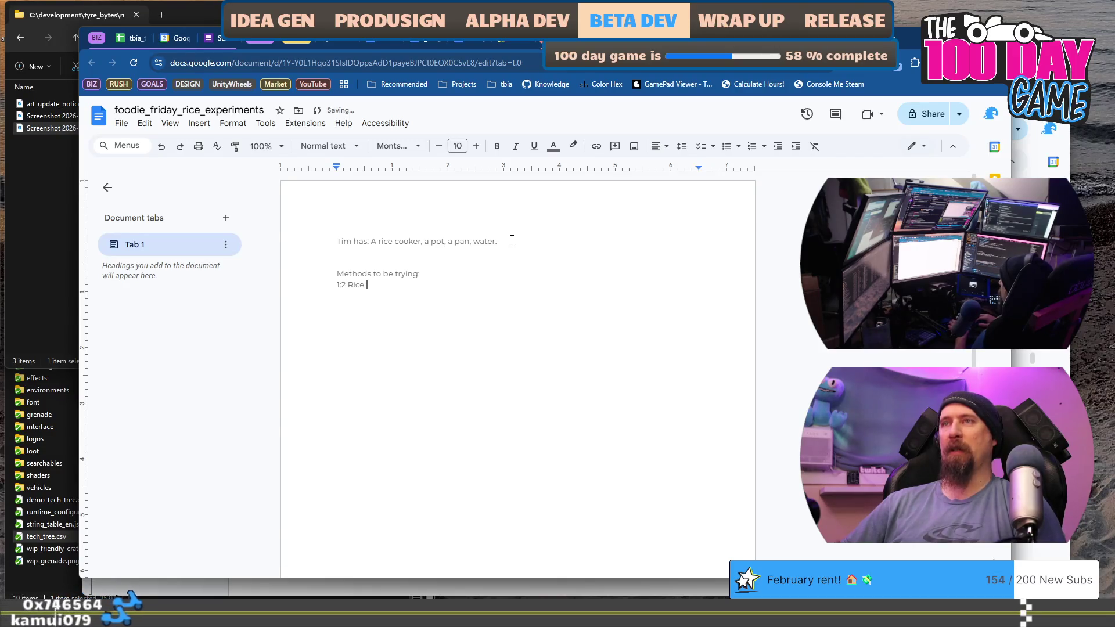
pyautogui.press('BackSpace')
pyautogui.press('BackSpace')
pyautogui.press('BackSpace')
pyautogui.write('Rice : Water')
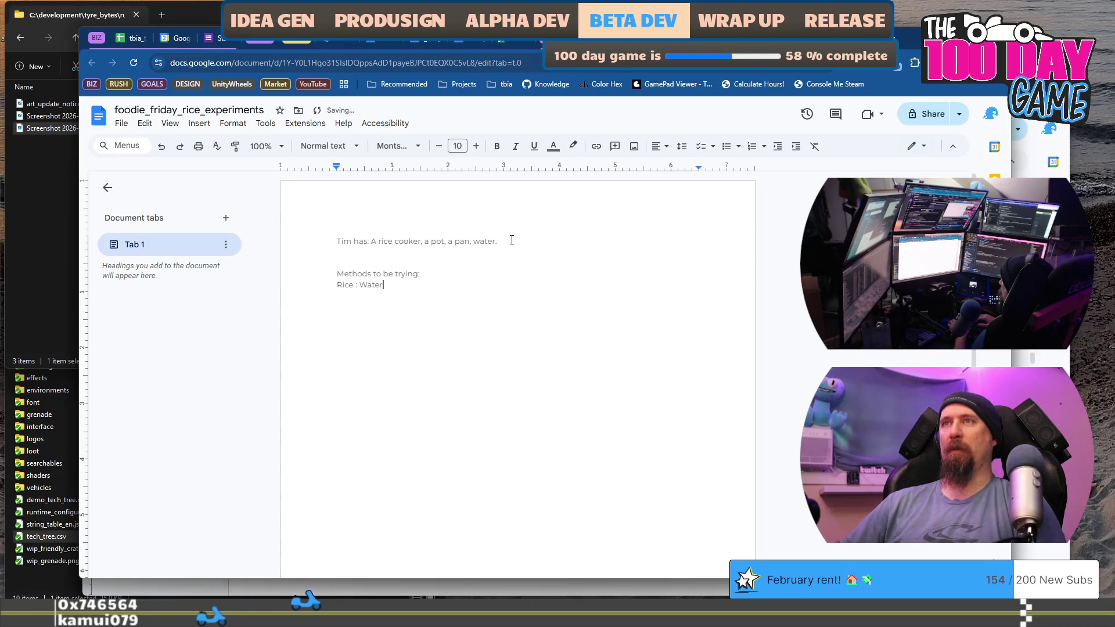
pyautogui.press('Return')
pyautogui.press('Tab')
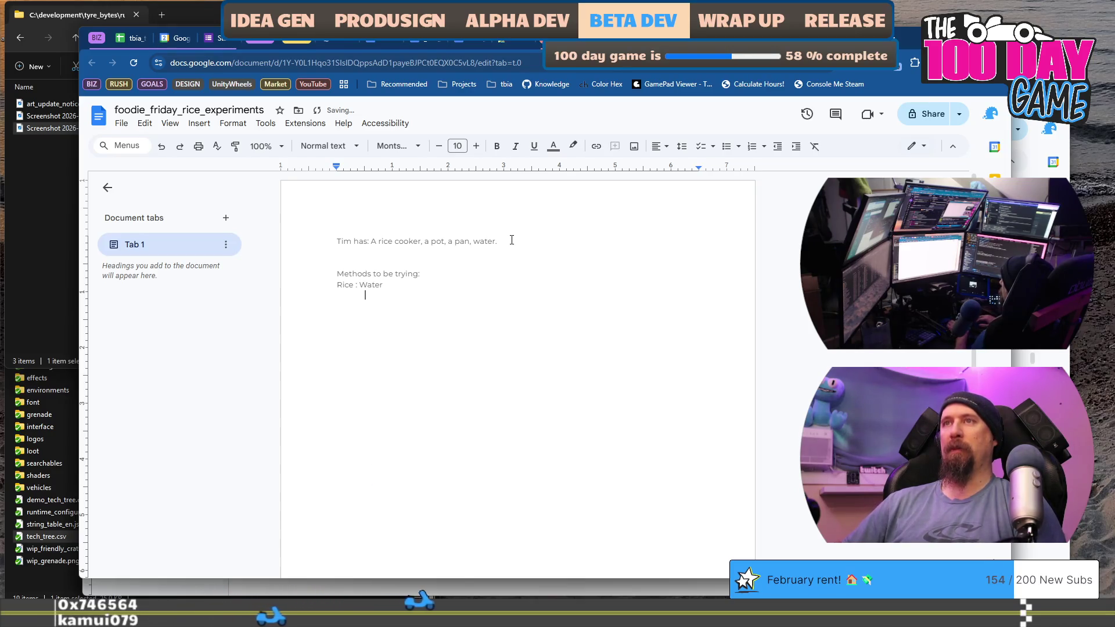
pyautogui.write('1')
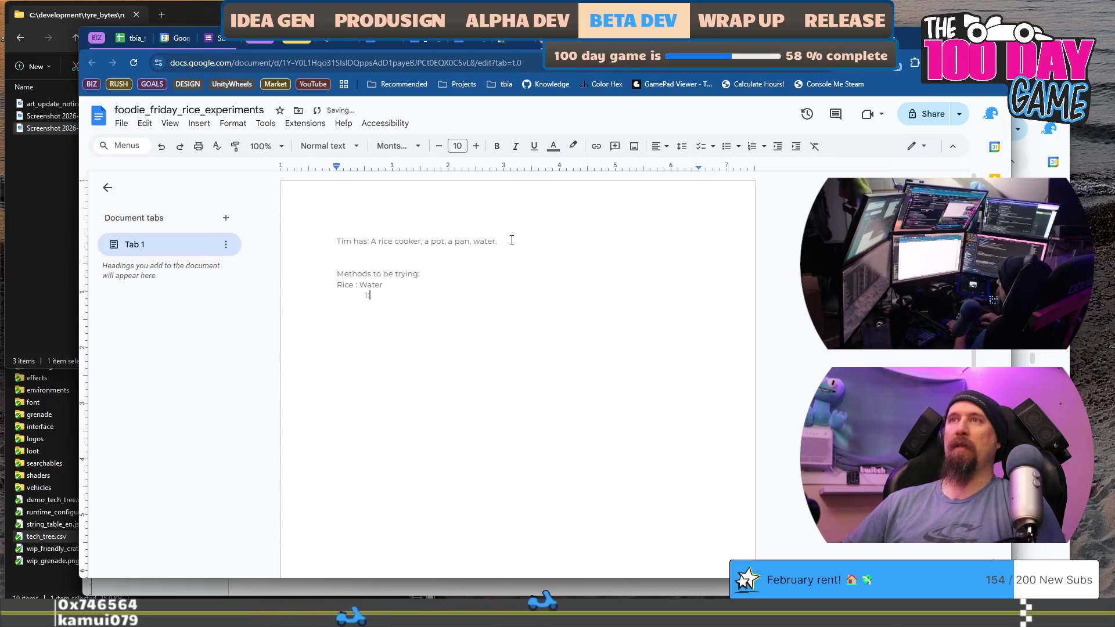
pyautogui.write(':')
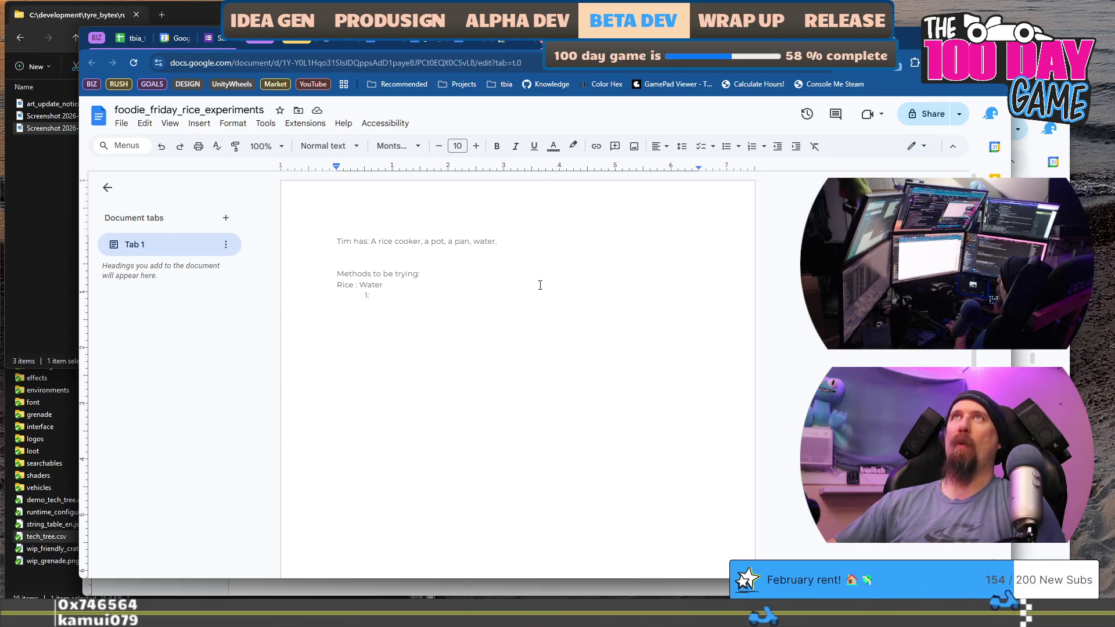
pyautogui.write('1.5')
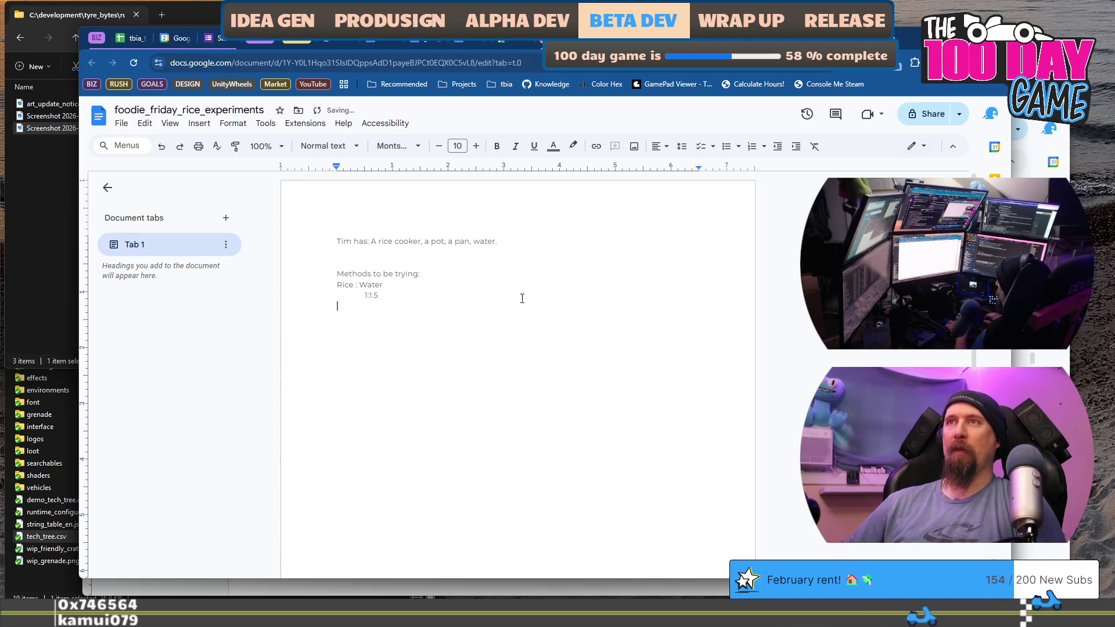
pyautogui.write('1:2')
# Add a second section: 3 cups jasmine rice, 4.5 cups water, in a pan
pyautogui.press('Return')
pyautogui.write("0x7's:")
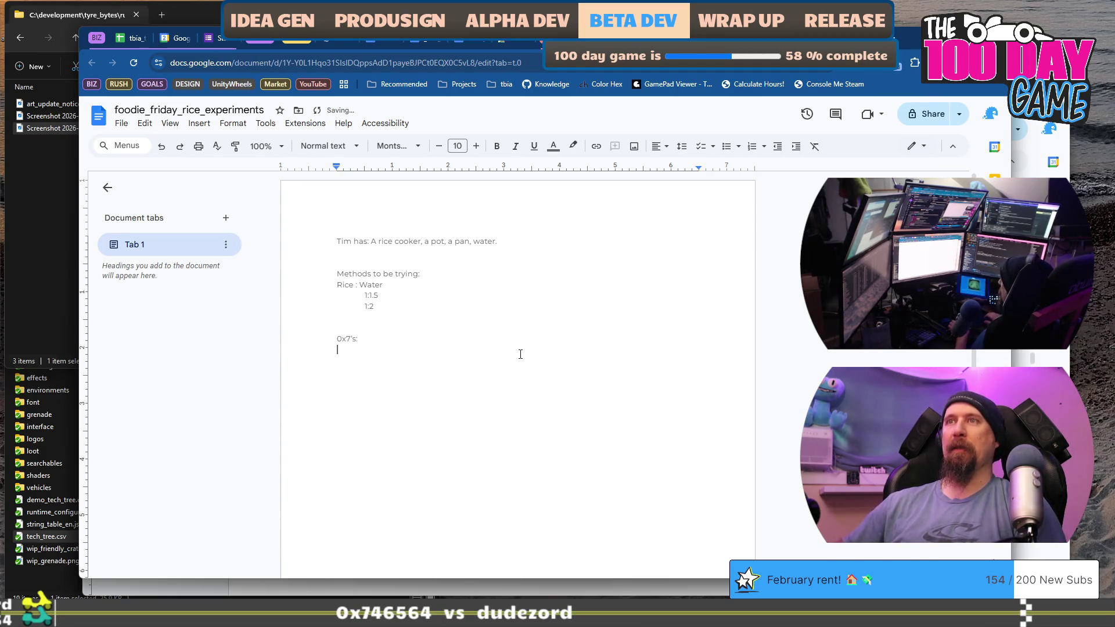
pyautogui.press('Tab')
pyautogui.write('1')
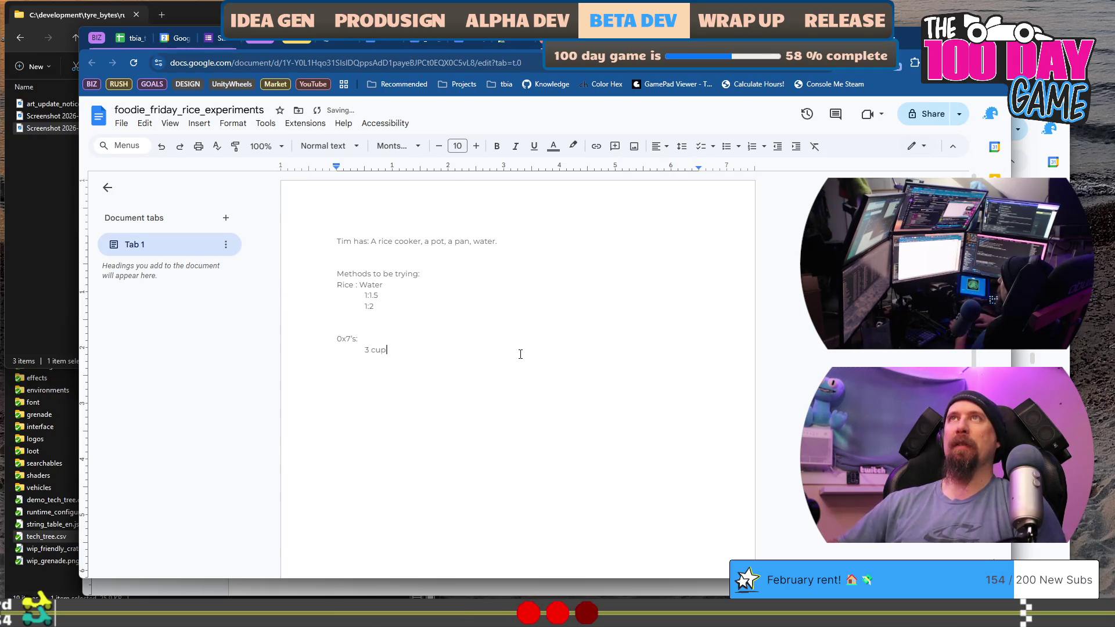
pyautogui.write('e, 4.5')
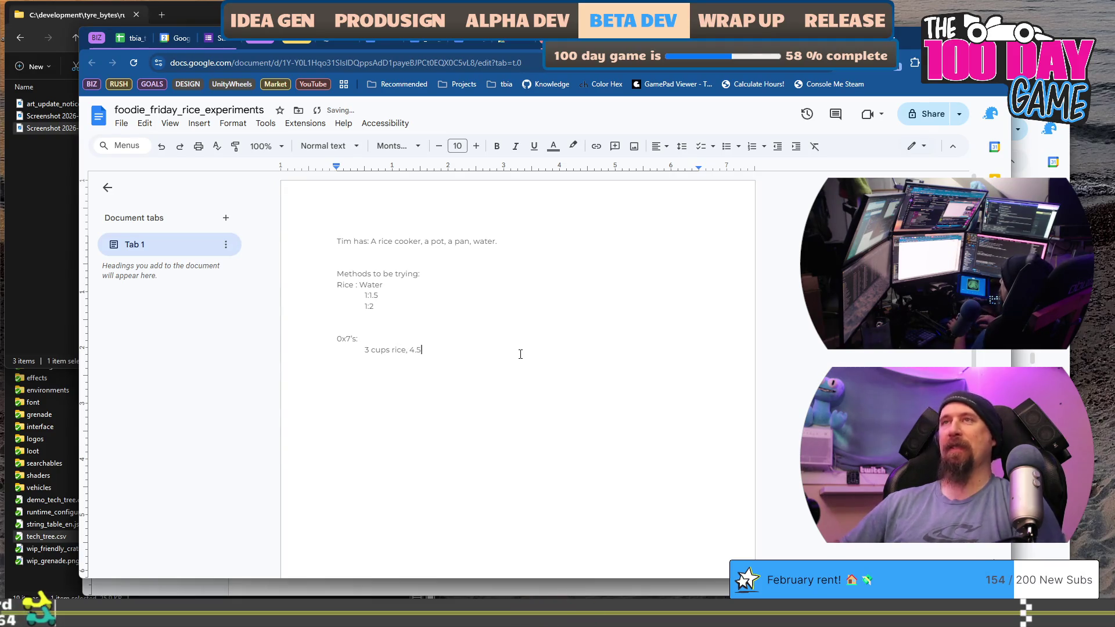
pyautogui.write(' cups water')
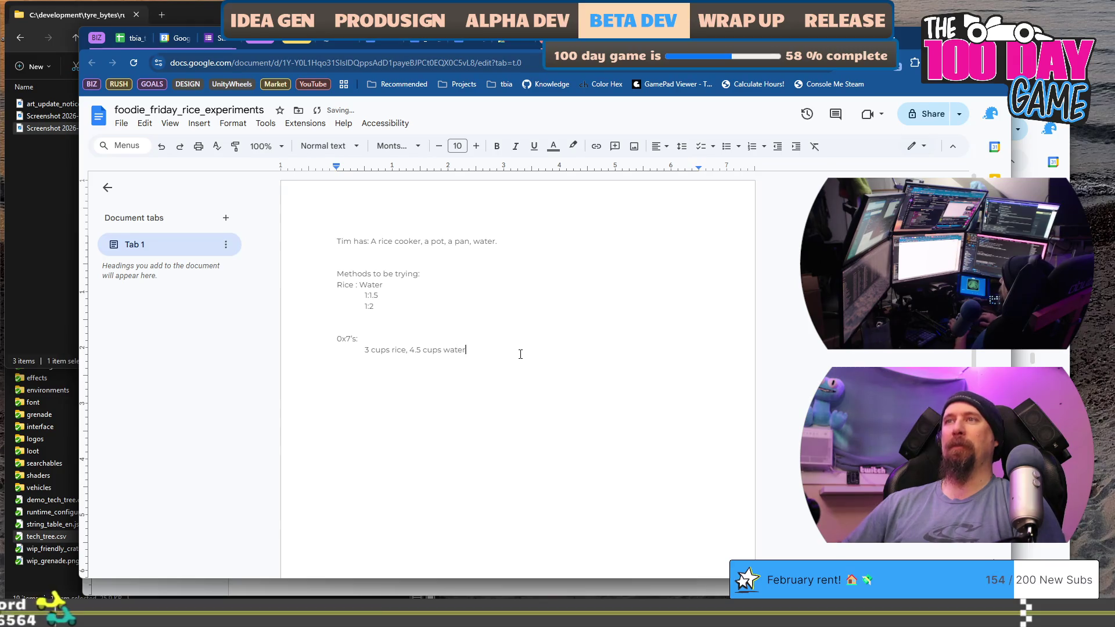
pyautogui.press('Return')
pyautogui.press('Tab')
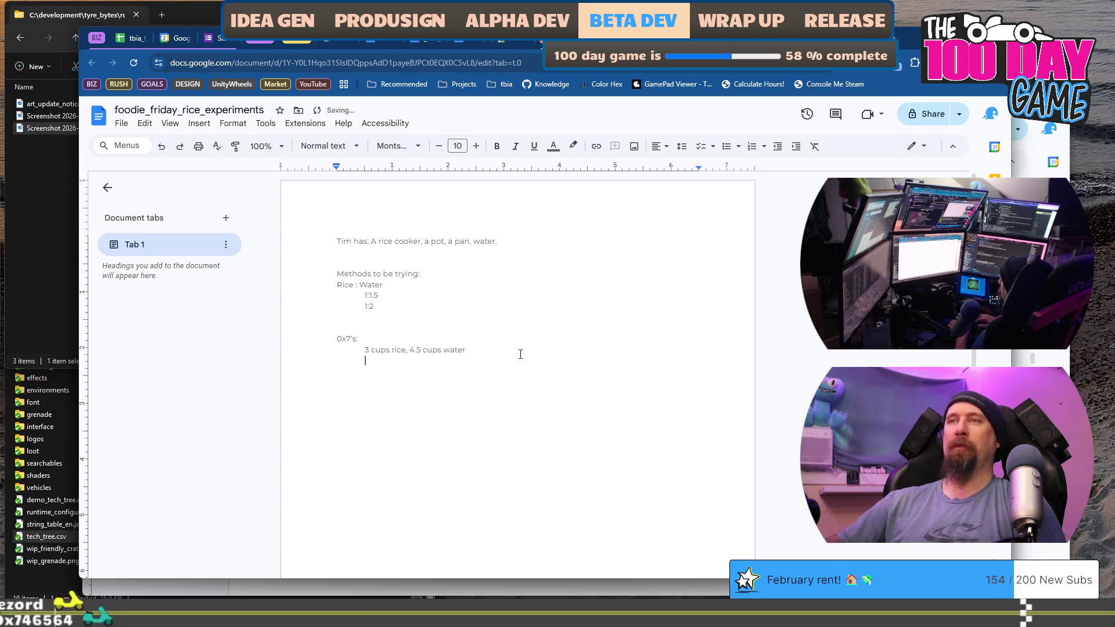
pyautogui.write('In a pan')
pyautogui.press('Return')
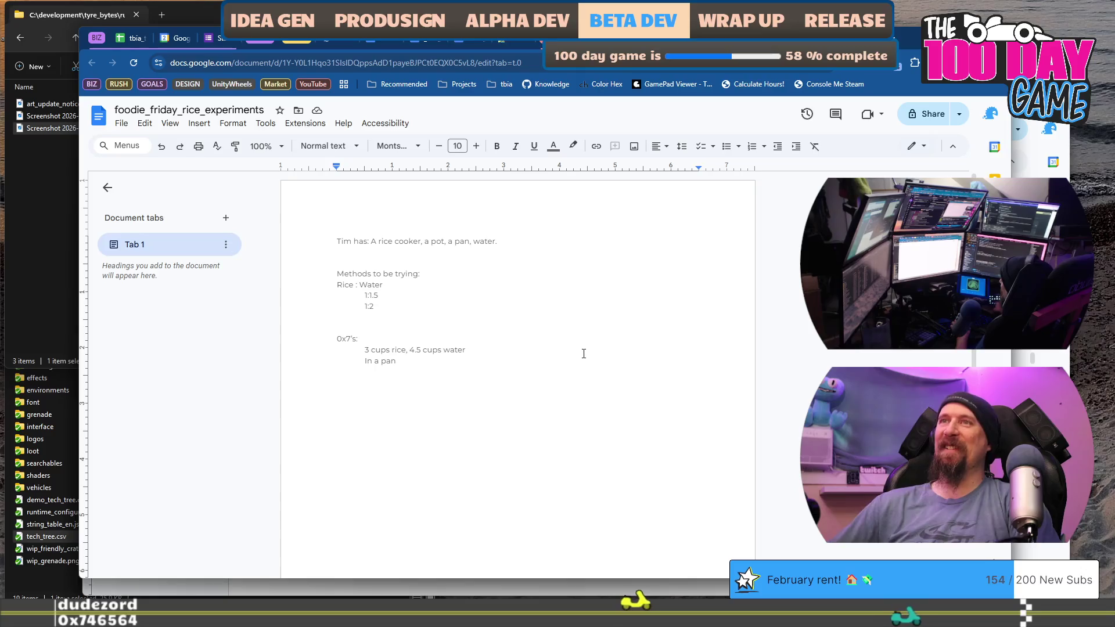
pyautogui.scroll(-1, 581, 290)
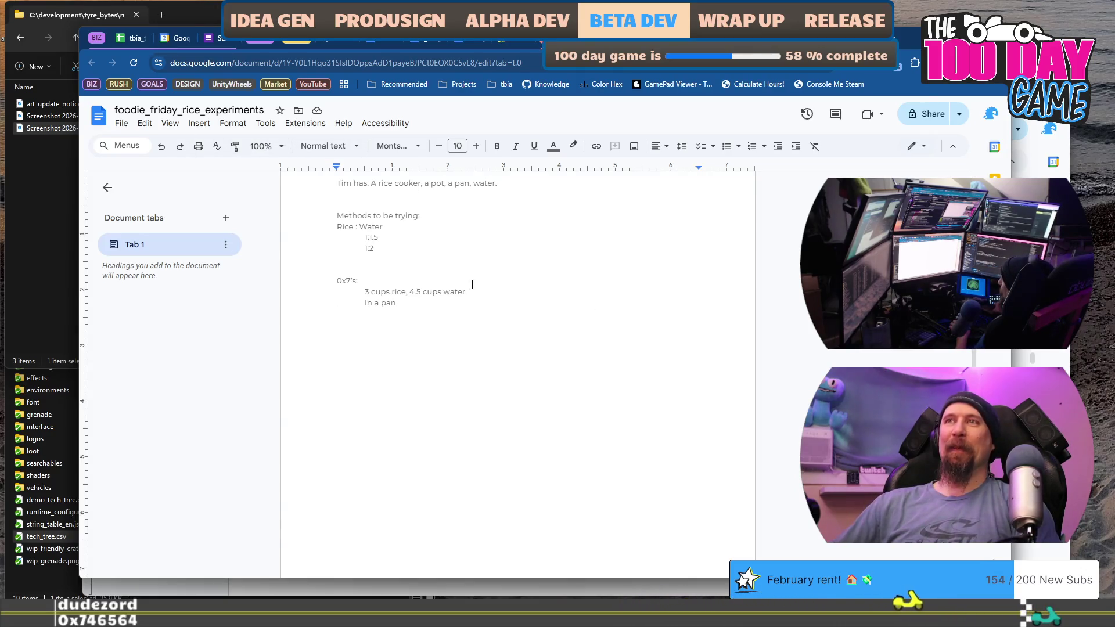
pyautogui.press('Down')
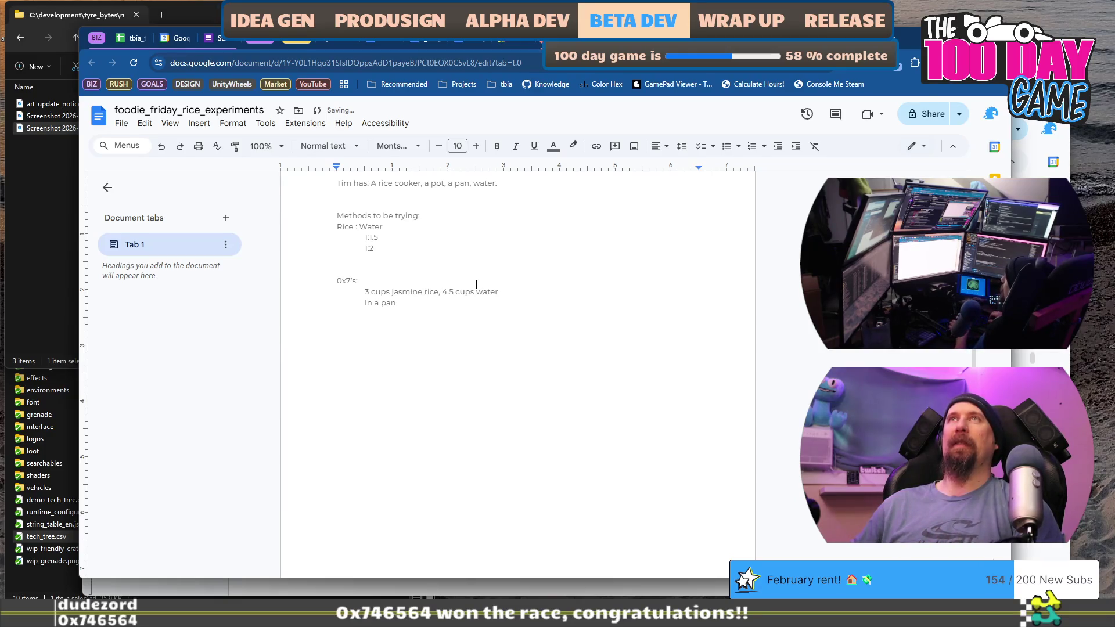
pyautogui.press('Return')
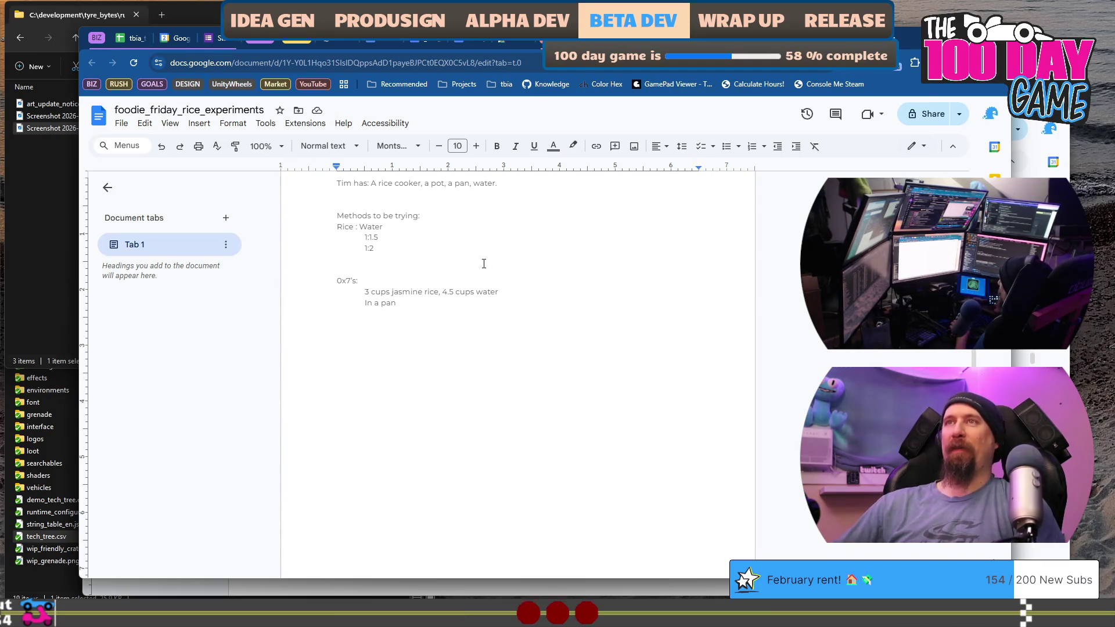
# Add a line: Insta Rice at 1:1, poured into boiling water, sits ~8 minutes
pyautogui.press('Return')
pyautogui.press('Return')
pyautogui.press('Return')
pyautogui.write('Tim ea')
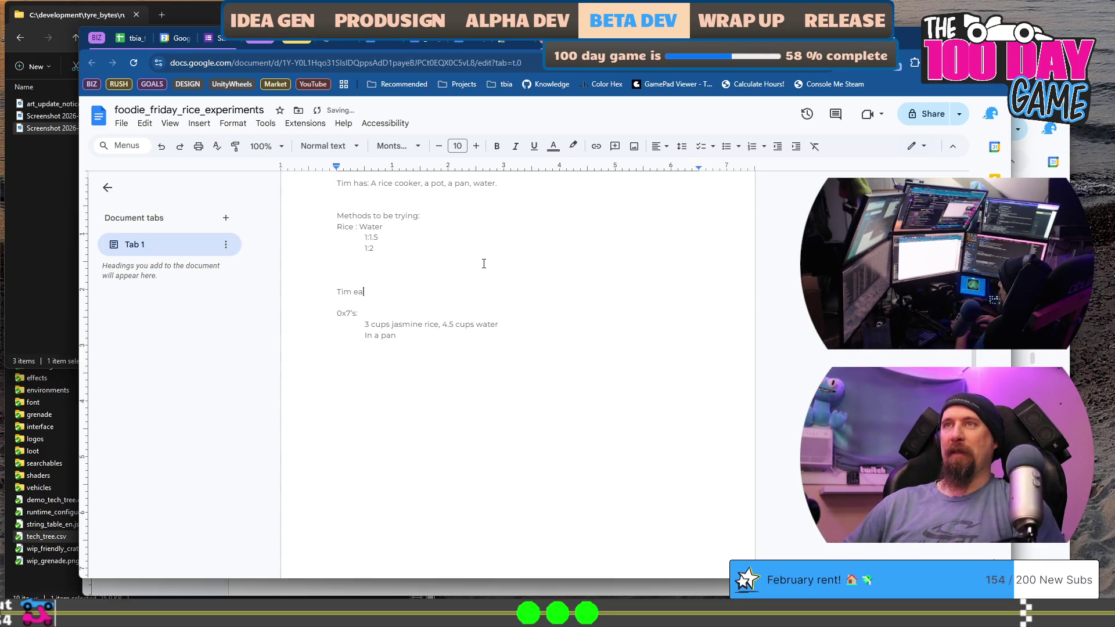
pyautogui.write('ts: Insta Rice at a 1:1 ')
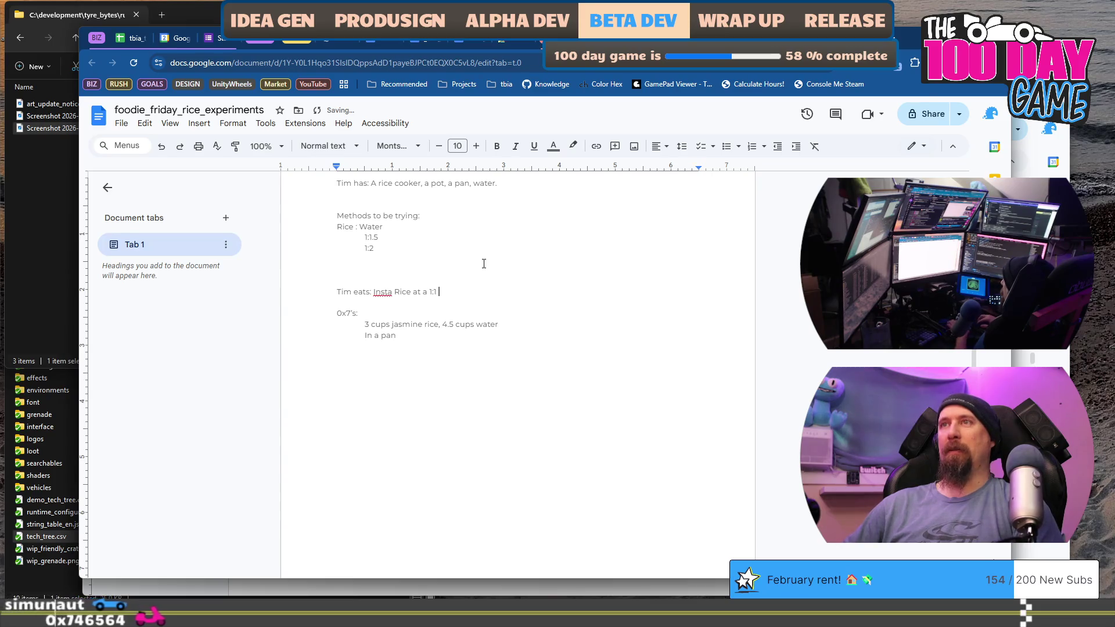
pyautogui.write('and ')
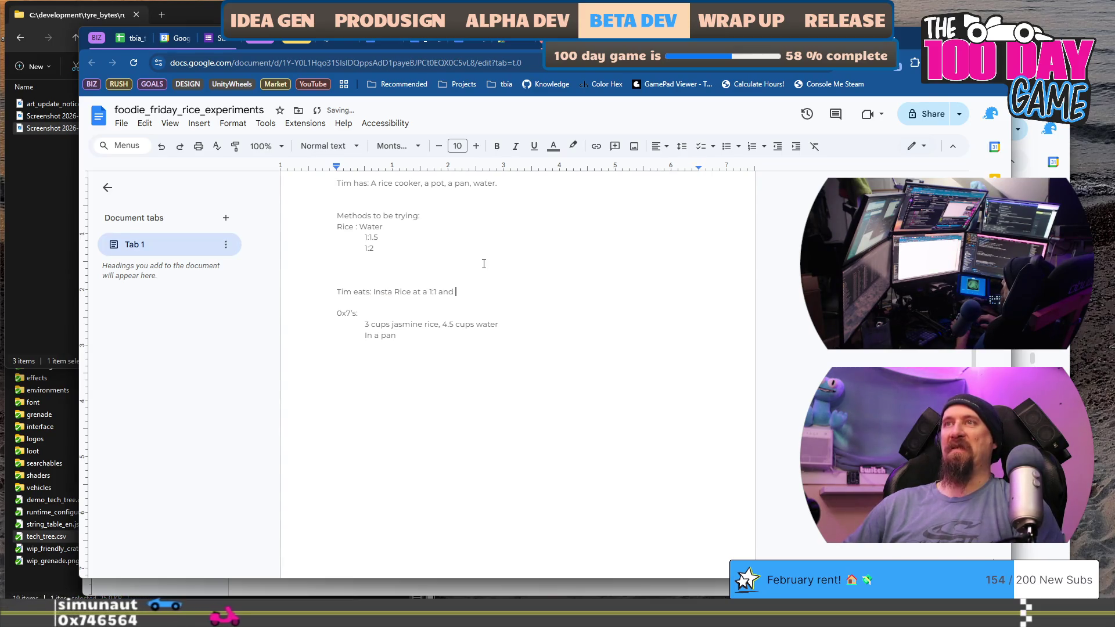
pyautogui.write('pours rice into boiling wa')
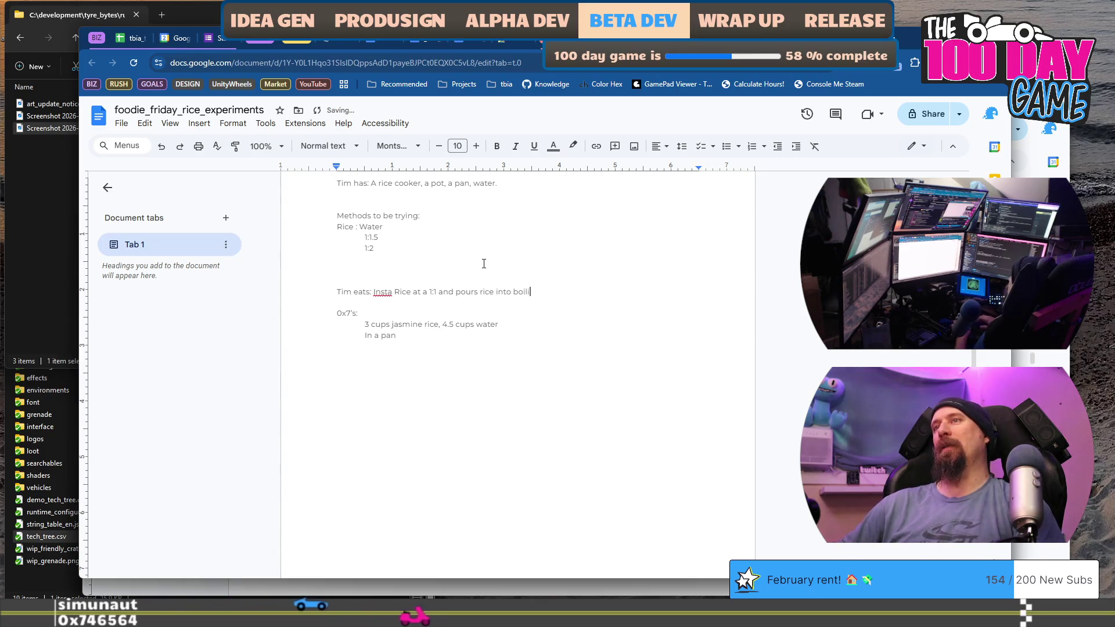
pyautogui.write('ter.')
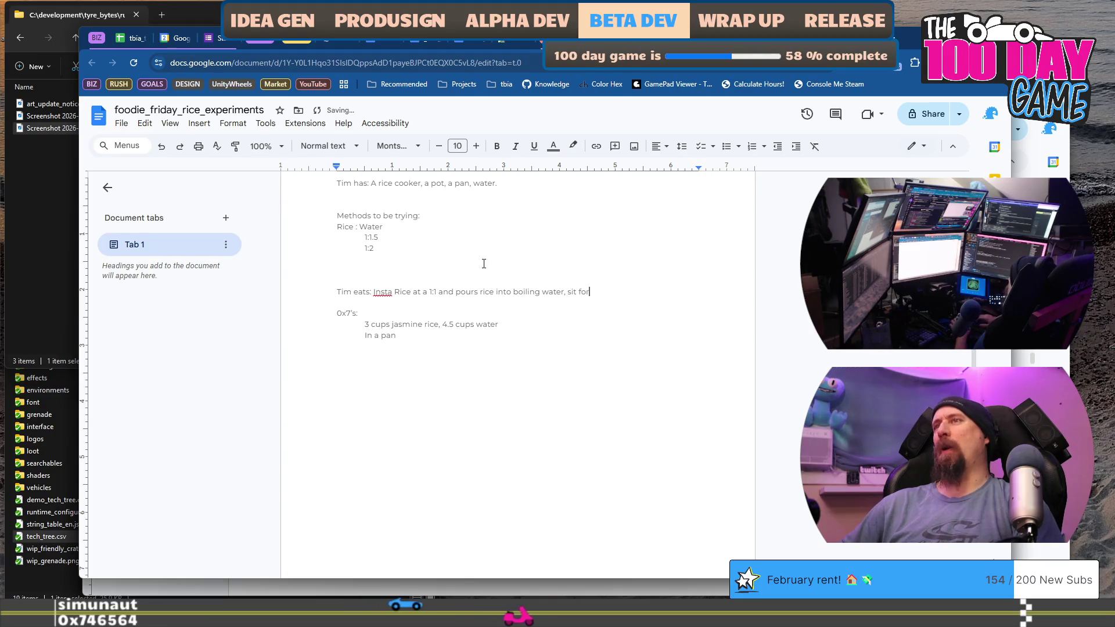
pyautogui.press('BackSpace')
pyautogui.write('8')
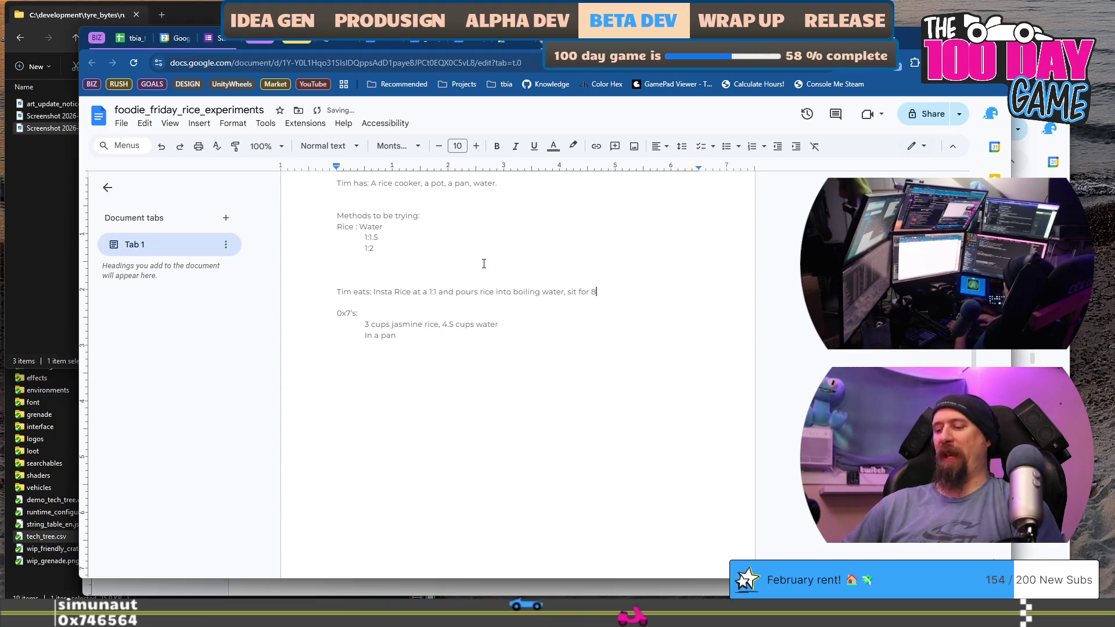
pyautogui.press('BackSpace')
pyautogui.press('BackSpace')
pyautogui.write('~mi')
pyautogui.write('nte')
pyautogui.write('8')
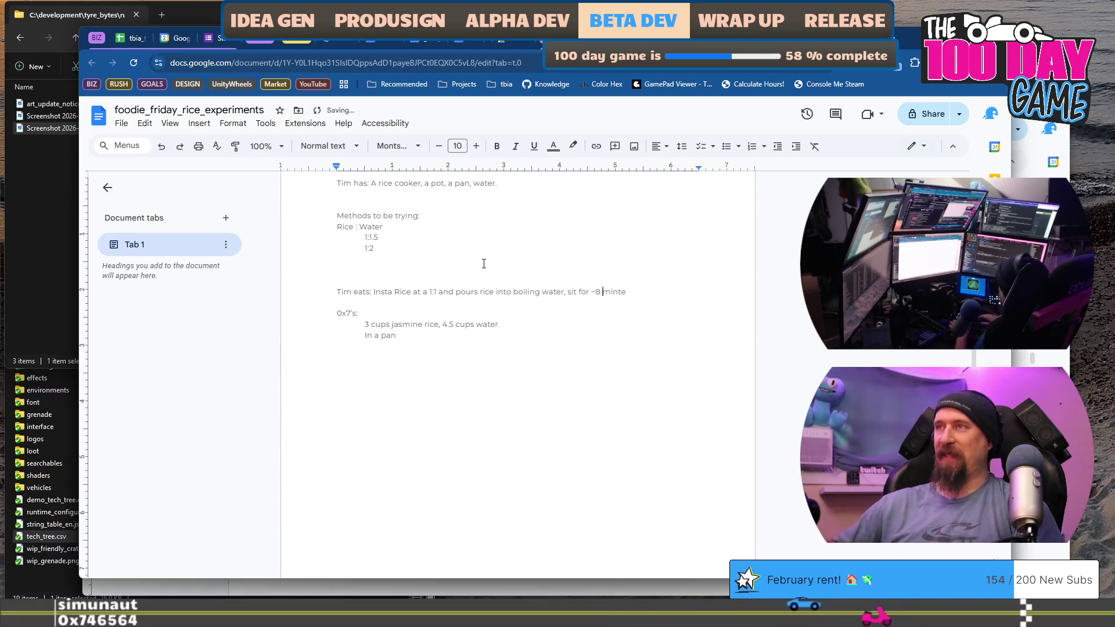
pyautogui.hotkey('ctrl', 'BackSpace')
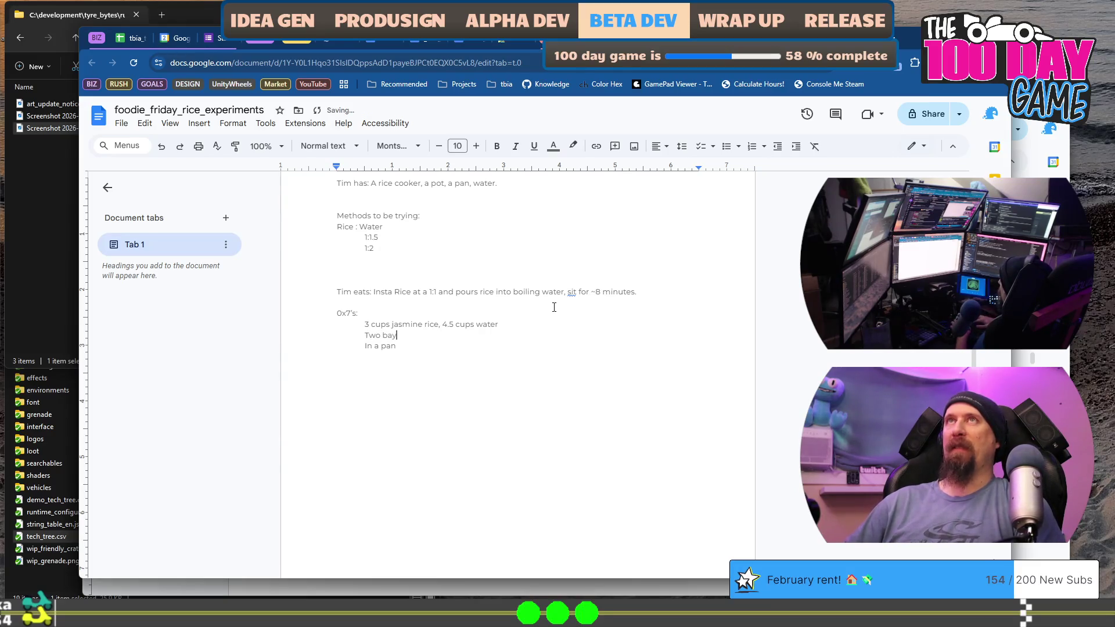
pyautogui.write('s')
# Credit the suggesting viewers in parentheses after the 1:2 and 1:1.5 ratios
pyautogui.press('Up')
pyautogui.press('Up')
pyautogui.press('Up')
pyautogui.press('End')
pyautogui.write('(nite_child, dudezord)')
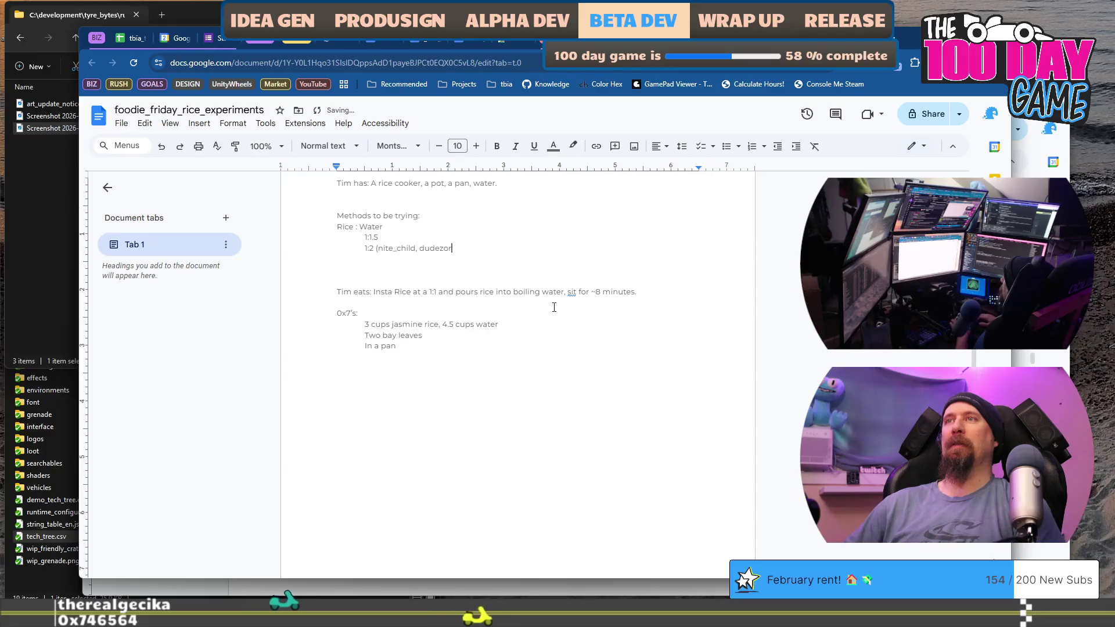
pyautogui.press('Up')
pyautogui.write('(simunaut')
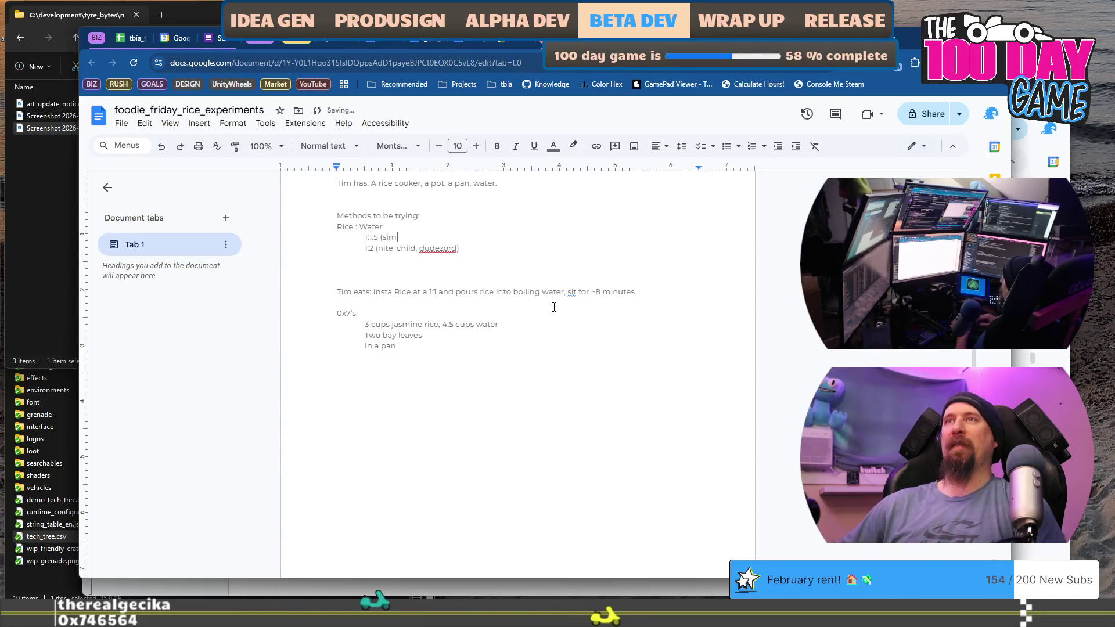
pyautogui.write(')')
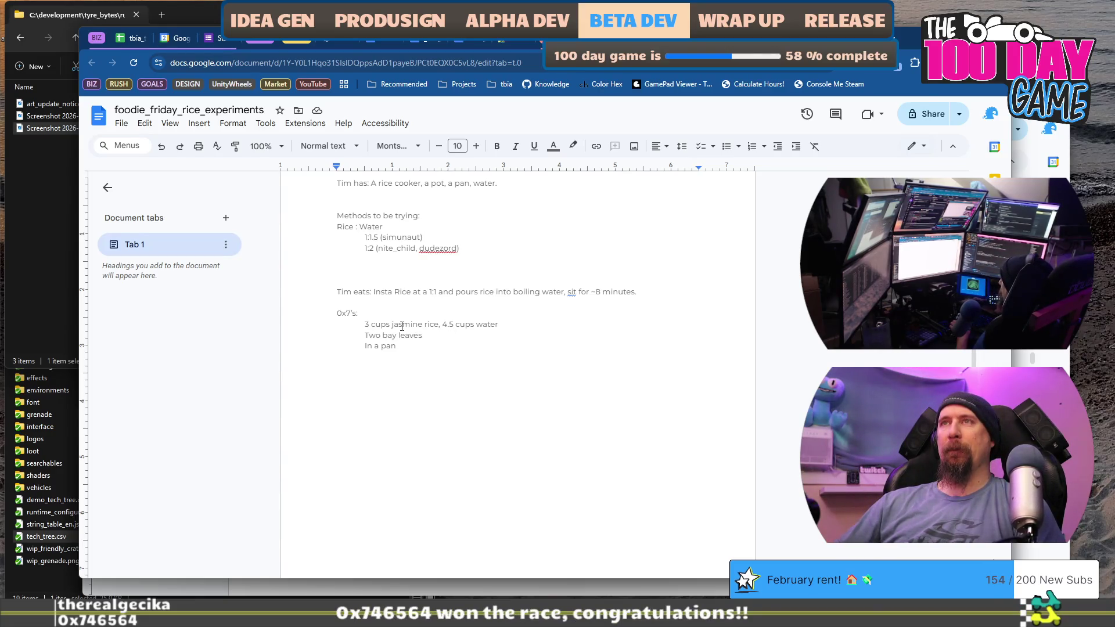
pyautogui.click(265, 145)
# Set the document zoom to 135%
pyautogui.write('135')
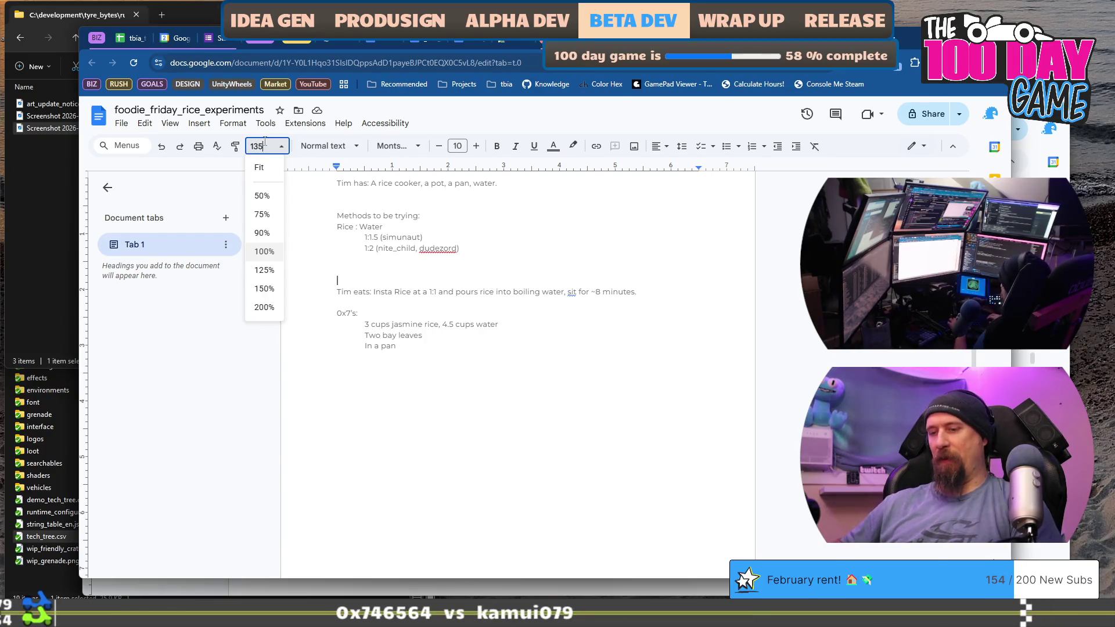
pyautogui.press('Return')
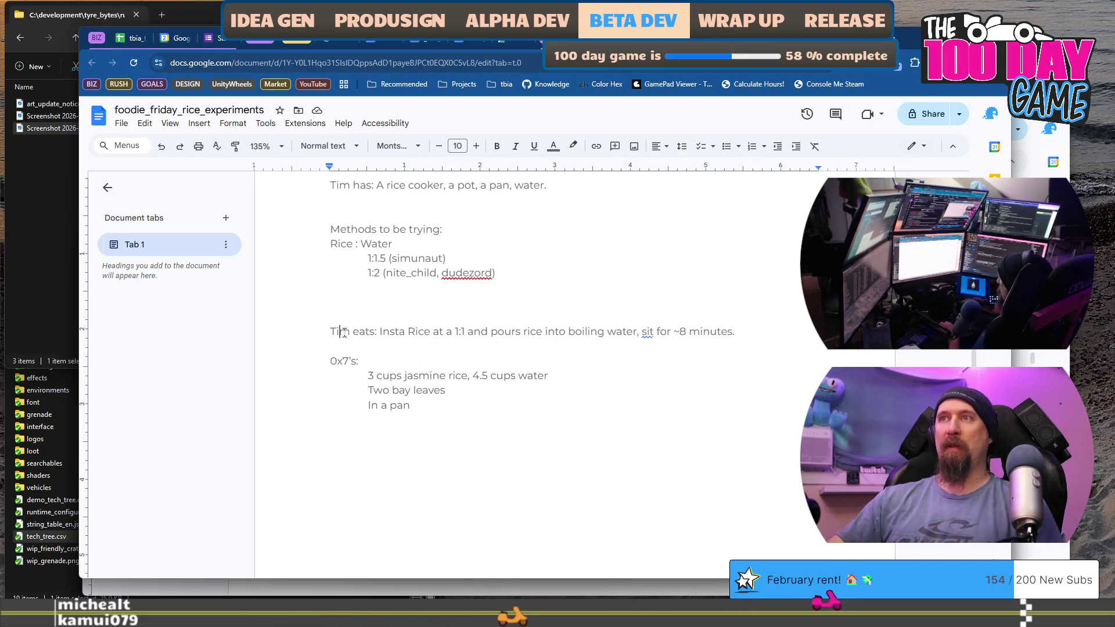
# Make the Insta Rice line bold
pyautogui.hotkey('shift', 'End')
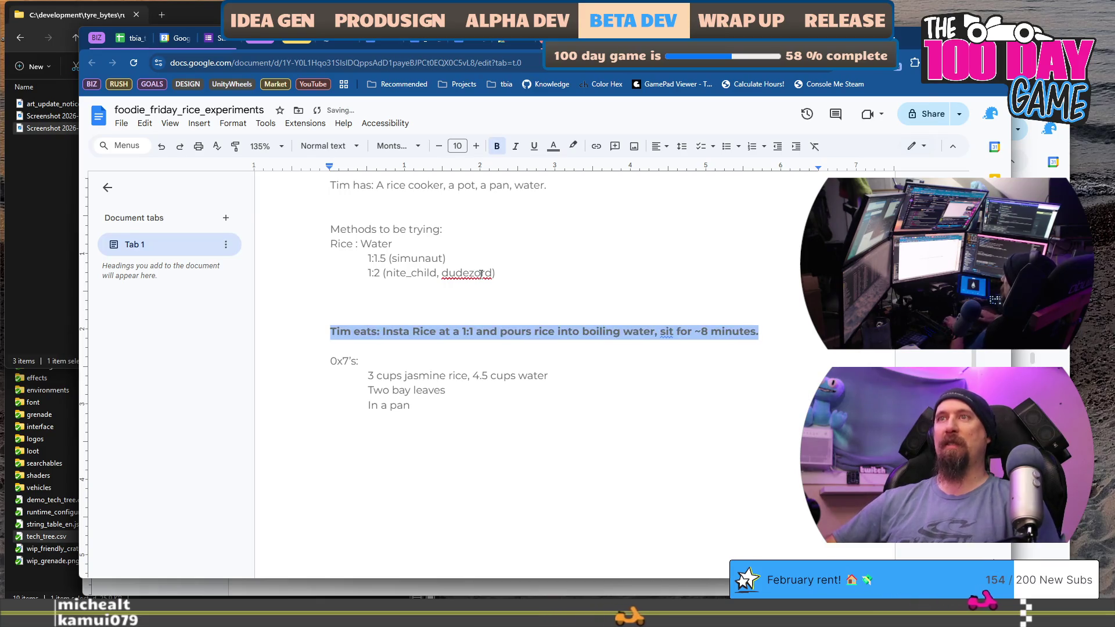
pyautogui.hotkey('ctrl', 'b')
pyautogui.press('End')
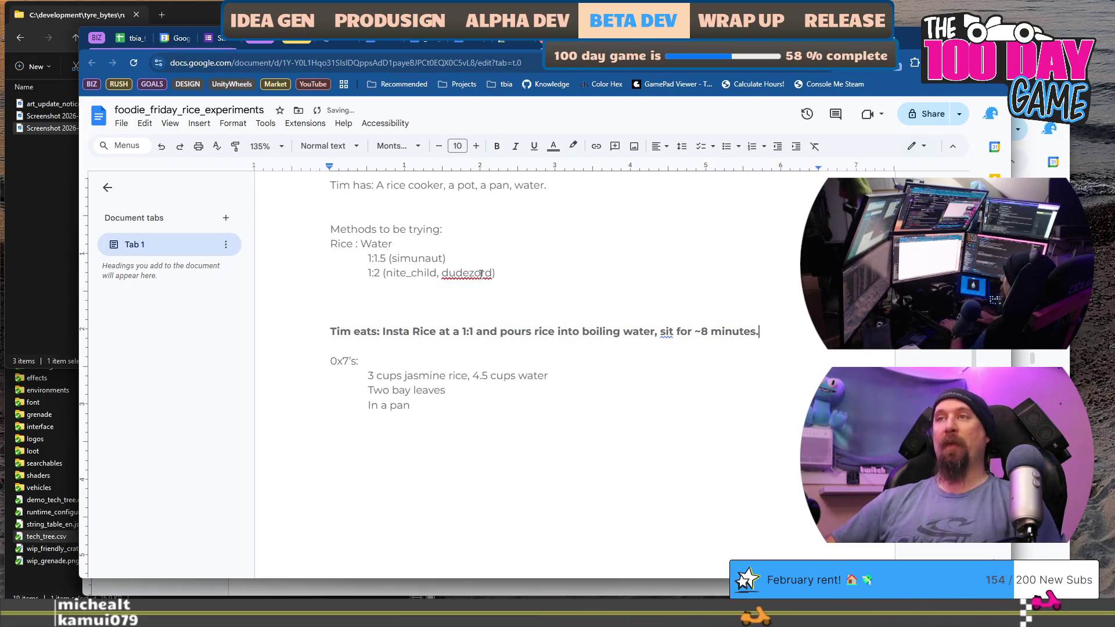
# Add a note below that the "cheap rice", about ¼ price, is also being tried
pyautogui.press('Return')
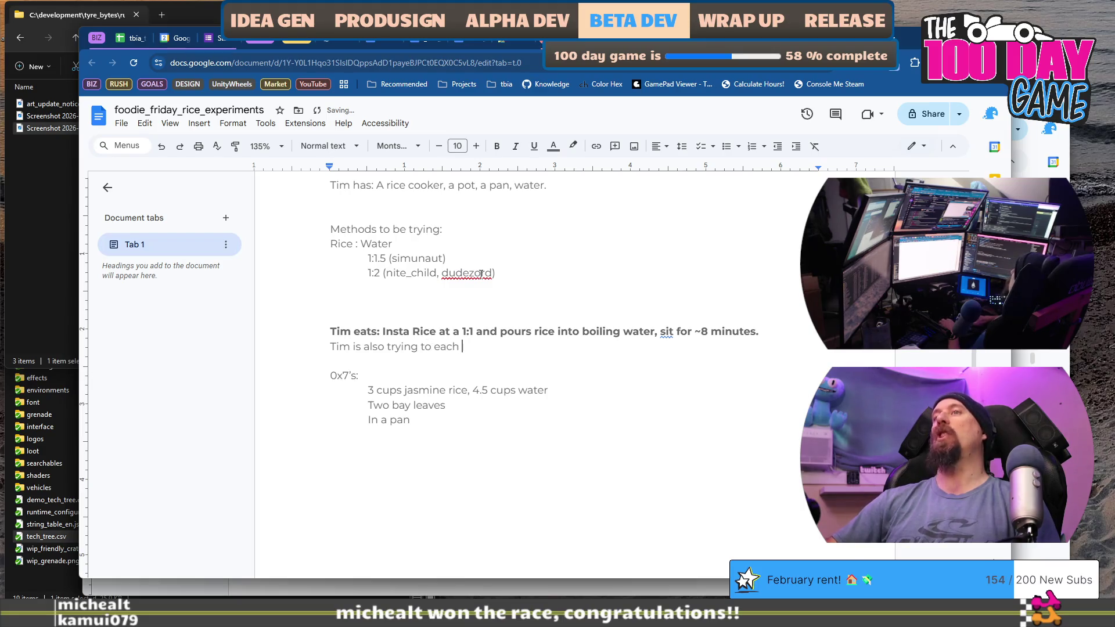
pyautogui.write('Tim is also trying to eat the “')
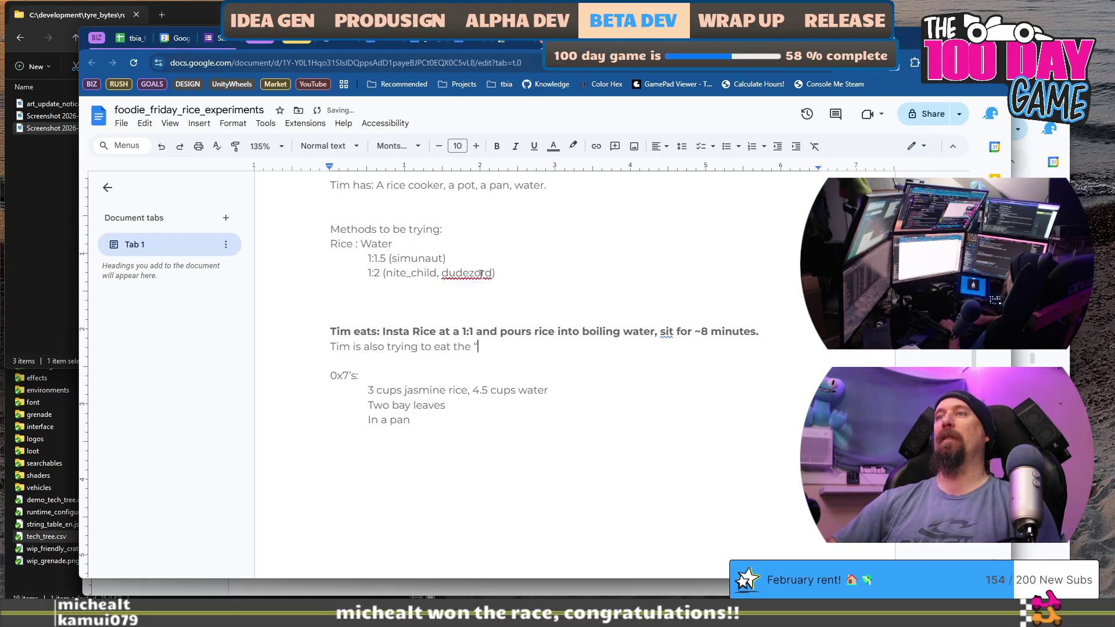
pyautogui.write('cheap rice” which is')
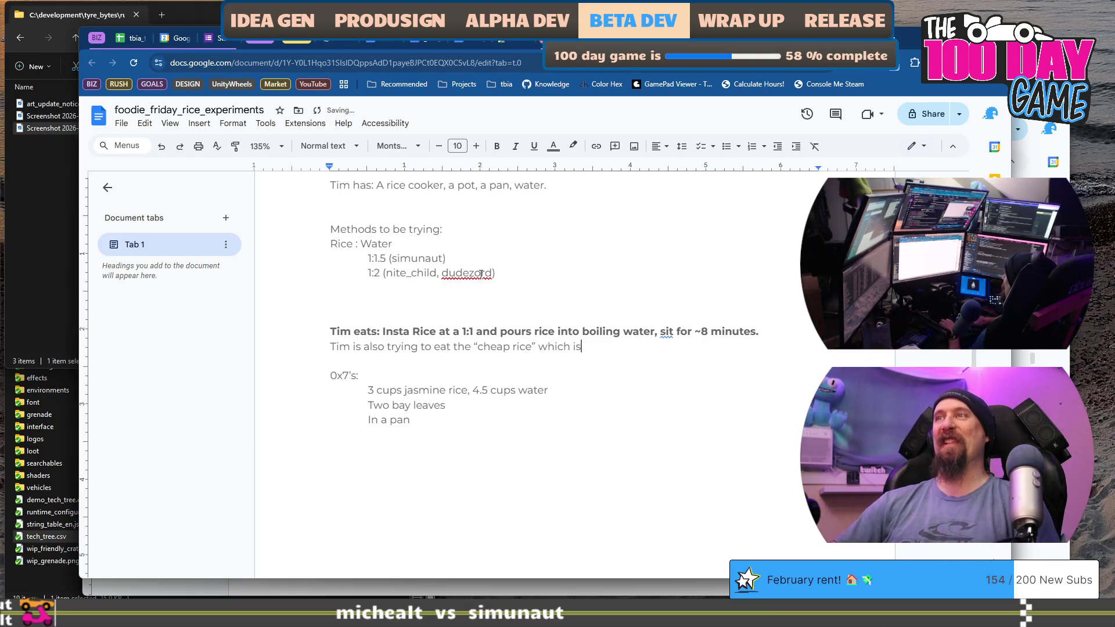
pyautogui.write('4')
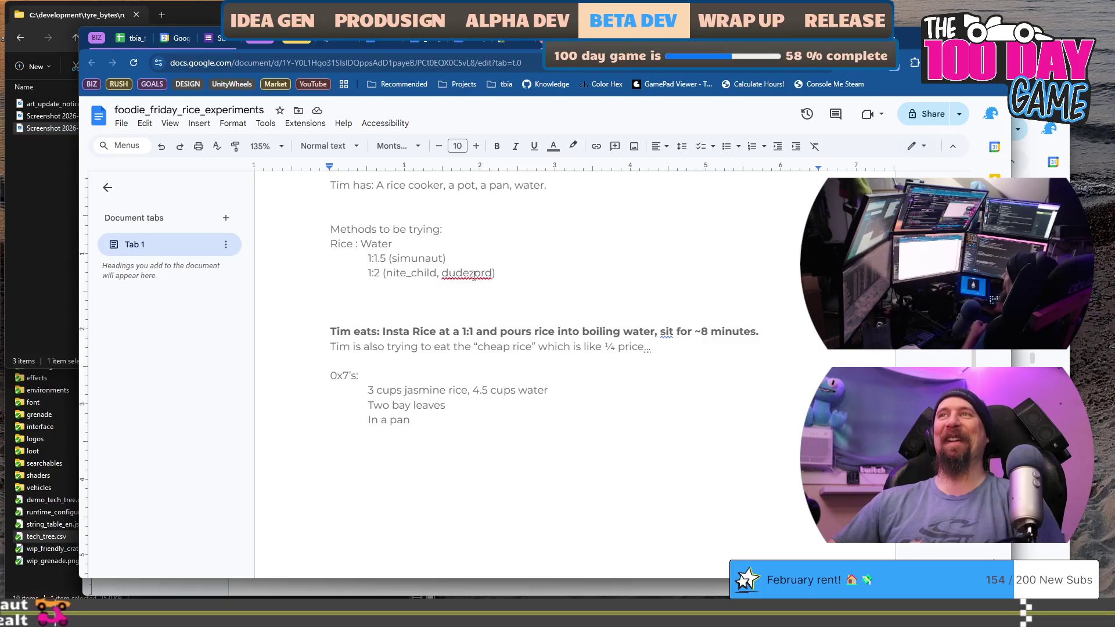
pyautogui.scroll(2, 577, 302)
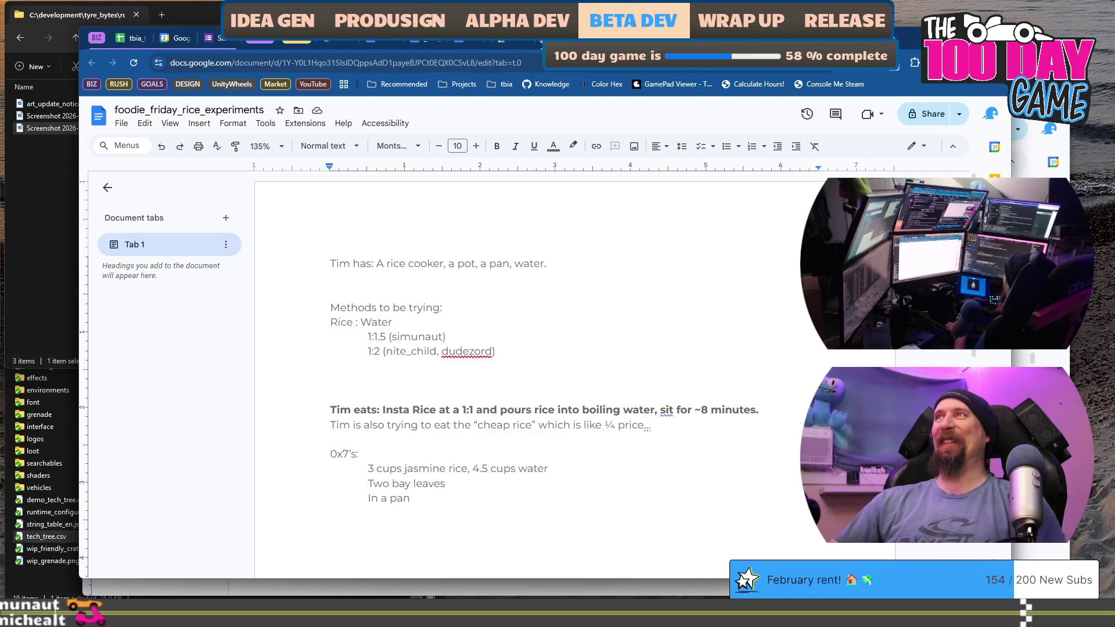
pyautogui.click(691, 437)
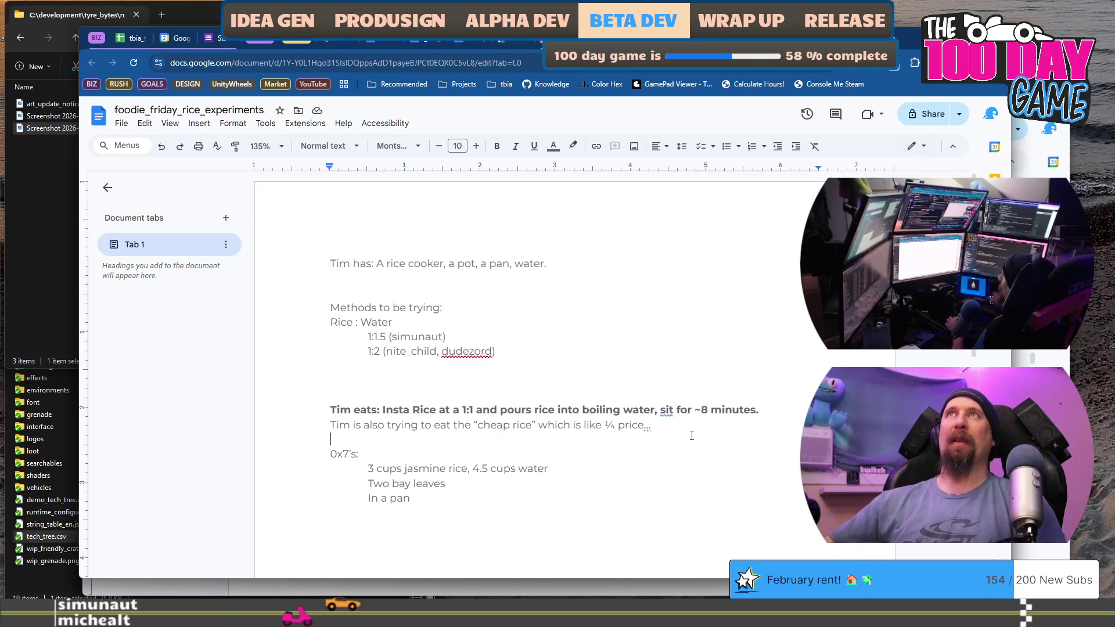
pyautogui.scroll(-2, 703, 442)
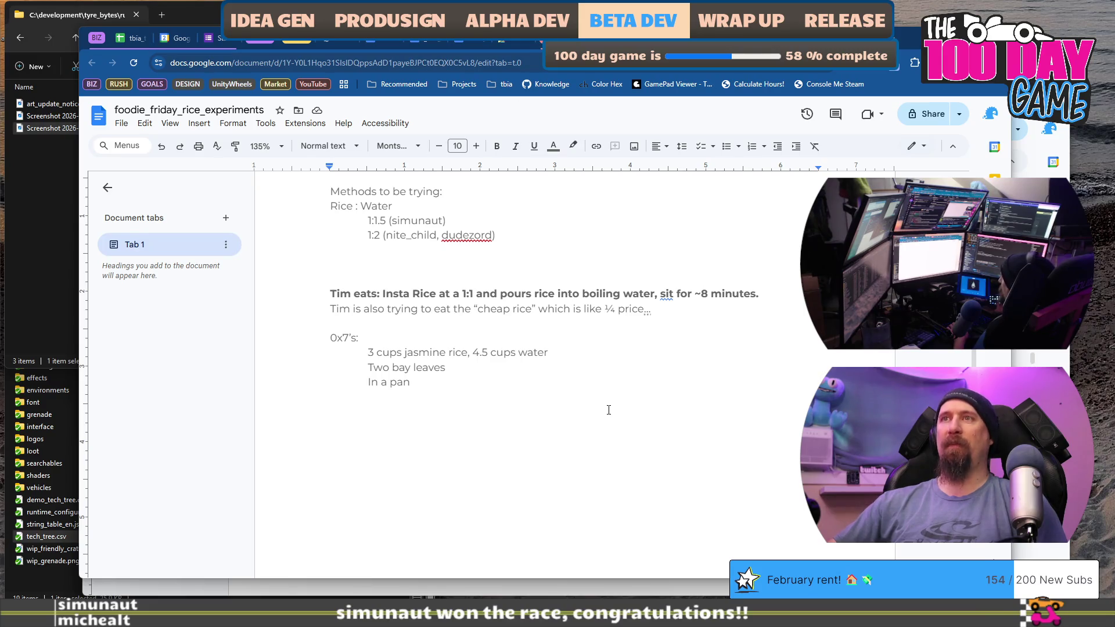
pyautogui.click(606, 314)
# Add a Dude's; heading and paste his rice method below it as plain text
pyautogui.press('End')
pyautogui.press('Return')
pyautogui.press('Return')
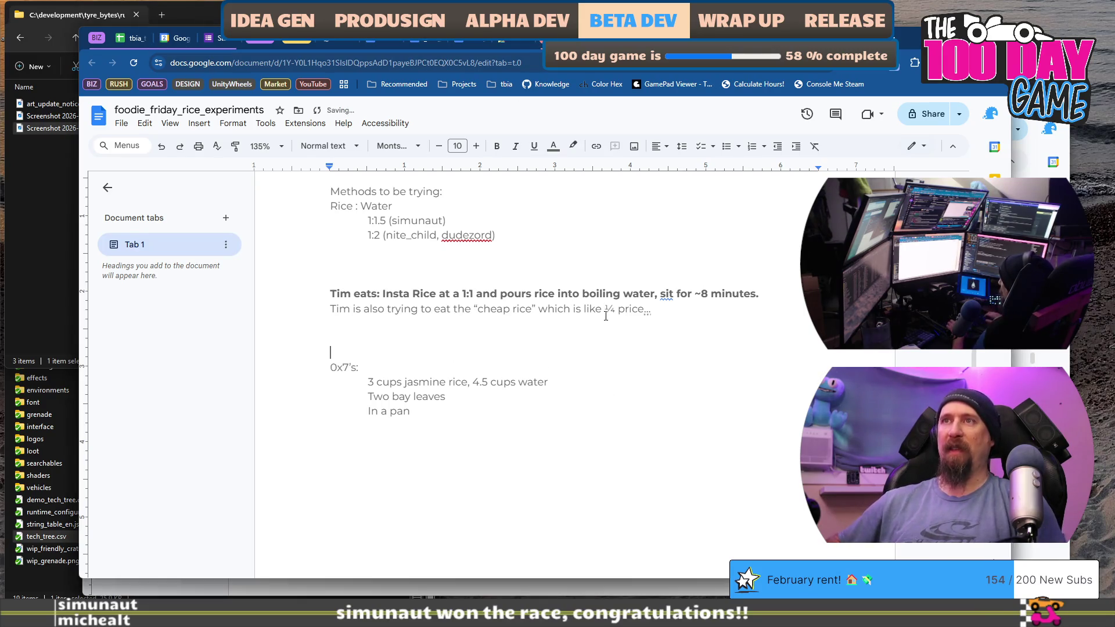
pyautogui.write('Dude')
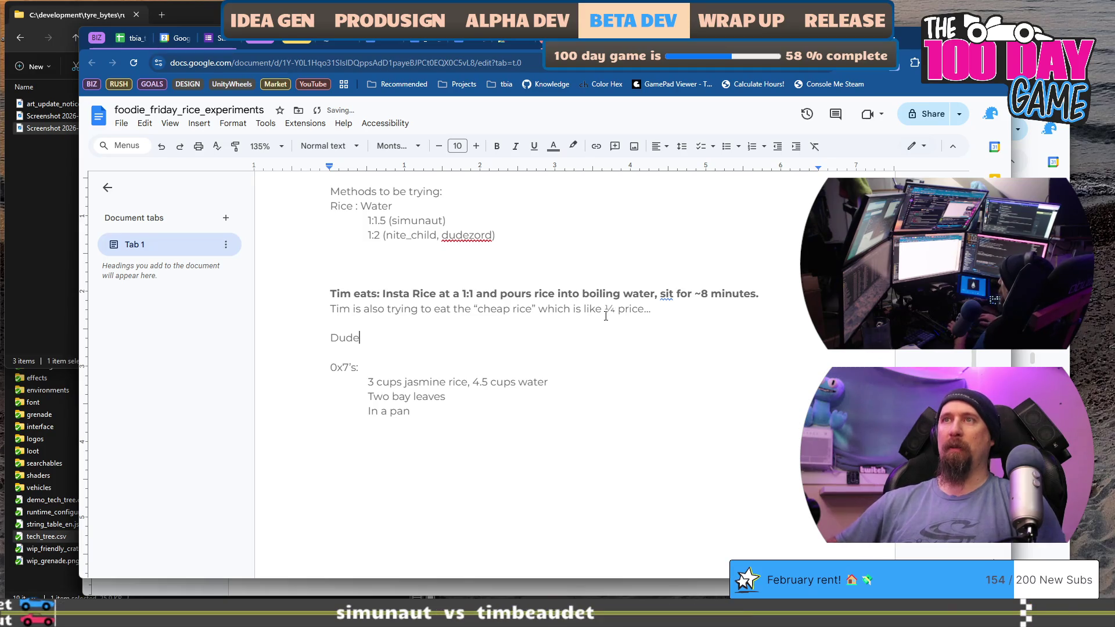
pyautogui.press('Return')
pyautogui.write('you thinly chop a bit of garlic and onion. fry them slightly in olive oil. then put the rice in the olive oil and let it slightly cook/warm up for 1 min. then put 2:1 hot water, salt to taste and let it simmer and cook for like 10min')
pyautogui.hotkey('ctrl', 'z')
pyautogui.write('you thinly chop a bit of garlic and onion. fry them slightly in olive oil. then put the rice in the olive oil and let it slightly cook/warm up for 1 min. then put 2:1 hot water, salt to taste and let it simmer and cook for like 10min')
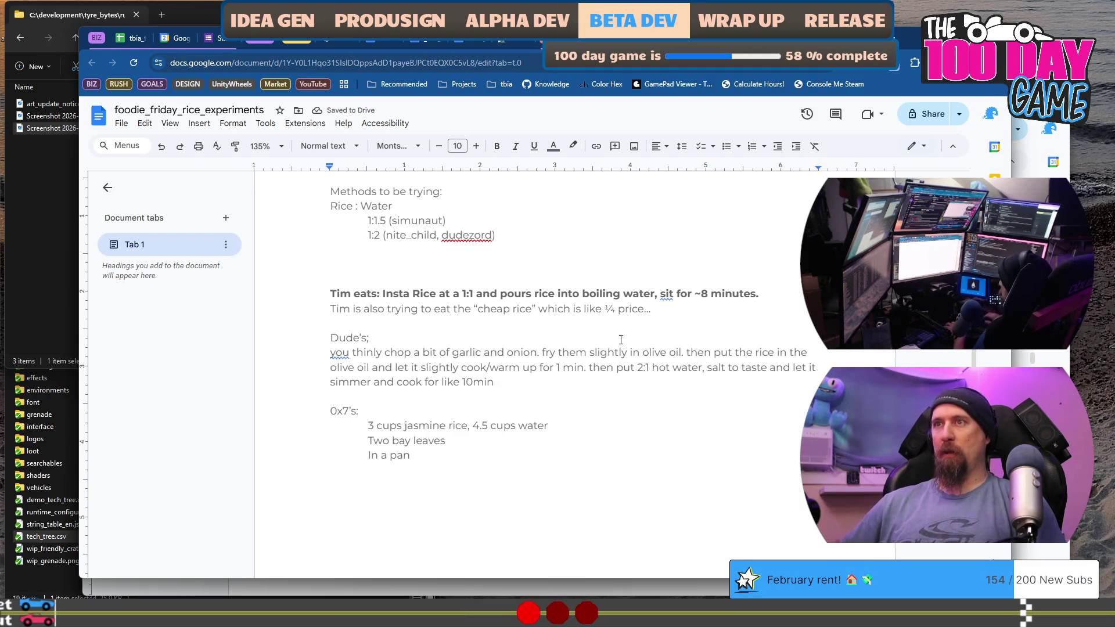
# Start the list with a '2:1 hot water' line and select the pasted frying instructions
pyautogui.click(621, 339)
pyautogui.press('Return')
pyautogui.press('Return')
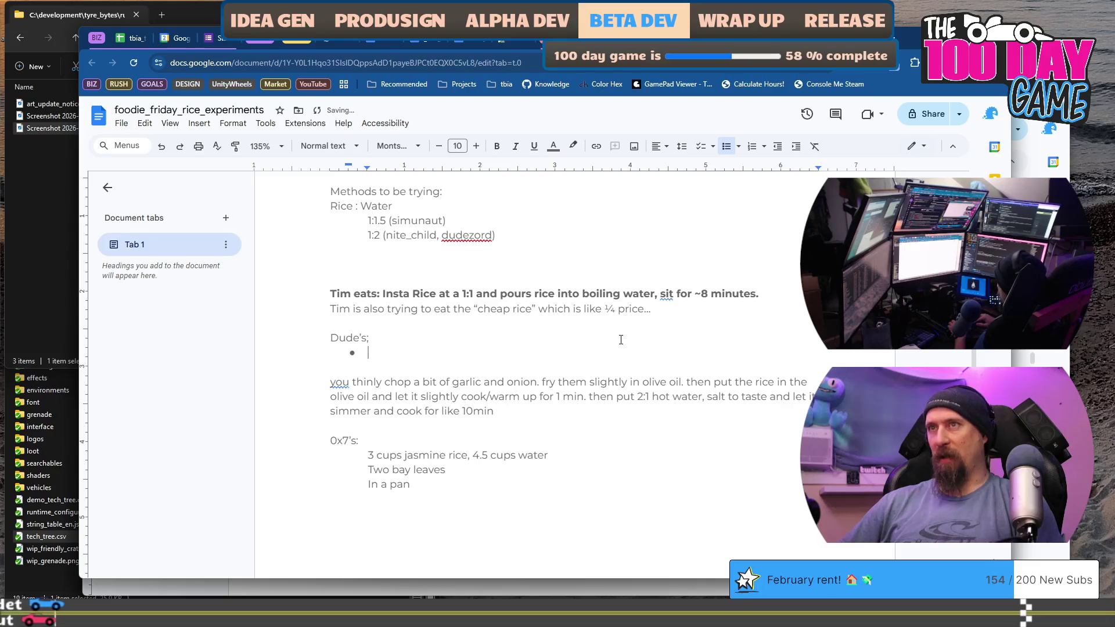
pyautogui.write('2:1 hor')
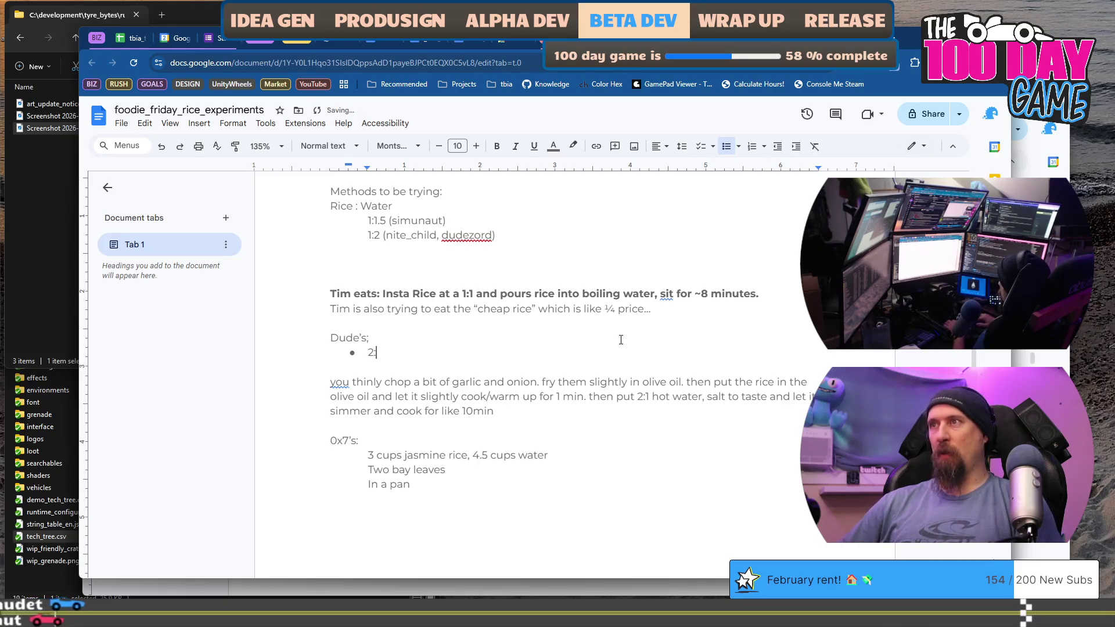
pyautogui.press('BackSpace')
pyautogui.write('t water')
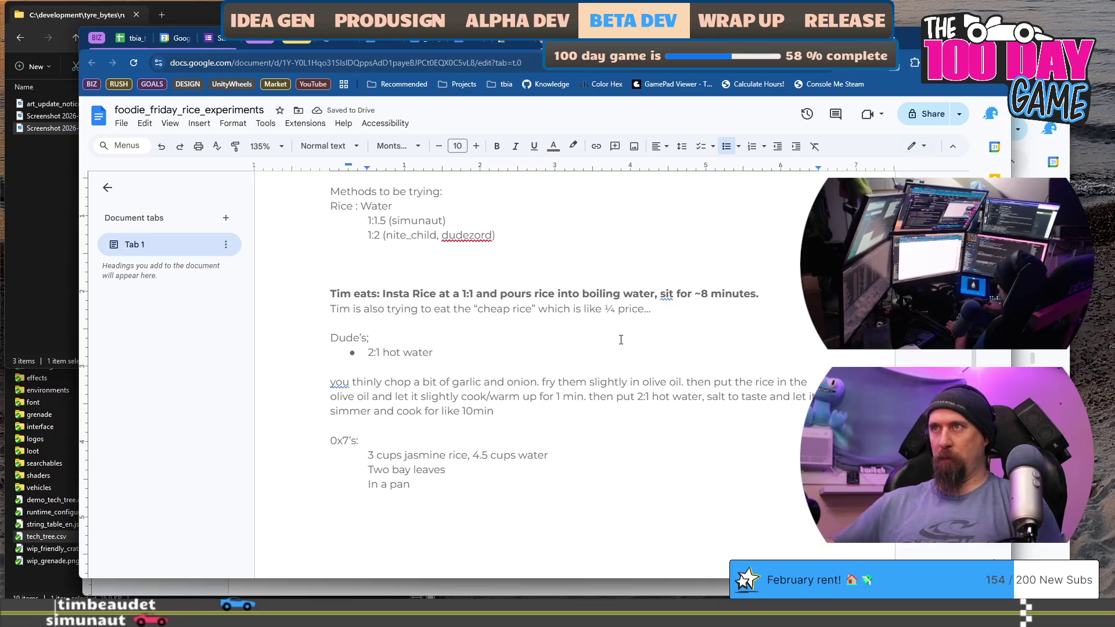
pyautogui.moveTo(545, 382)
pyautogui.mouseDown()
pyautogui.moveTo(730, 384)
pyautogui.moveTo(462, 395)
pyautogui.moveTo(493, 411)
pyautogui.moveTo(547, 397)
pyautogui.mouseUp()
pyautogui.click(546, 397)
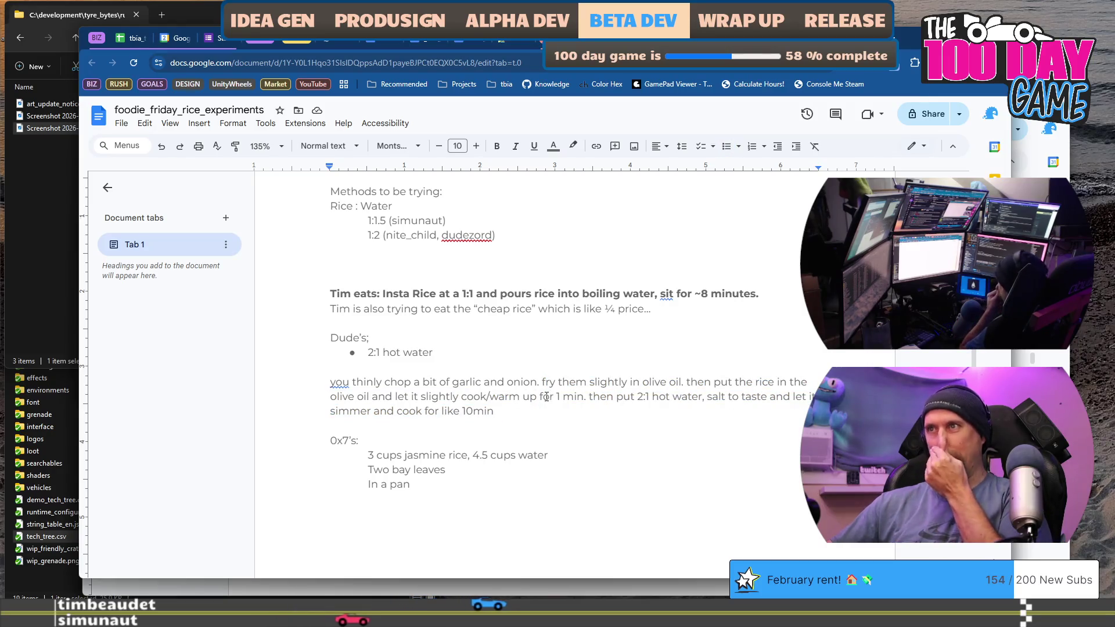
pyautogui.moveTo(542, 382); pyautogui.dragTo(534, 397)
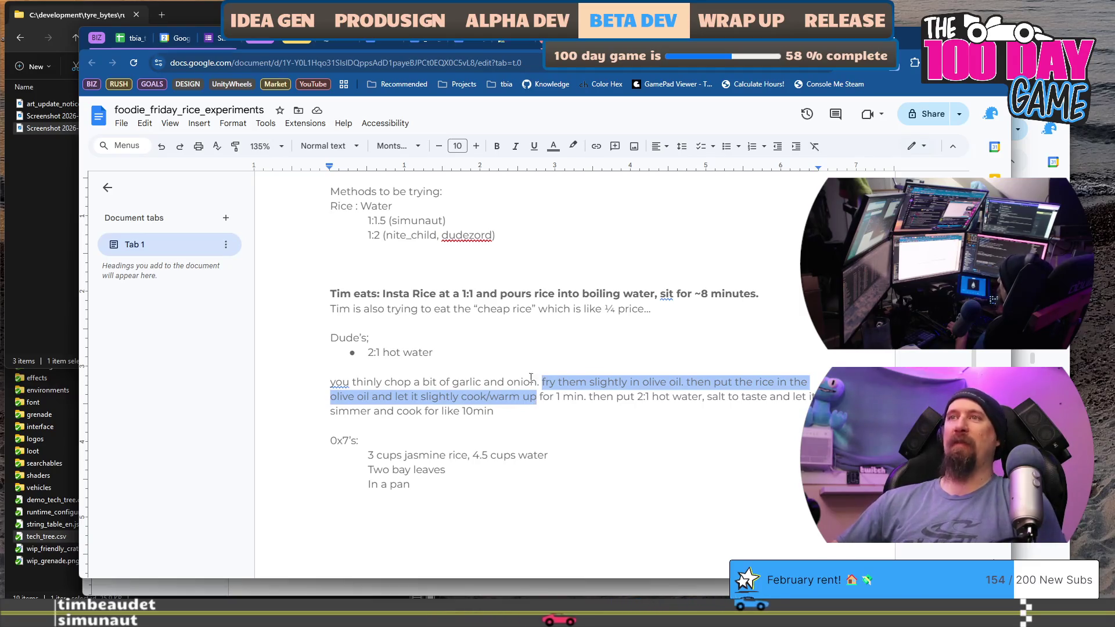
# Insert bullets for oil and rice in the pan and 'Warm up for 1 minute'
pyautogui.click(525, 356)
pyautogui.press('Home')
pyautogui.press('Return')
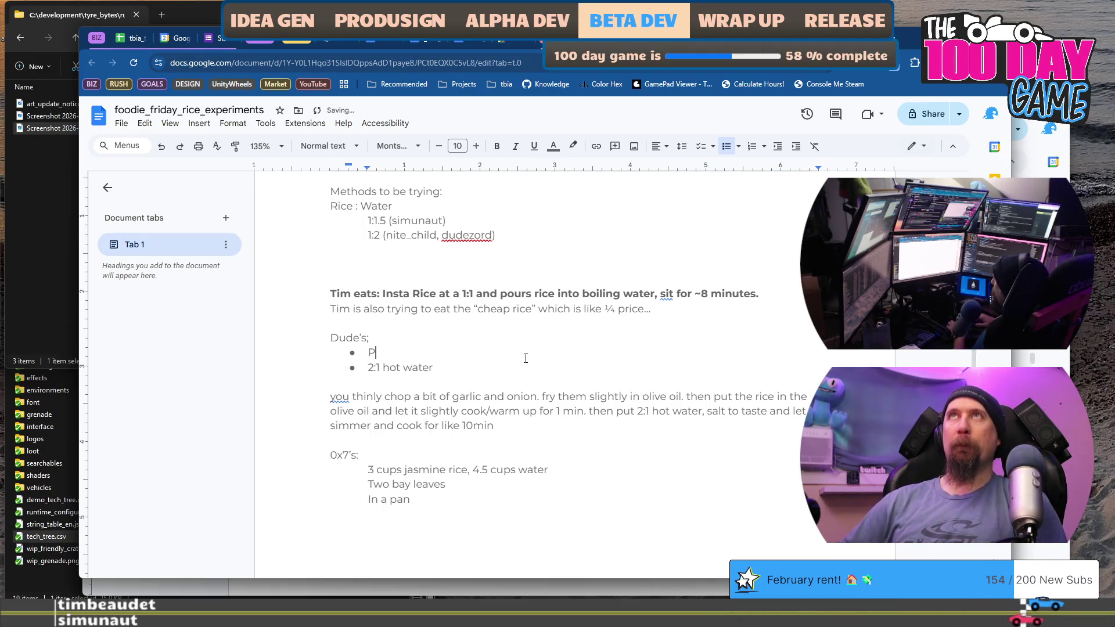
pyautogui.write('an: ')
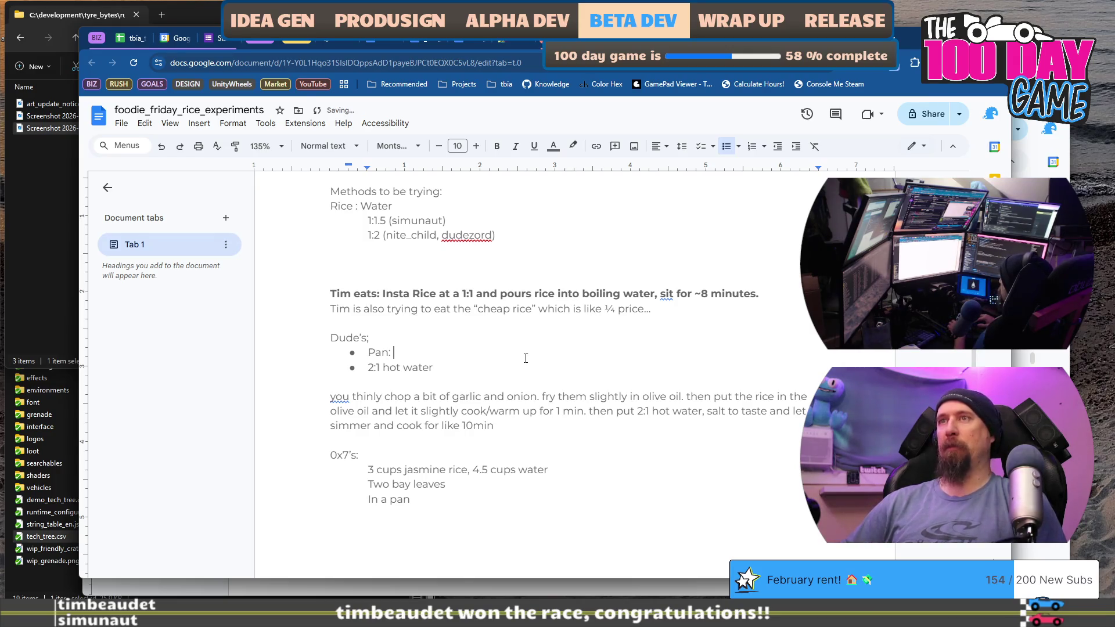
pyautogui.write('put in some olive oil,')
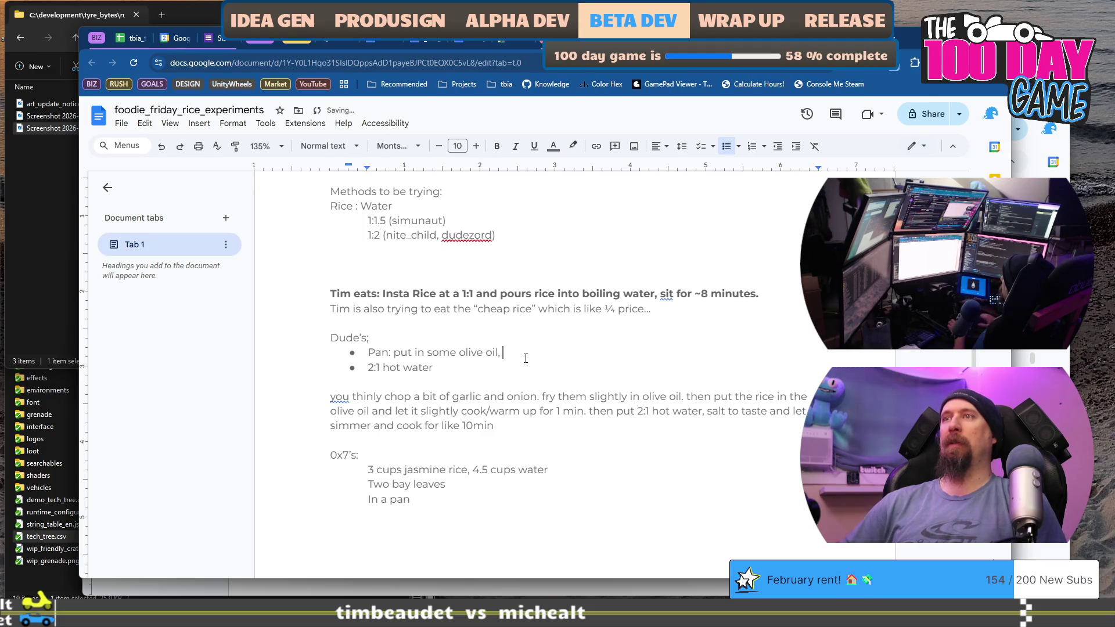
pyautogui.write(' and then rice (option')
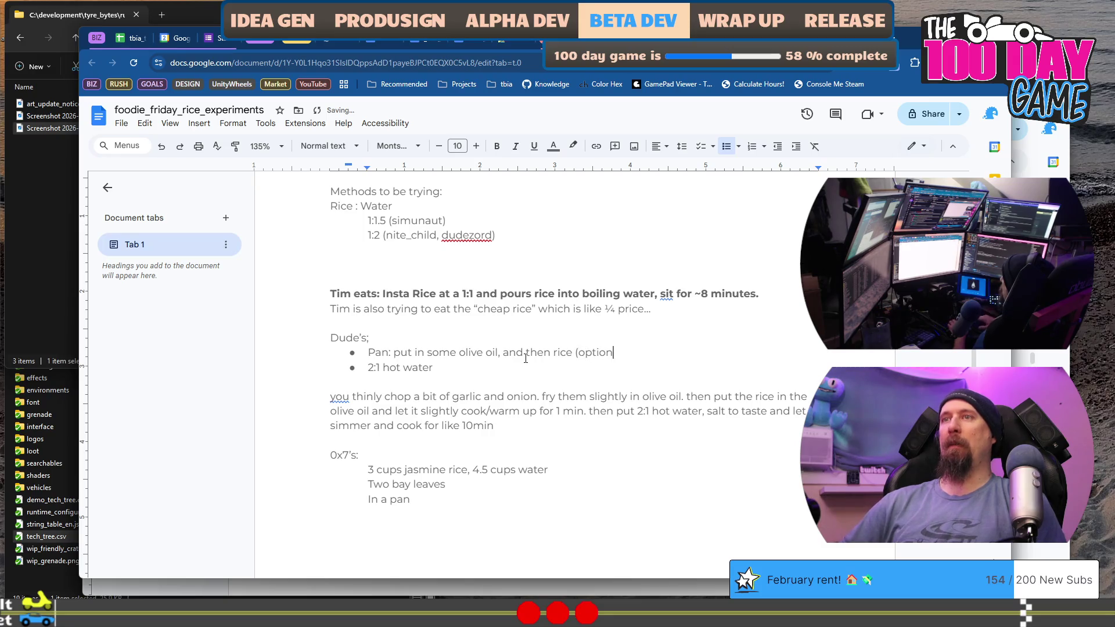
pyautogui.write(' garli')
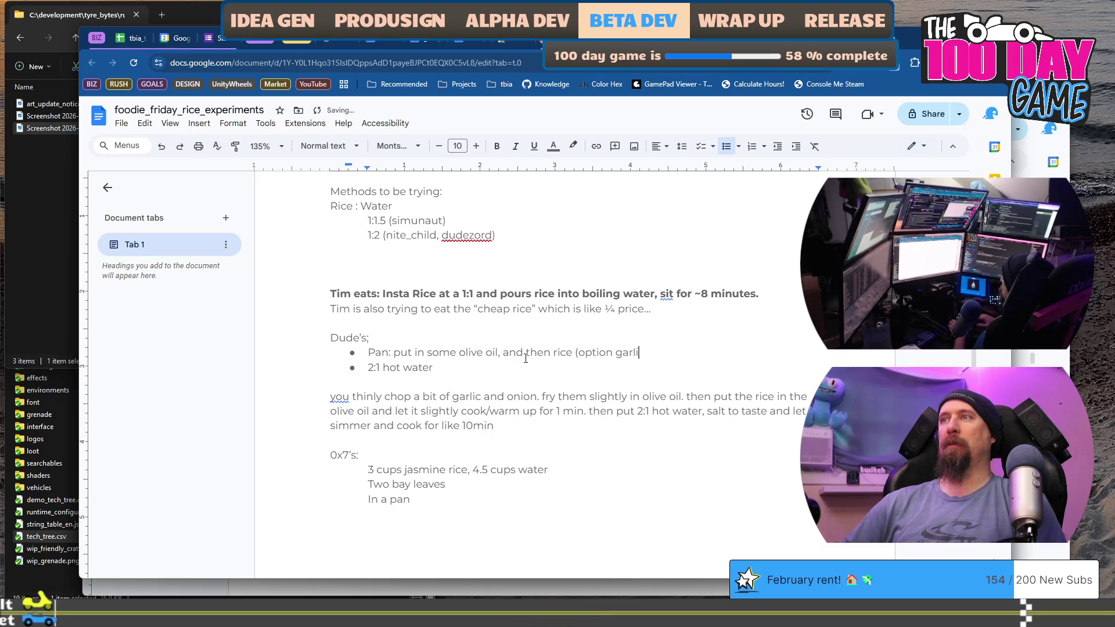
pyautogui.write('c/onion)')
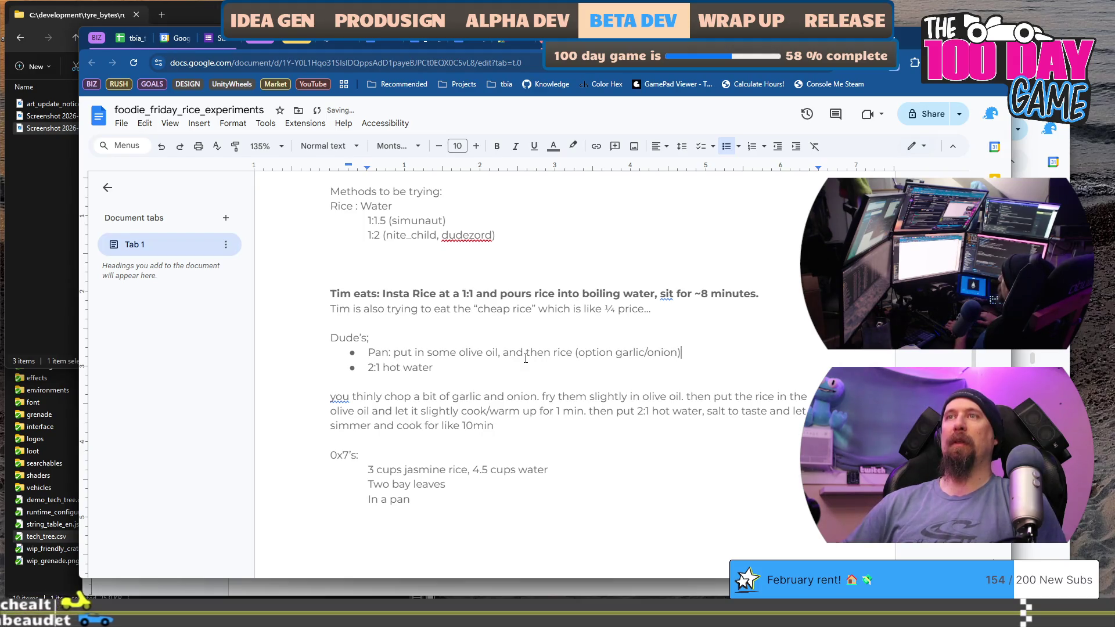
pyautogui.press('Return')
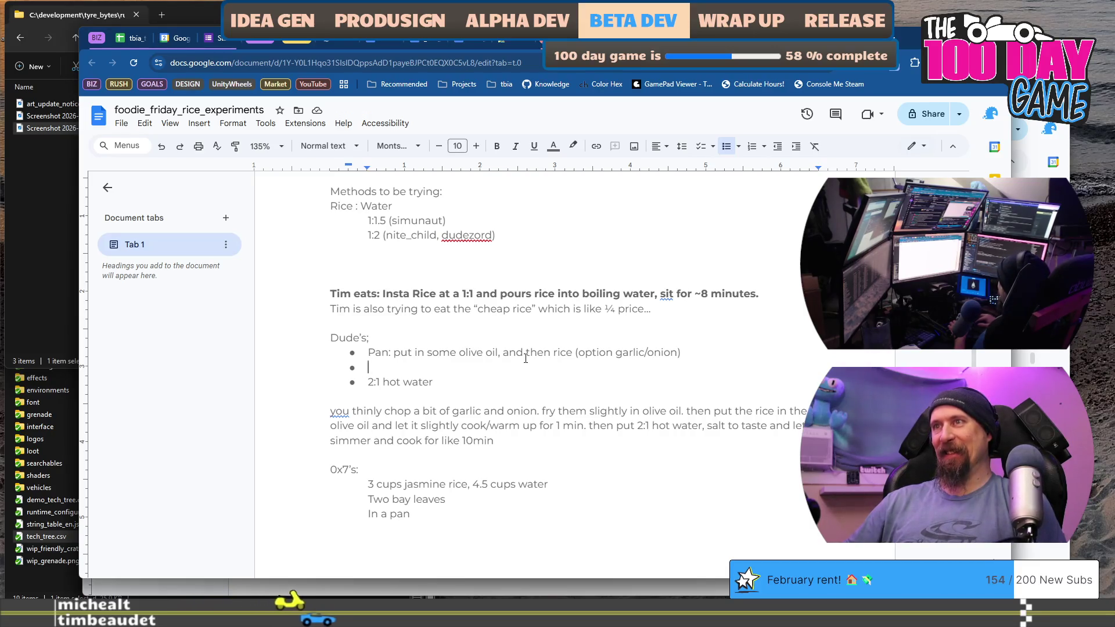
pyautogui.write('W')
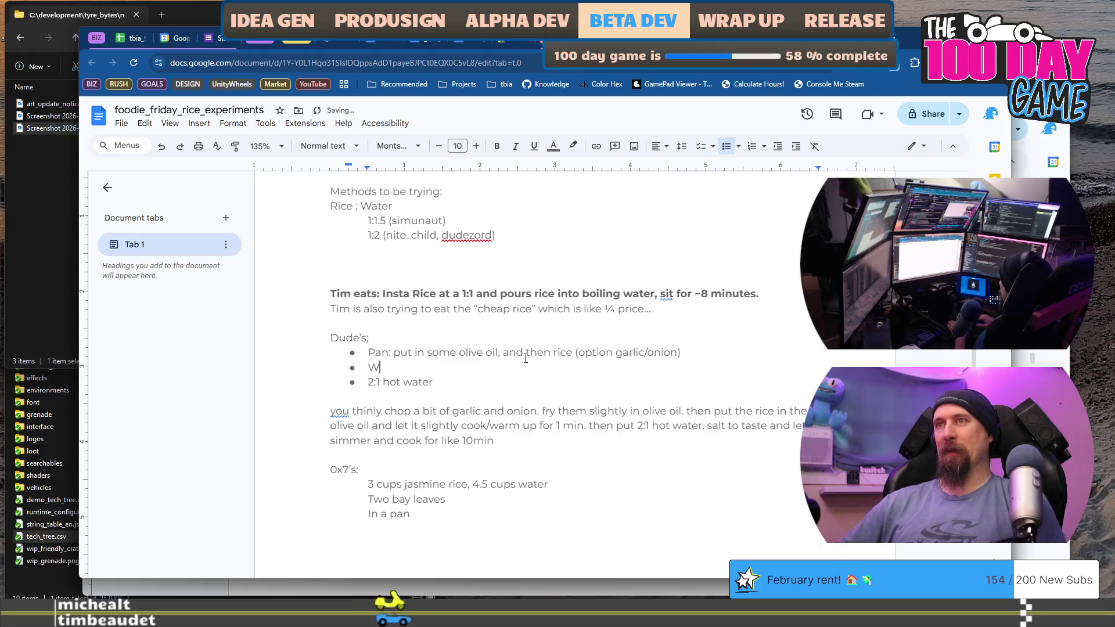
pyautogui.write('arm up for 1 minute')
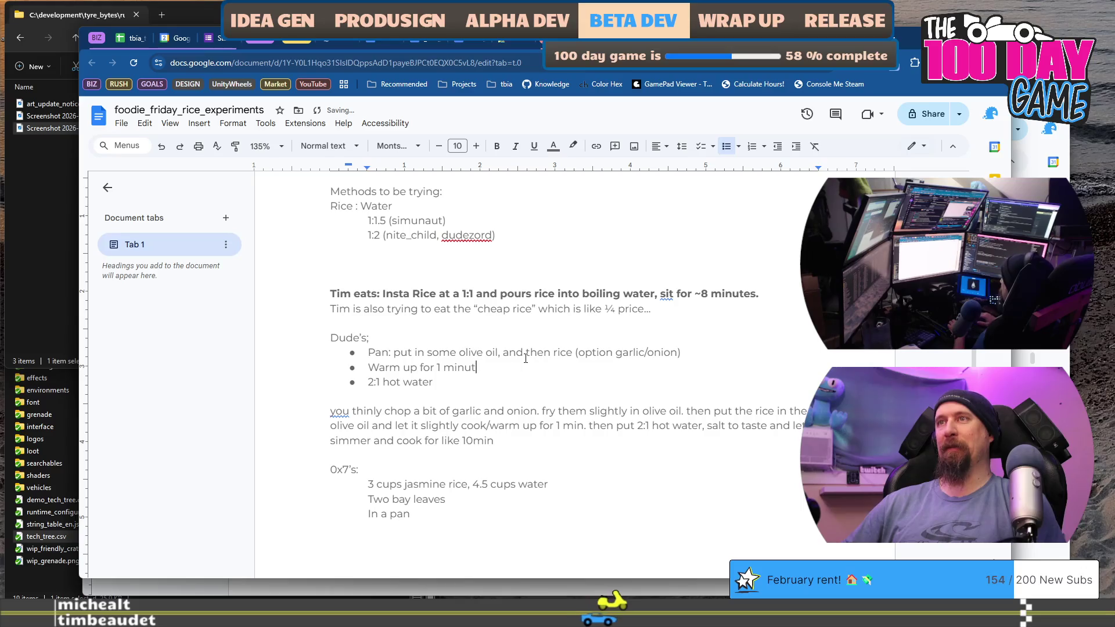
pyautogui.press('Return')
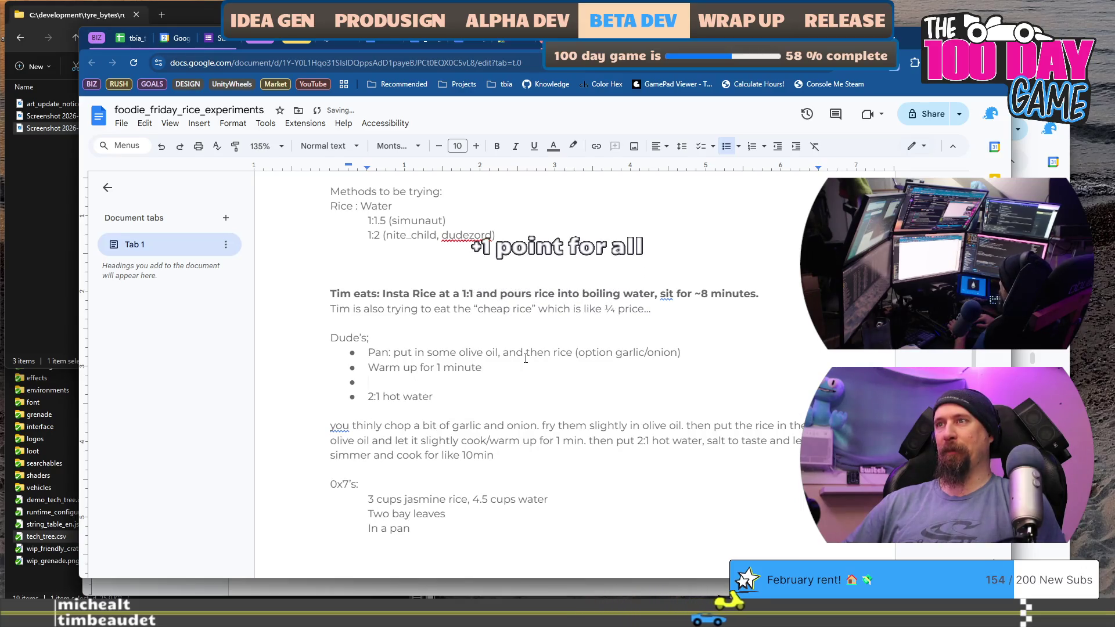
# Finish the bullets with 'Then 2:1 hot water' and 'Let simmer for 10 minutes'
pyautogui.write('Then 2')
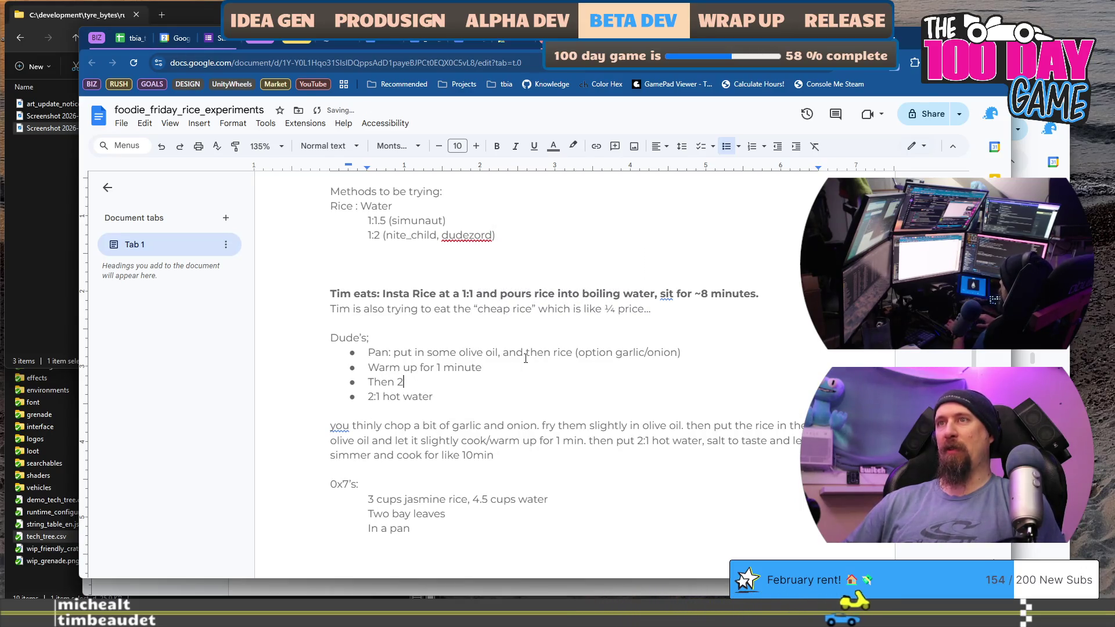
pyautogui.press('Left')
pyautogui.press('Left')
pyautogui.press('Left')
pyautogui.press('BackSpace')
pyautogui.press('BackSpace')
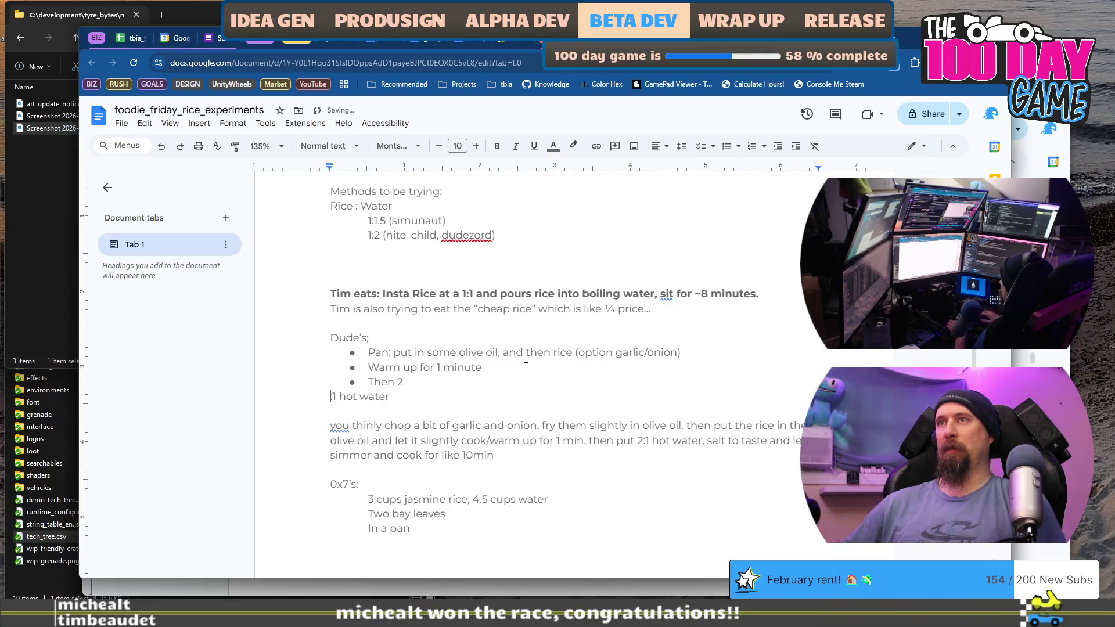
pyautogui.press('BackSpace')
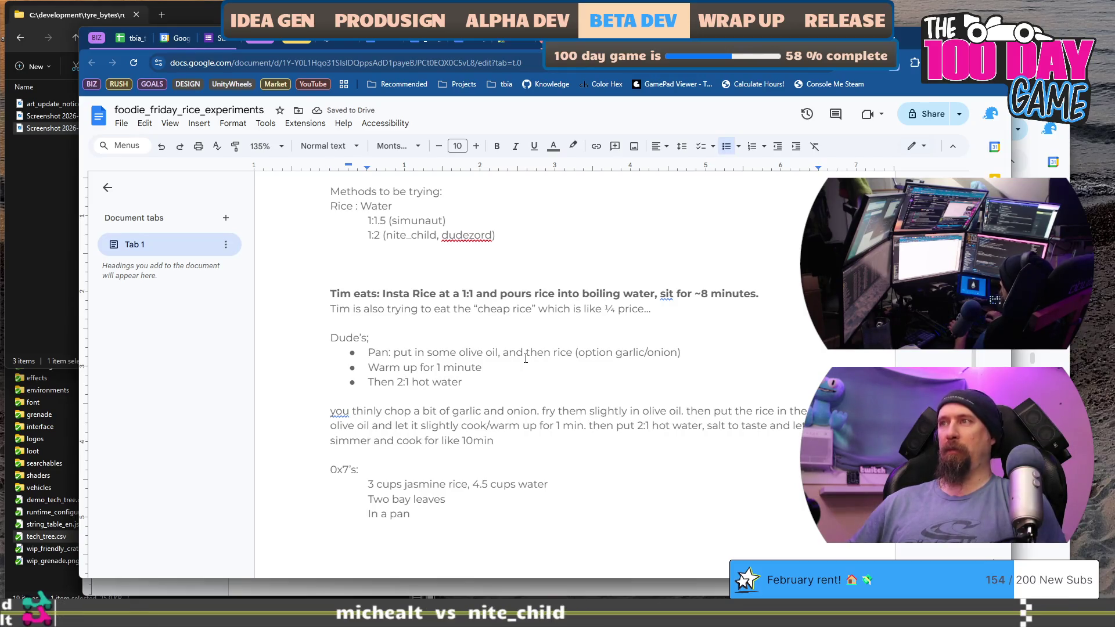
pyautogui.press('Return')
pyautogui.write('Let simmer &')
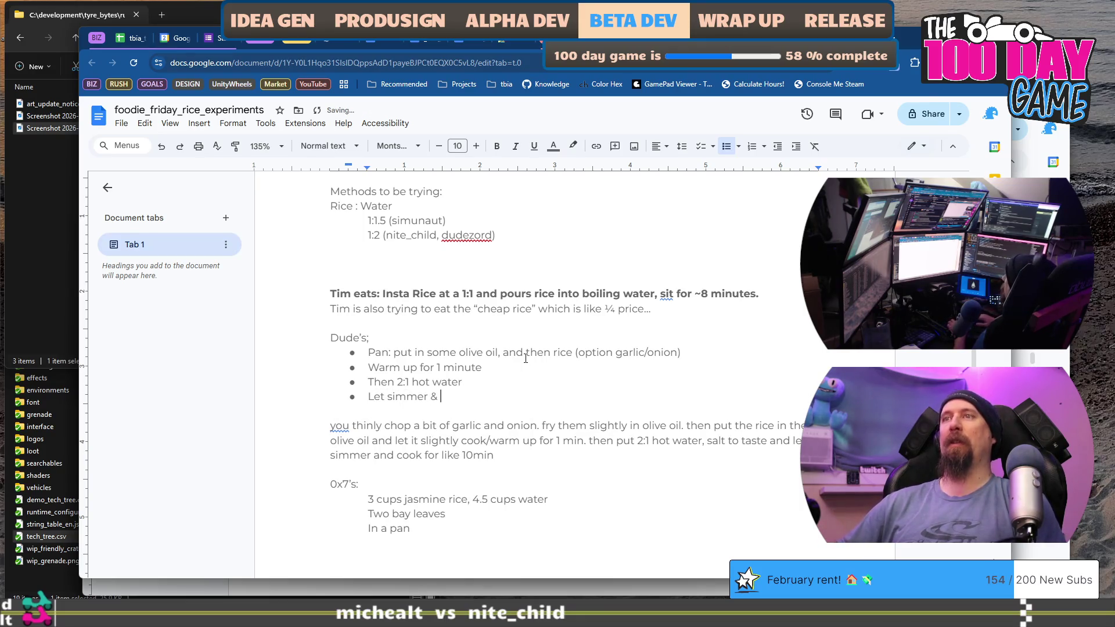
pyautogui.press('BackSpace')
pyautogui.write('for 10 minutes')
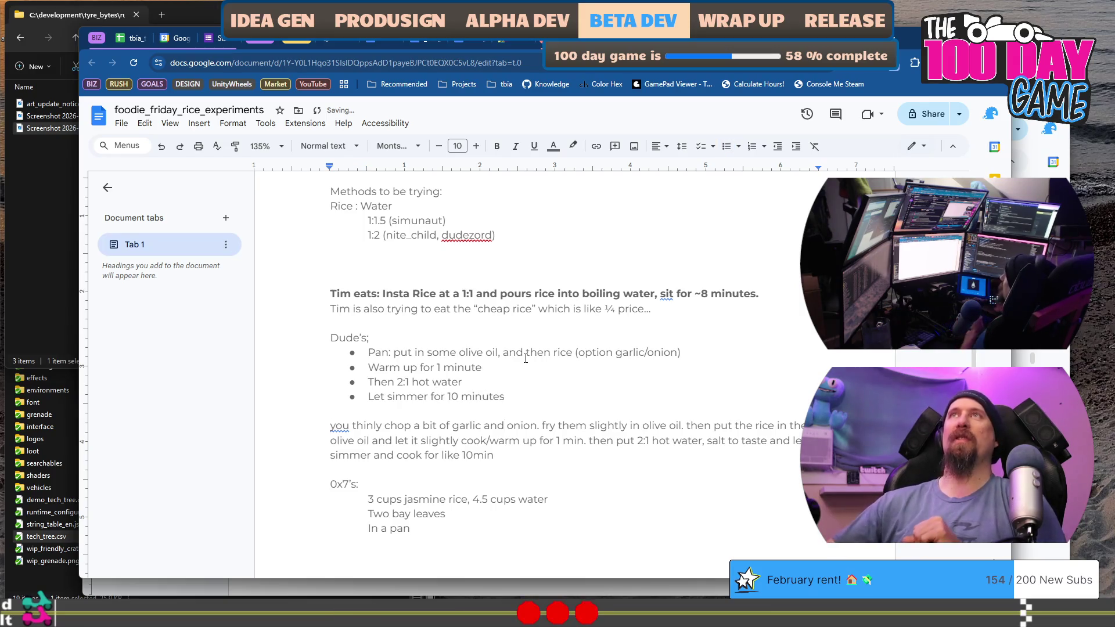
pyautogui.scroll(-1, 526, 358)
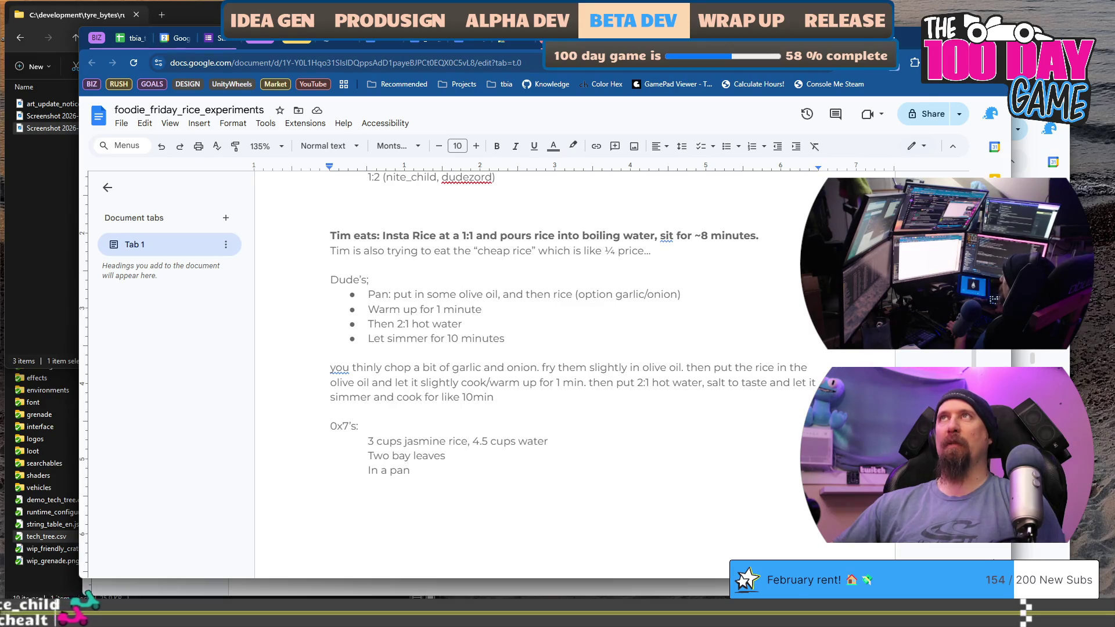
pyautogui.press('Return')
# Nest a 'Stir every 2 minutes' sub-bullet under 'Let simmer for 10 minutes'
pyautogui.press('BackSpace')
pyautogui.press('Up')
pyautogui.press('Up')
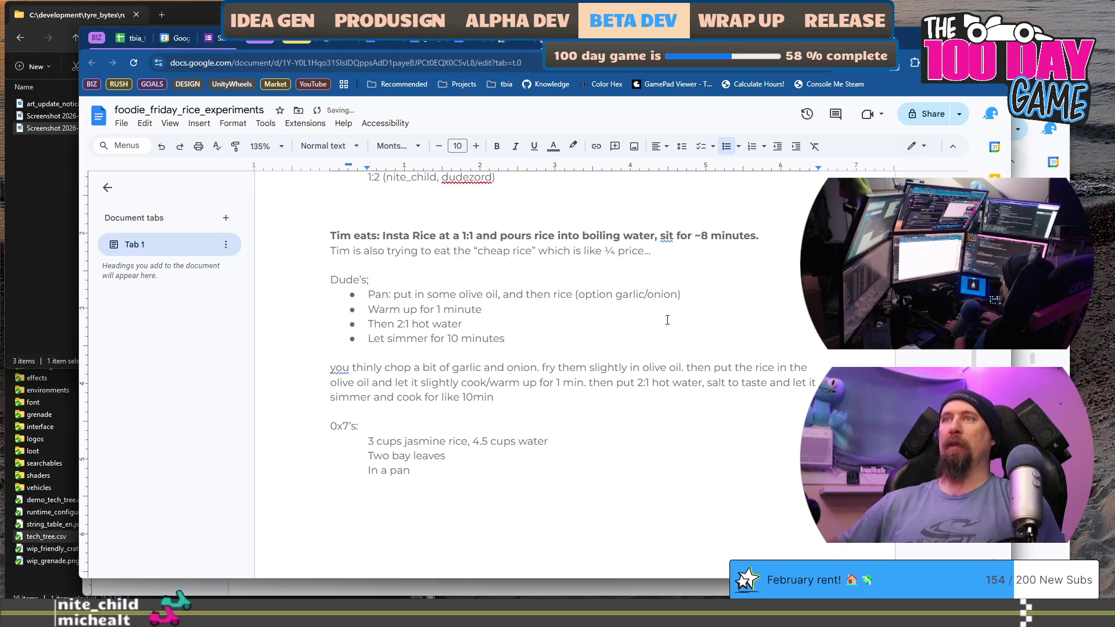
pyautogui.press('Return')
pyautogui.press('Tab')
pyautogui.write('Stire')
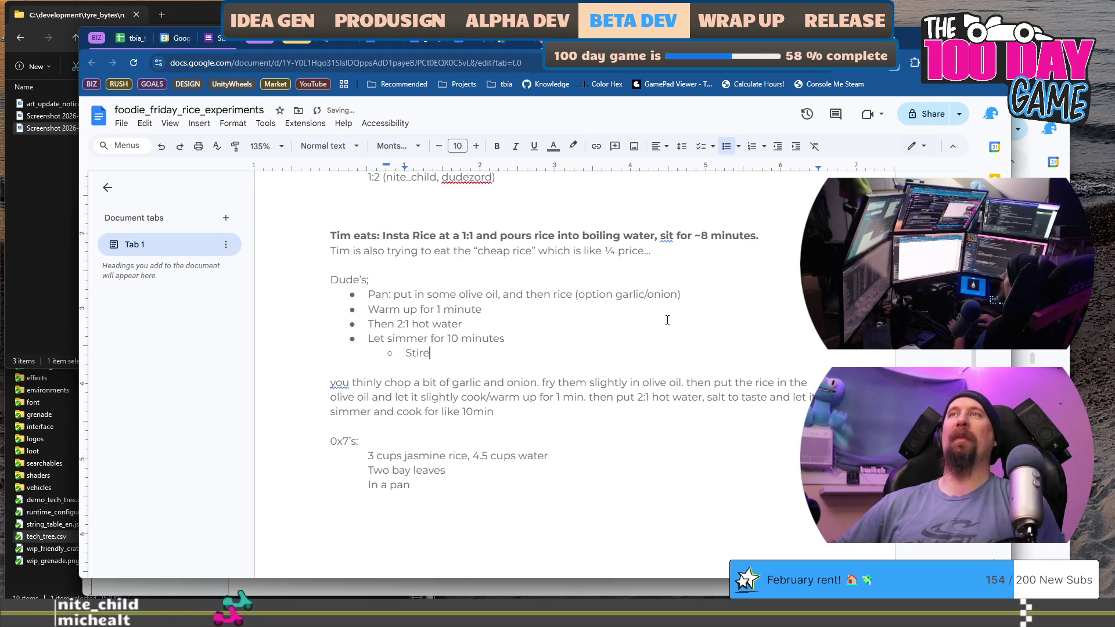
pyautogui.press('BackSpace')
pyautogui.press('BackSpace')
pyautogui.write('every ')
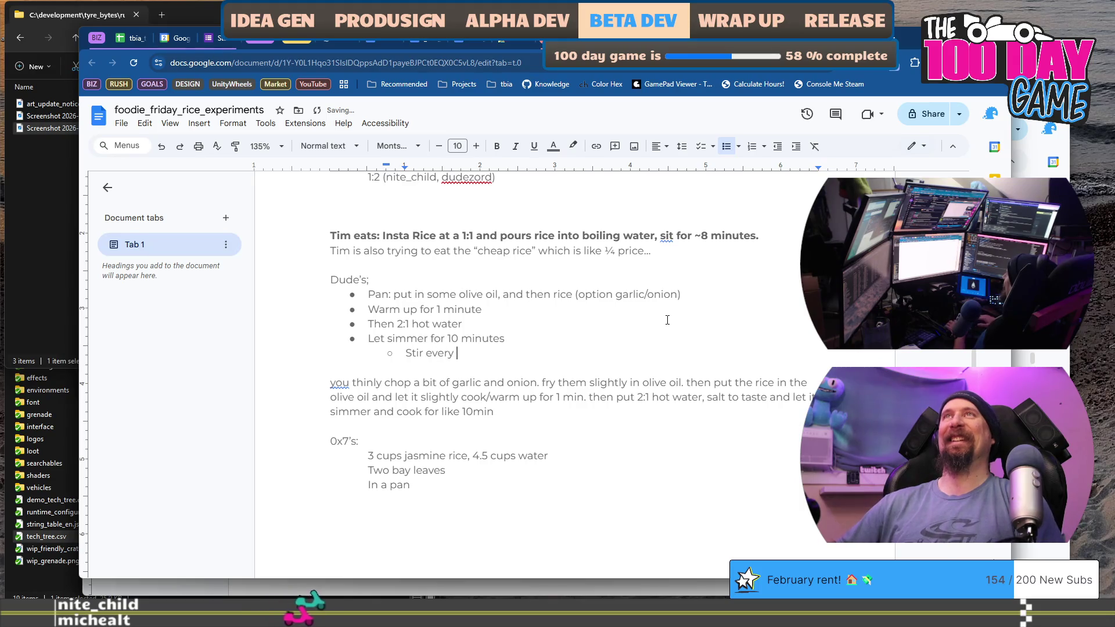
pyautogui.write('2 minutes')
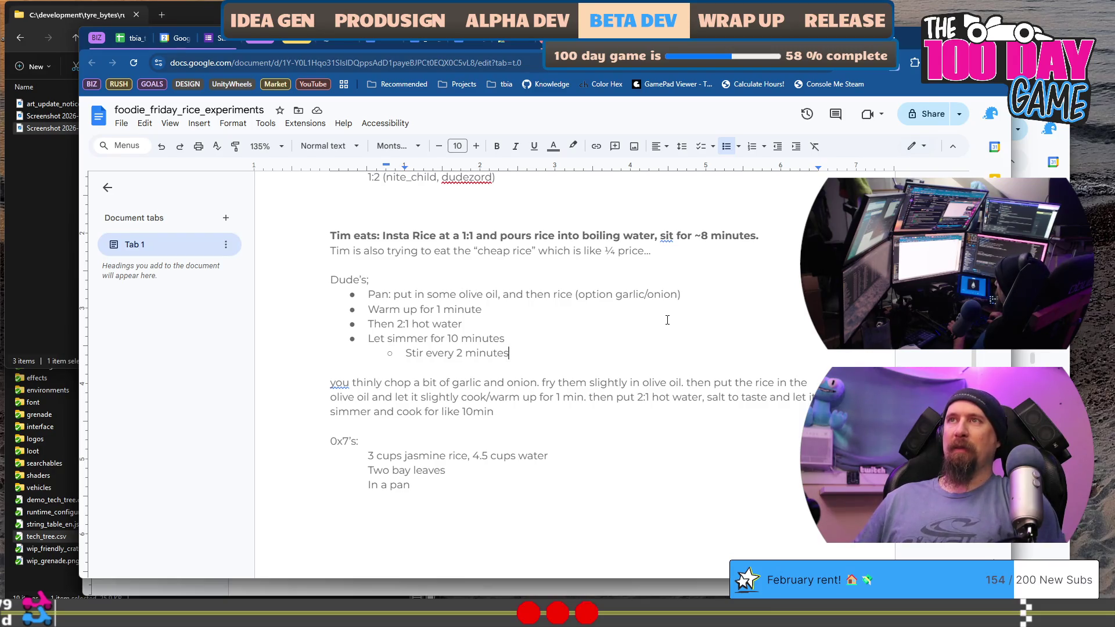
pyautogui.press('Up')
pyautogui.press('Up')
pyautogui.press('Up')
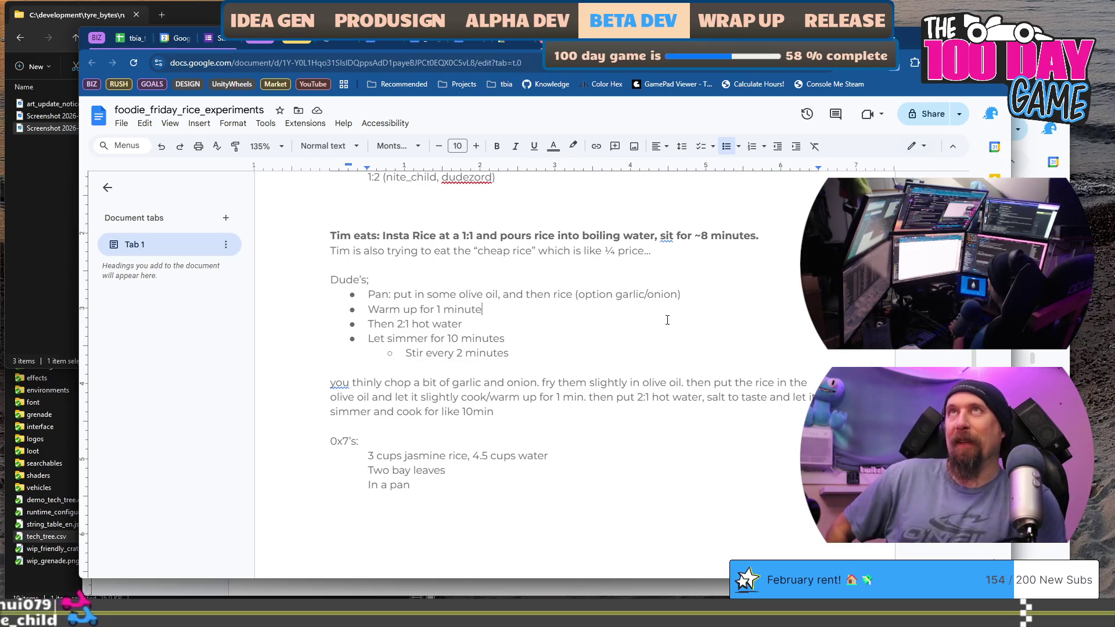
# Add a 'Simunaut's:' heading above Dude's section with a first step 'Wash 1 cup' of rice
pyautogui.press('Up')
pyautogui.press('Up')
pyautogui.press('Up')
pyautogui.press('Return')
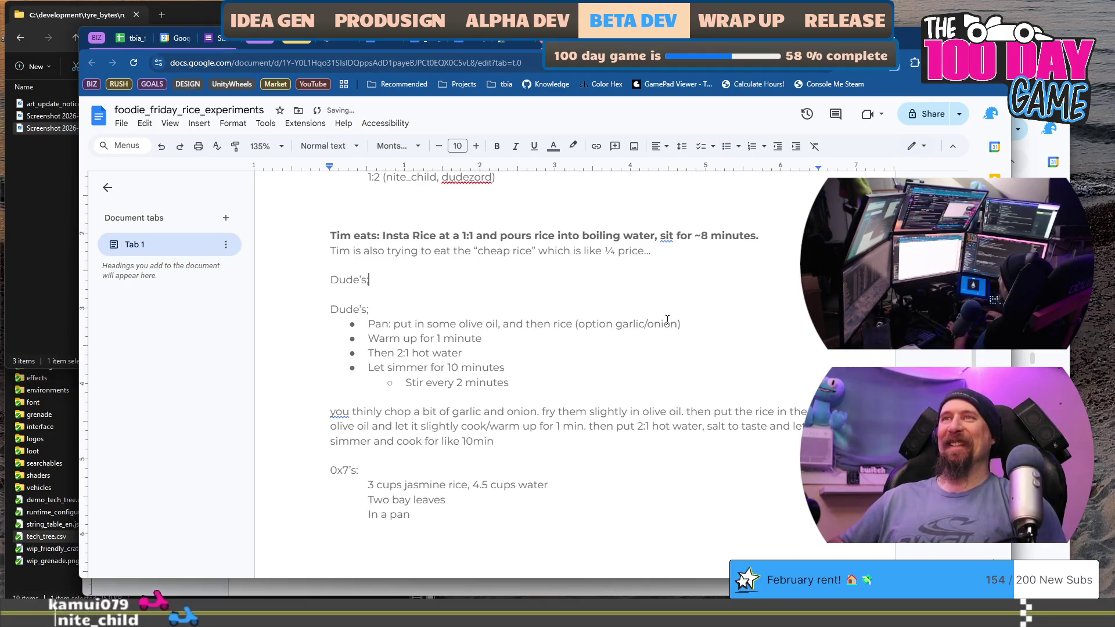
pyautogui.write("simunaut's")
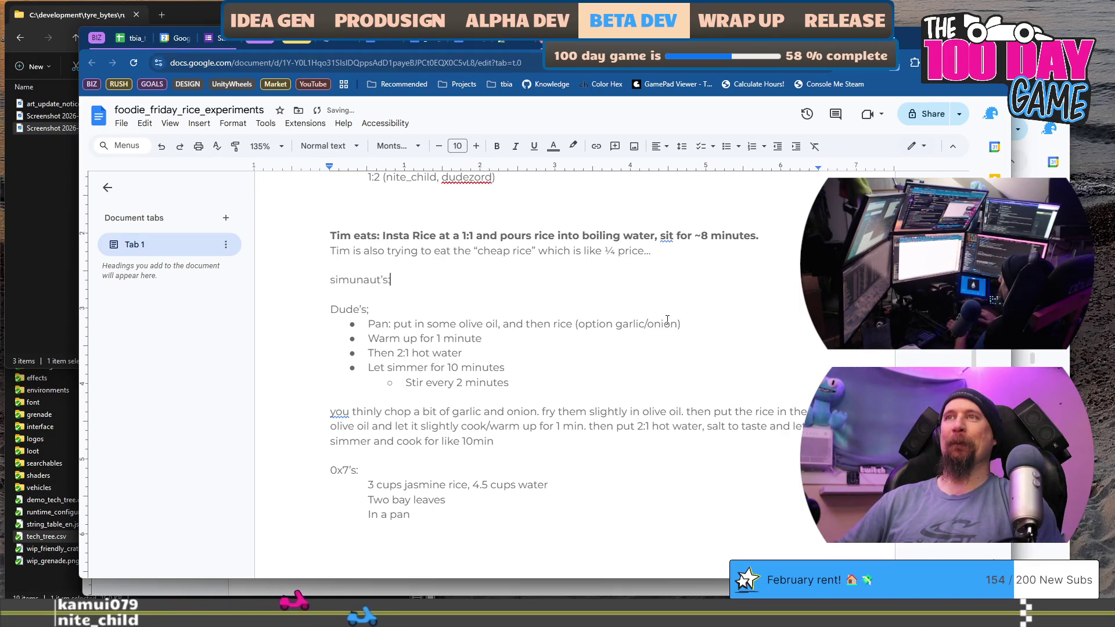
pyautogui.write(':')
pyautogui.press('Return')
pyautogui.press('Tab')
pyautogui.write('*')
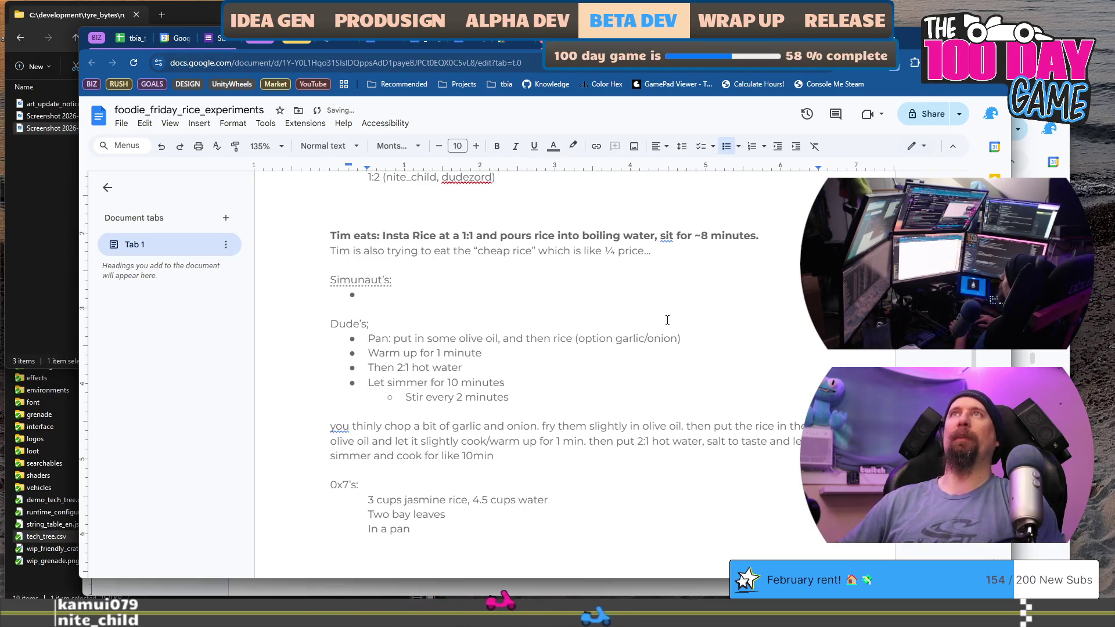
pyautogui.write(' Wa')
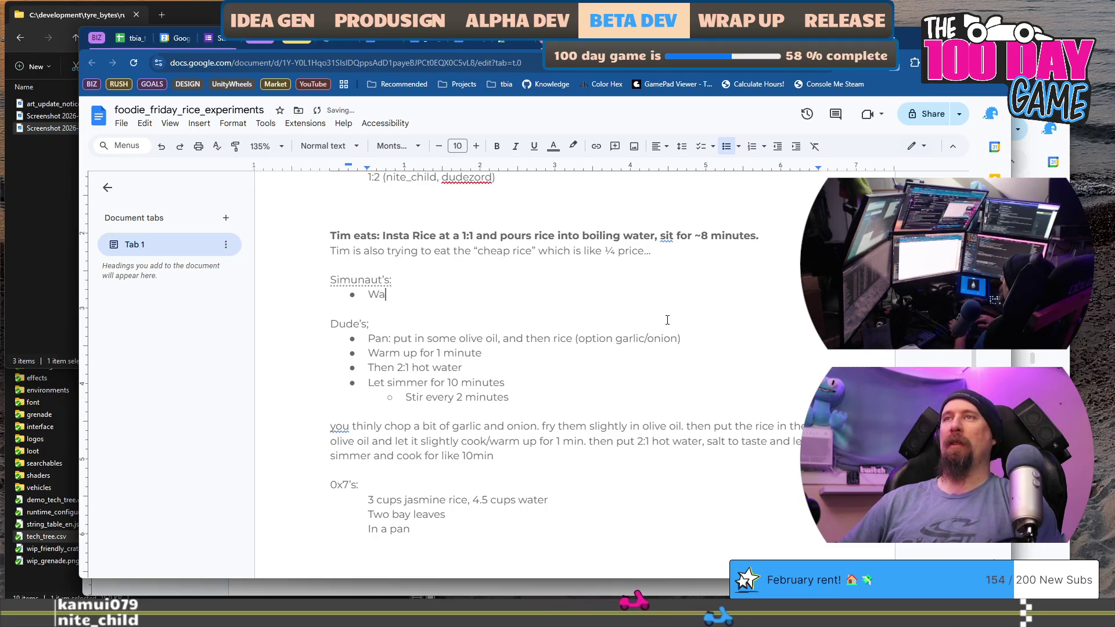
pyautogui.write('sh 1 cup of rice')
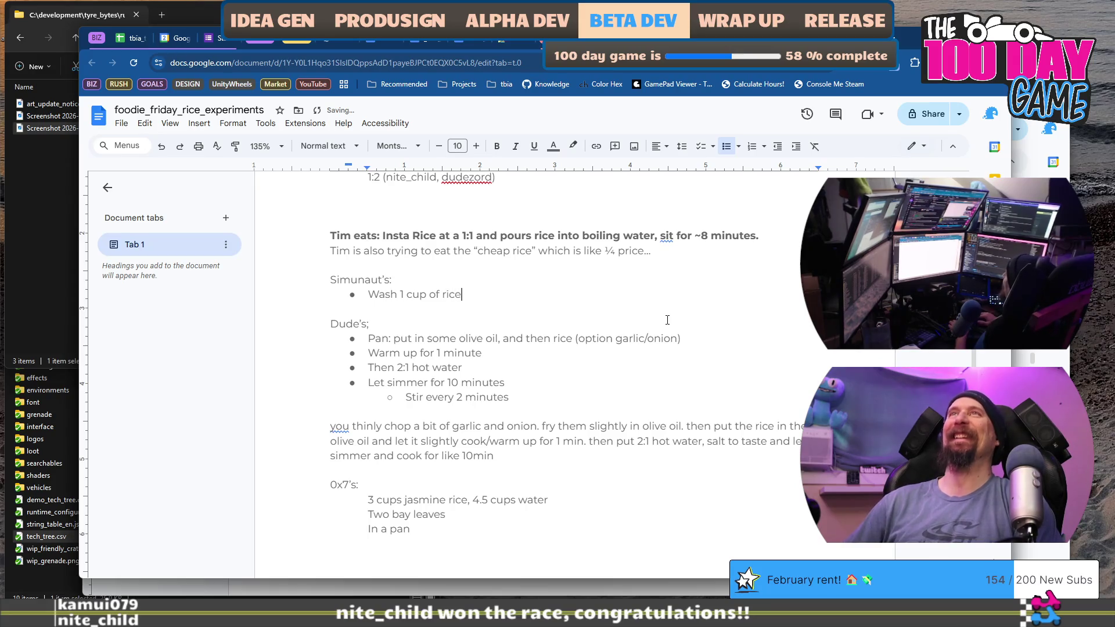
# Add bulleted steps for rice cooker, 1.5 cups water, 'Start rice cooker' and 'Wait until finished'
pyautogui.press('Return')
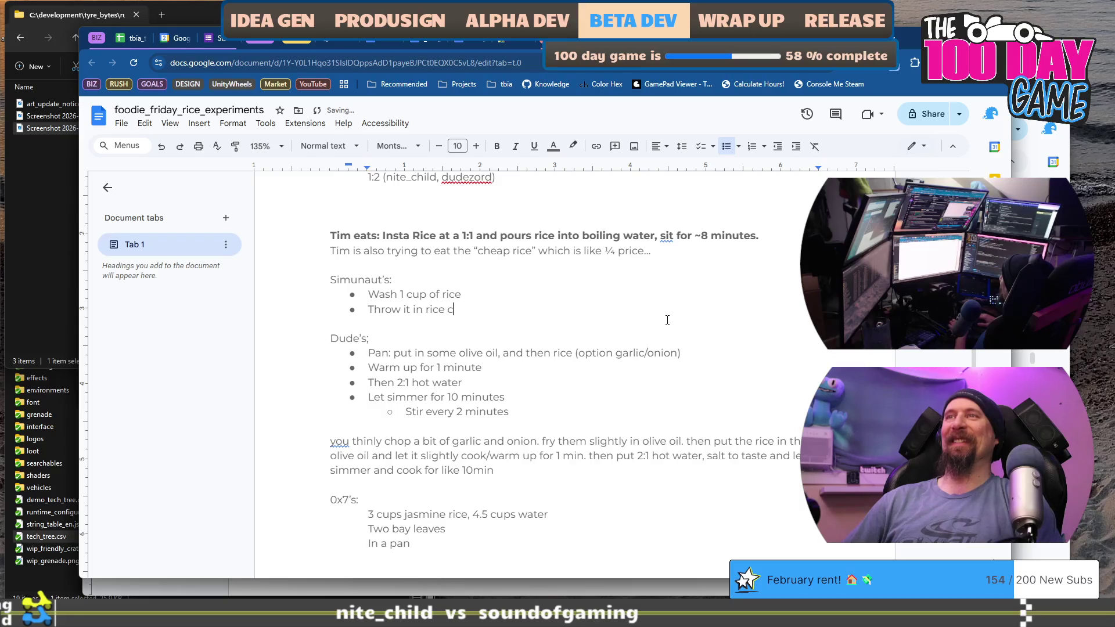
pyautogui.write('Throw it in rice cook')
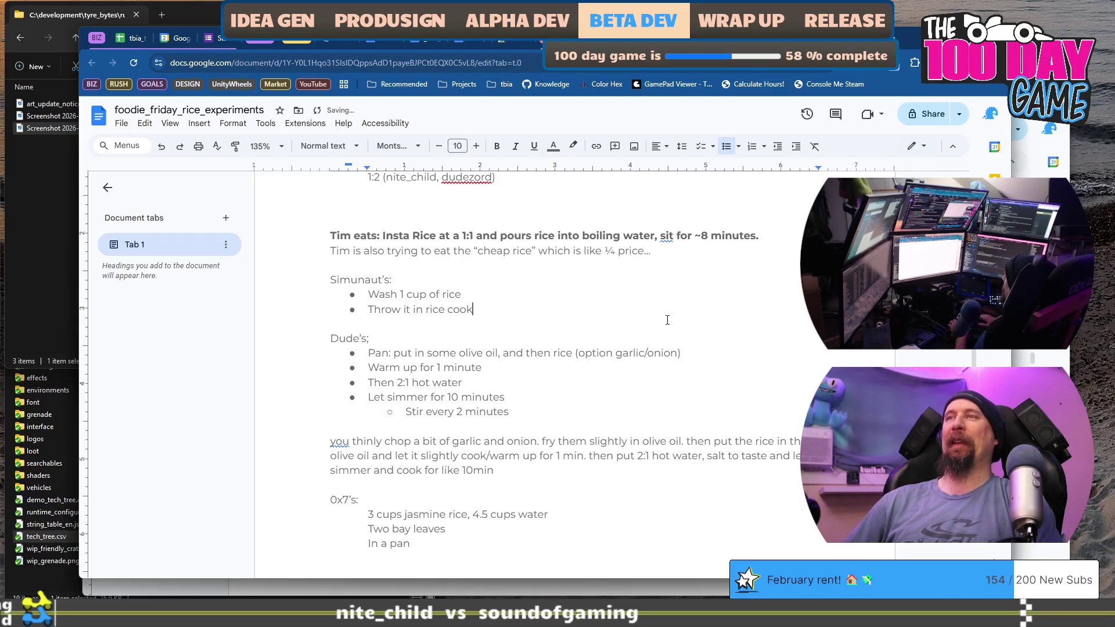
pyautogui.write('er')
pyautogui.press('Return')
pyautogui.write('Add 1.5 cu')
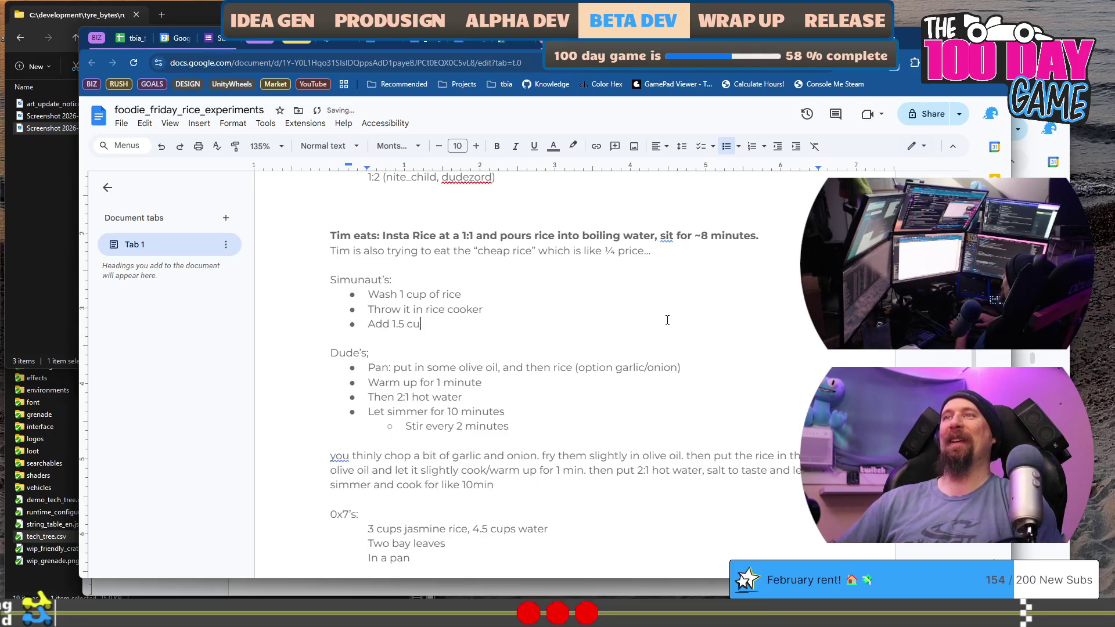
pyautogui.write('s water')
pyautogui.press('Return')
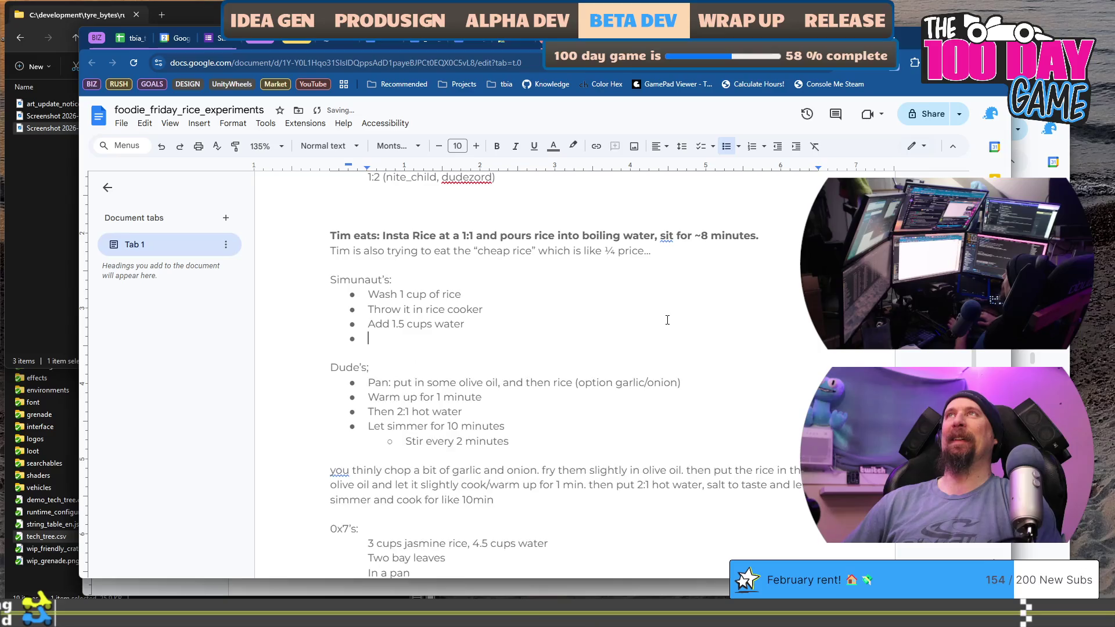
pyautogui.write('Start ')
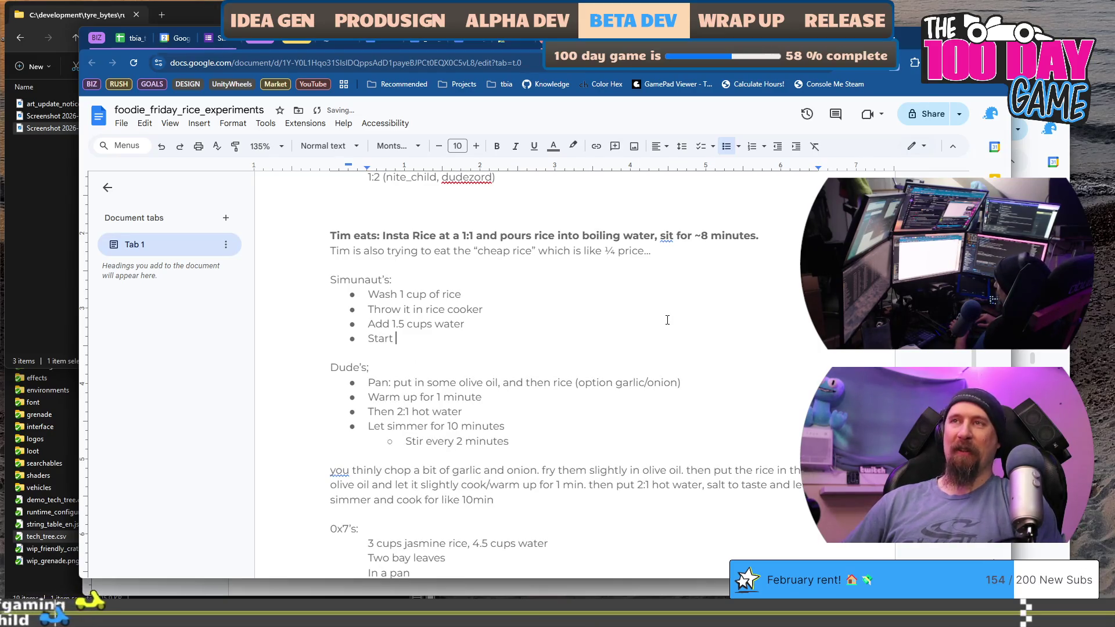
pyautogui.write('rice cooker')
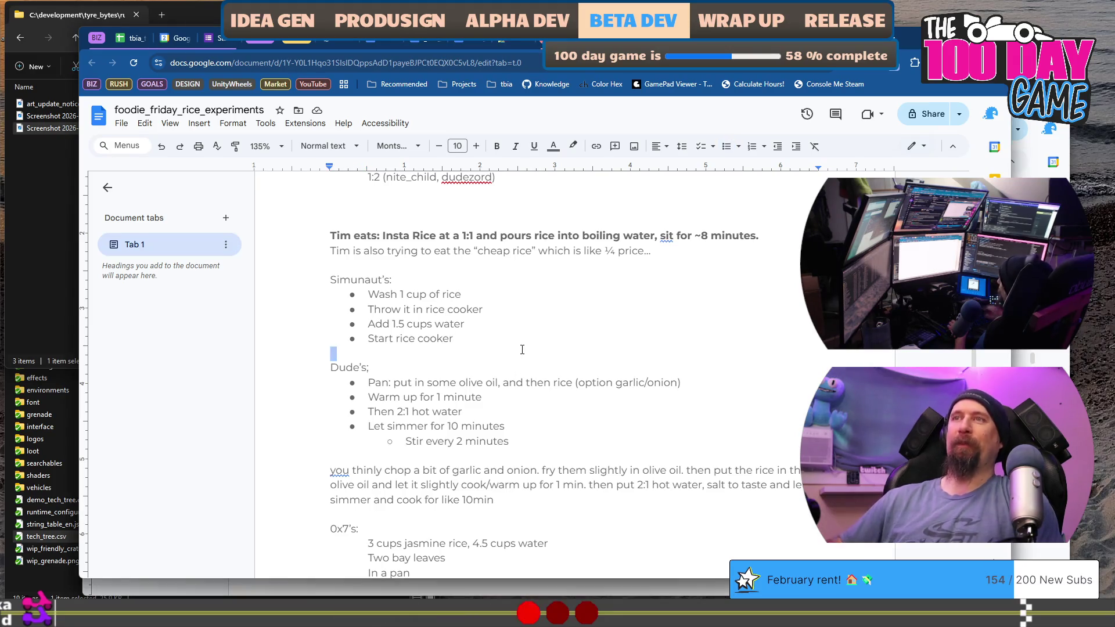
pyautogui.press('Return')
pyautogui.hotkey('ctrl', 'shift', '8')
pyautogui.write('Wait until finished')
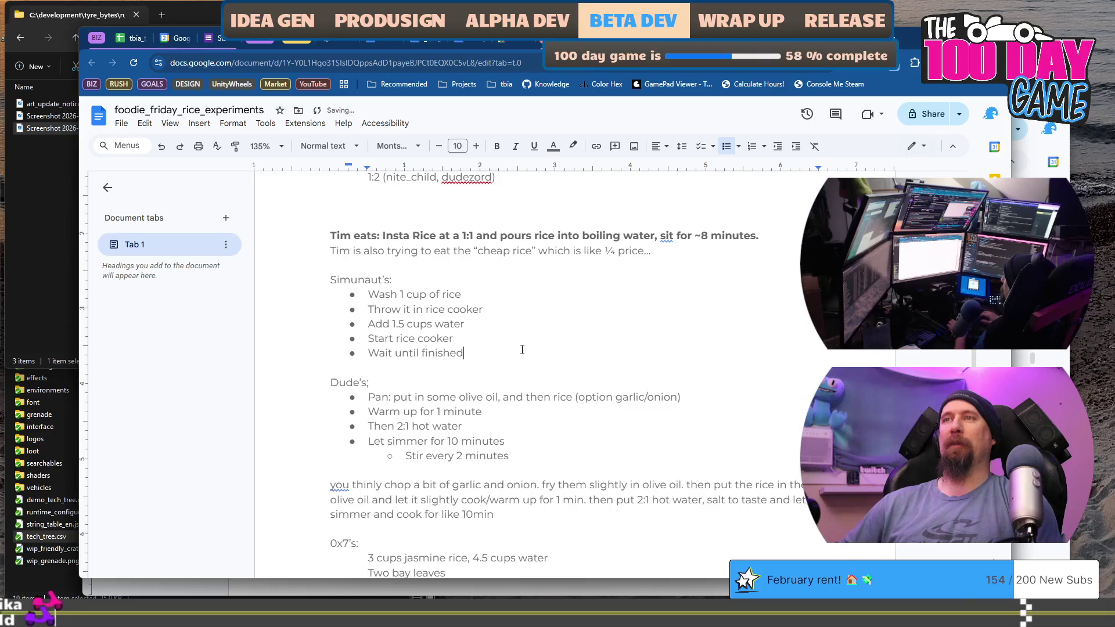
pyautogui.scroll(-2, 522, 349)
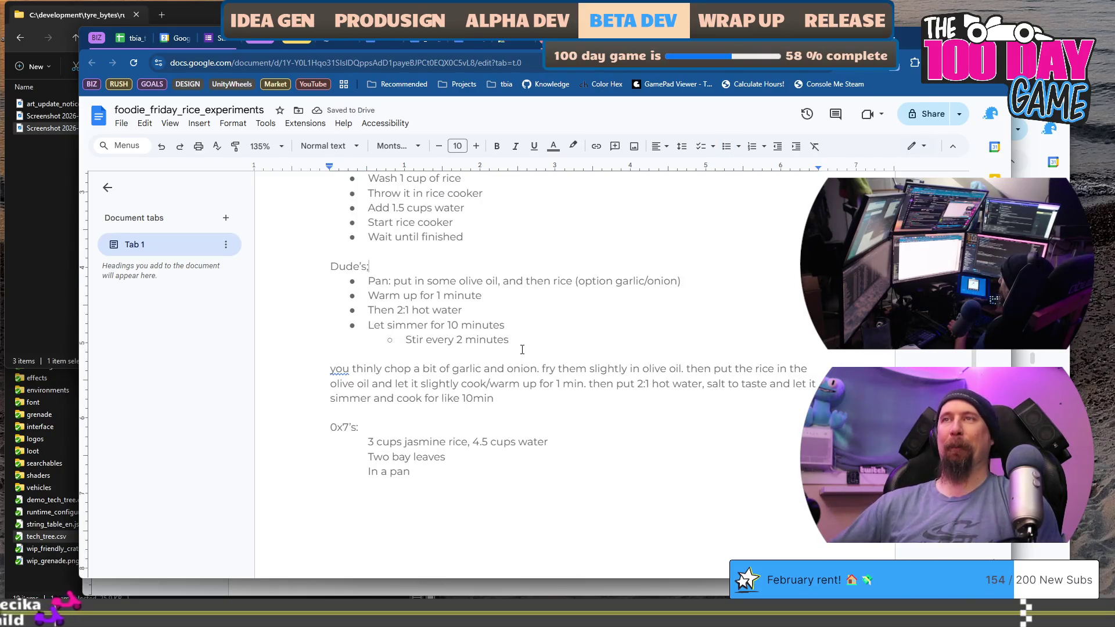
pyautogui.scroll(2, 539, 378)
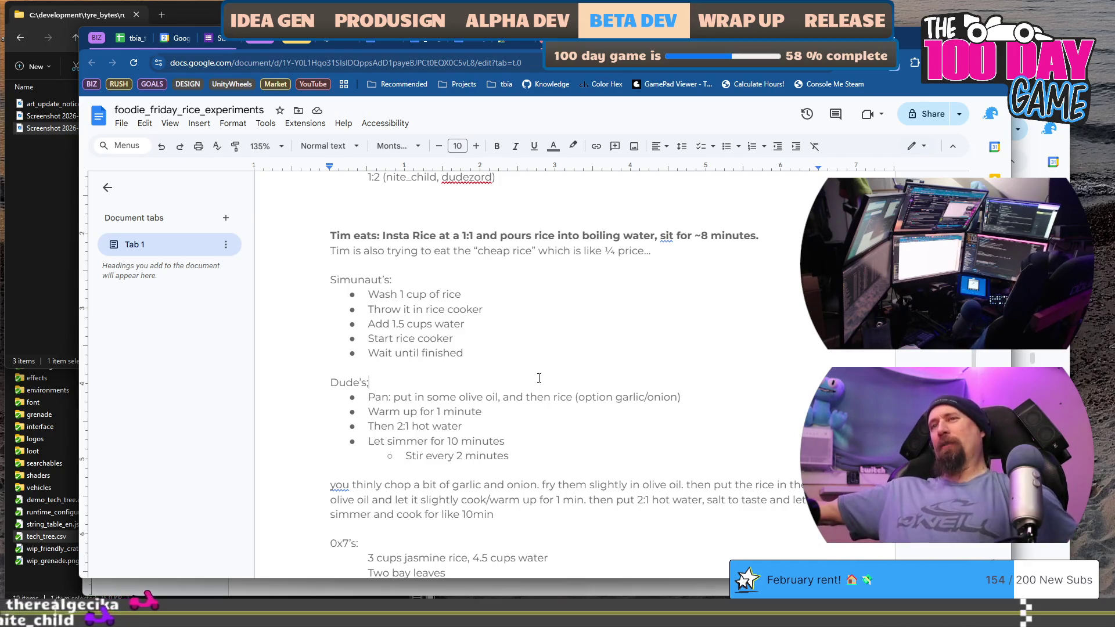
# Reword Dude's simmer step to 'Cover and let simmer for 10 minutes'
pyautogui.scroll(2, 540, 383)
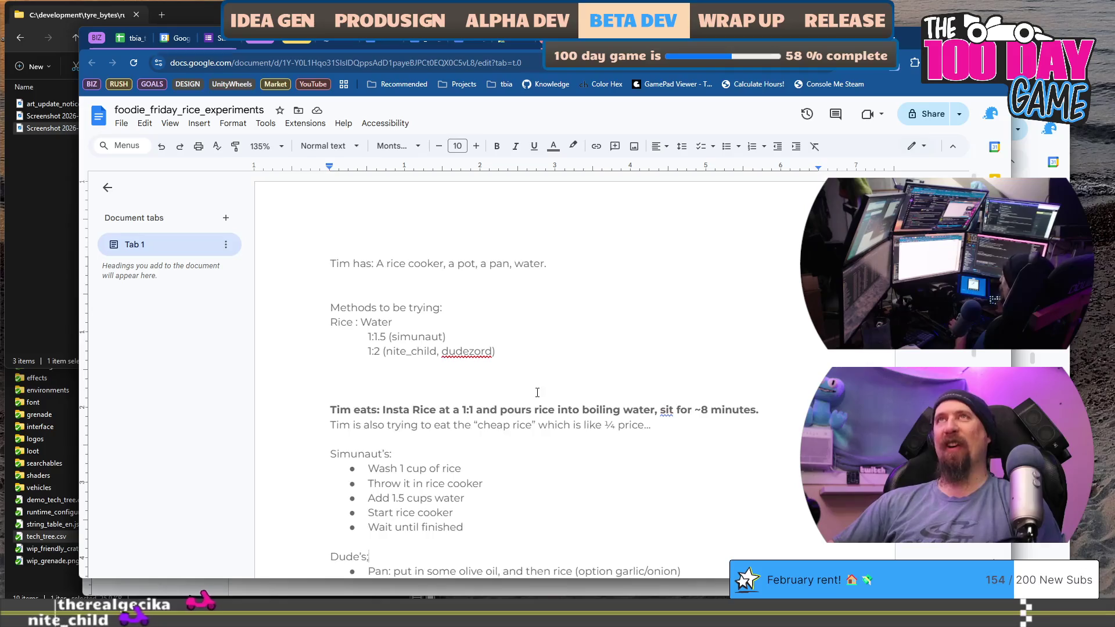
pyautogui.scroll(-2, 543, 408)
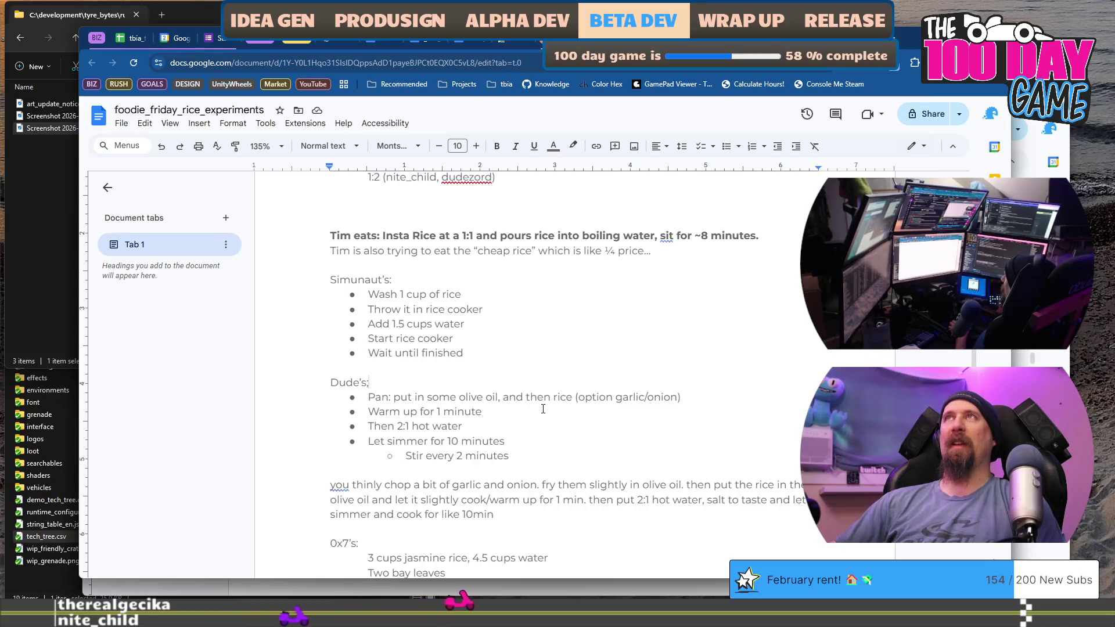
pyautogui.scroll(-2, 543, 409)
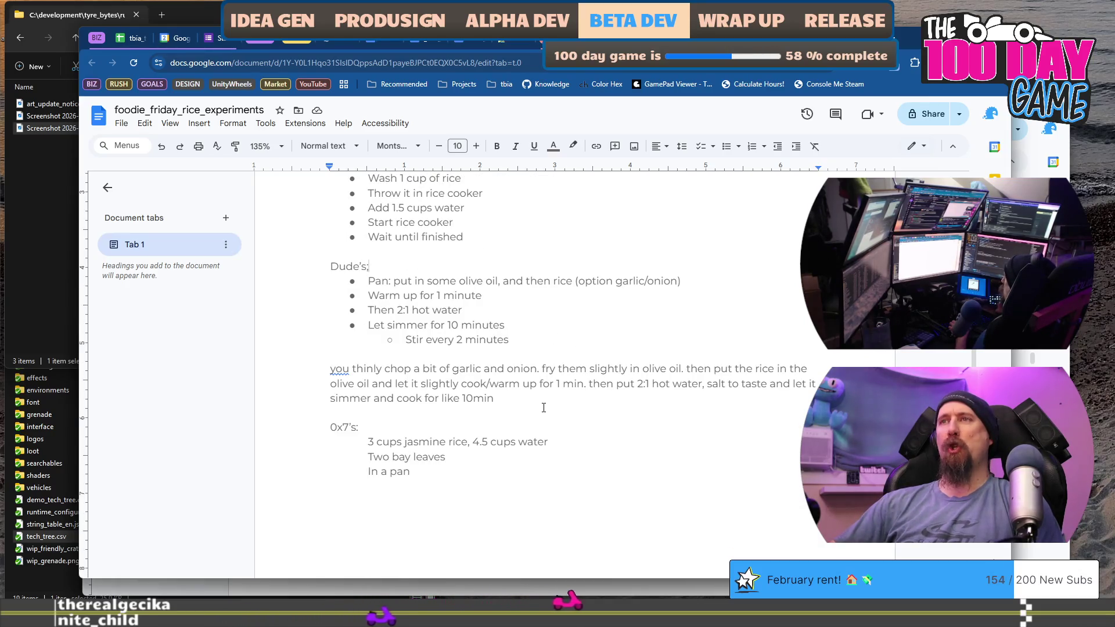
pyautogui.click(388, 324)
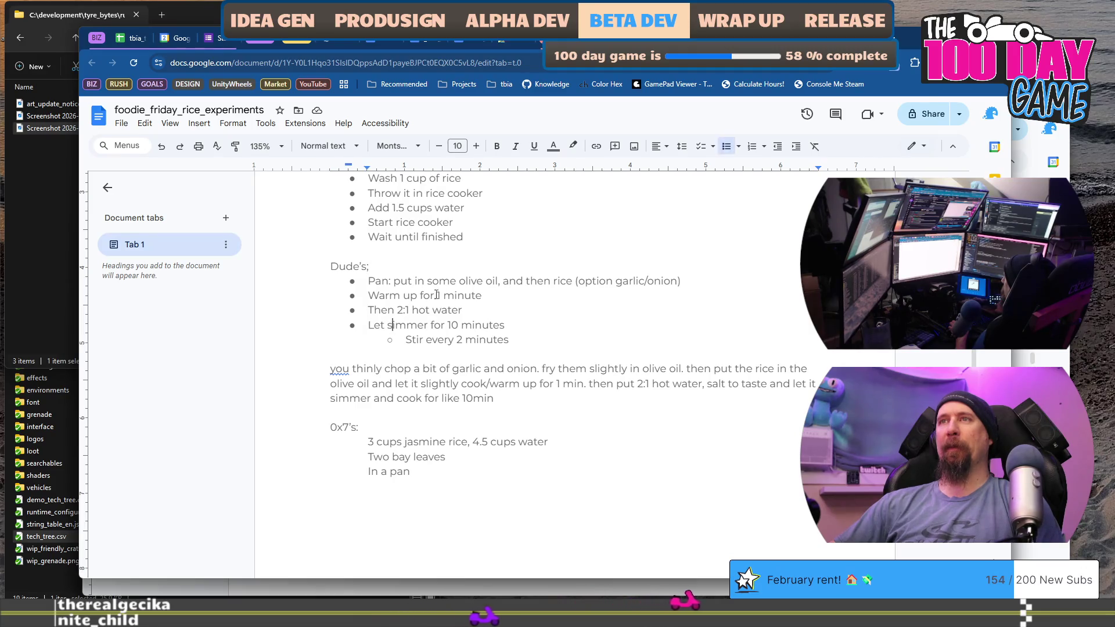
pyautogui.write('cover')
pyautogui.hotkey('ctrl', 'shift', 'Left')
pyautogui.press('BackSpace')
pyautogui.press('Home')
pyautogui.write('Cover and ')
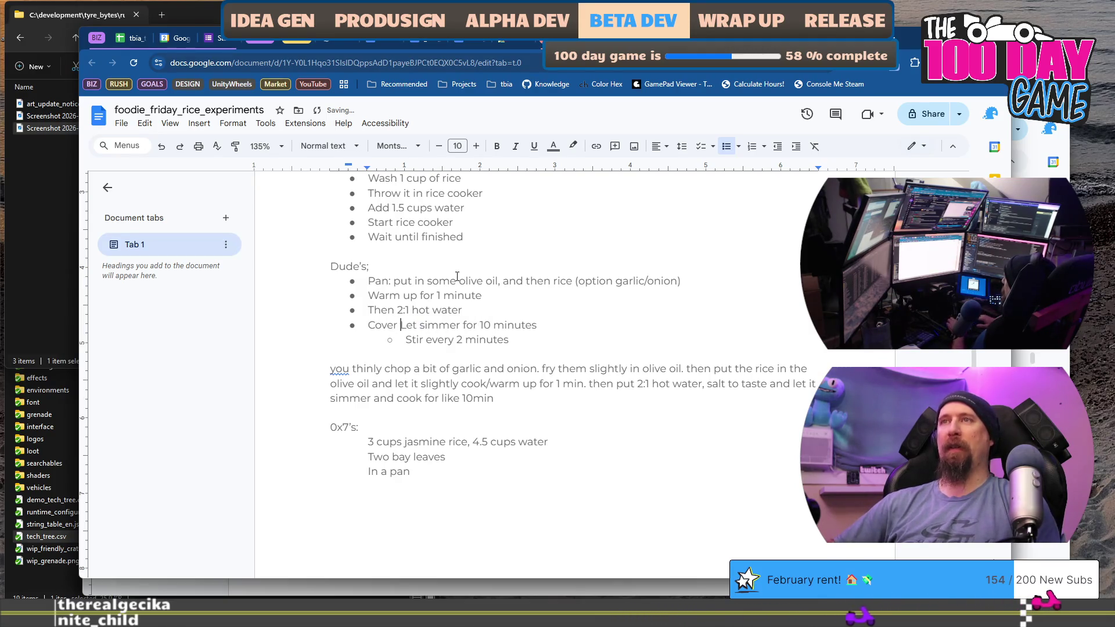
pyautogui.write('l')
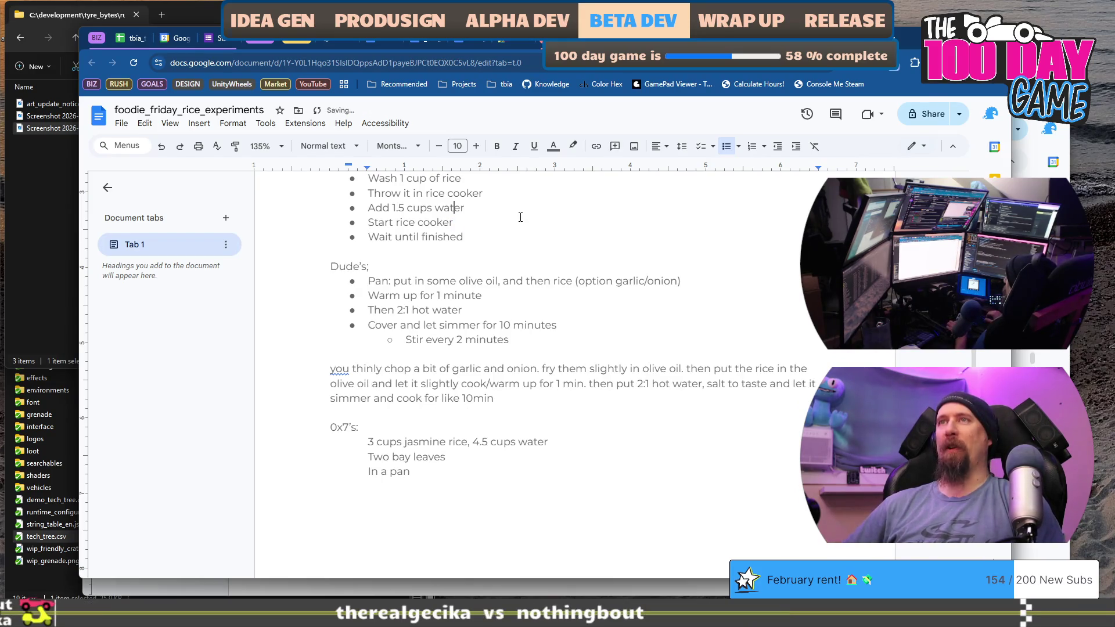
# Start a new Simunaut's step after 'Add 1.5 cups water' for 0.5 tsp salt
pyautogui.press('End')
pyautogui.press('Return')
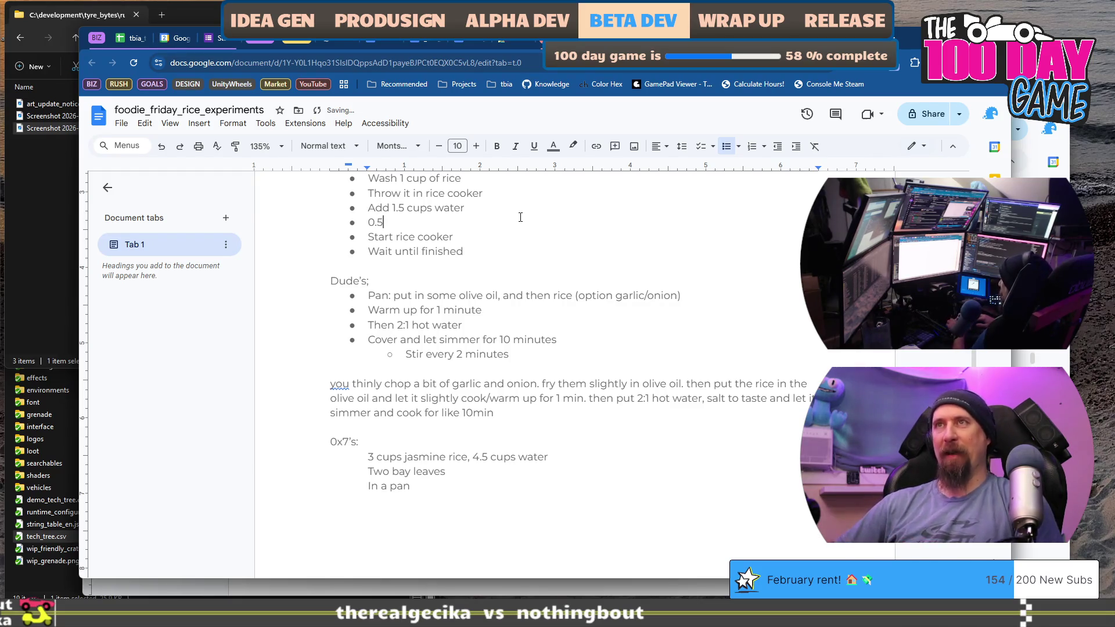
pyautogui.write('/')
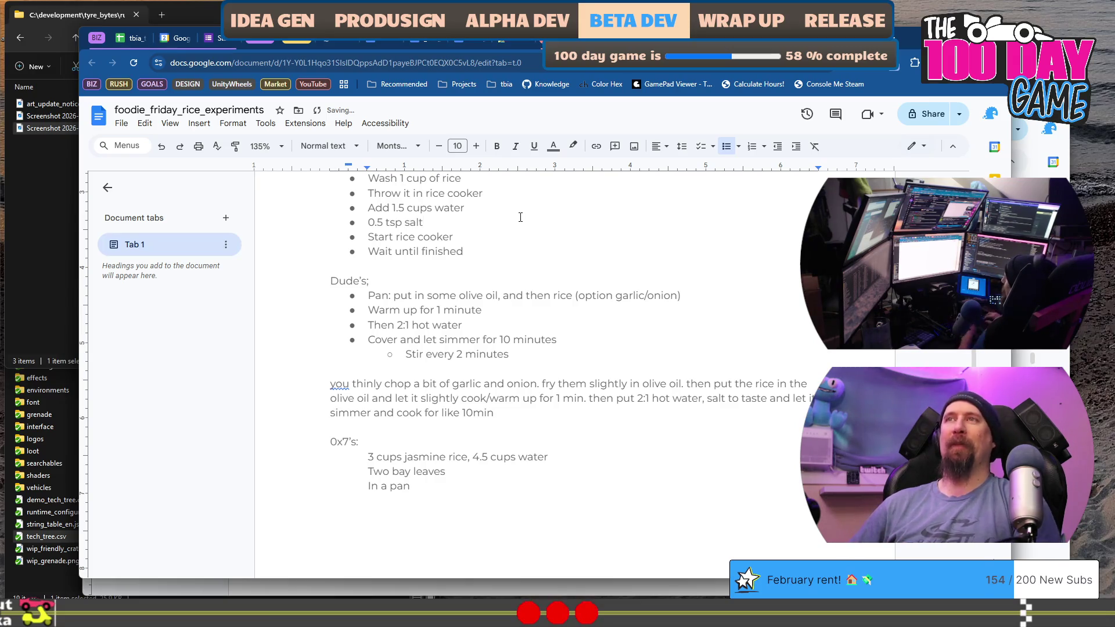
pyautogui.write(' butter')
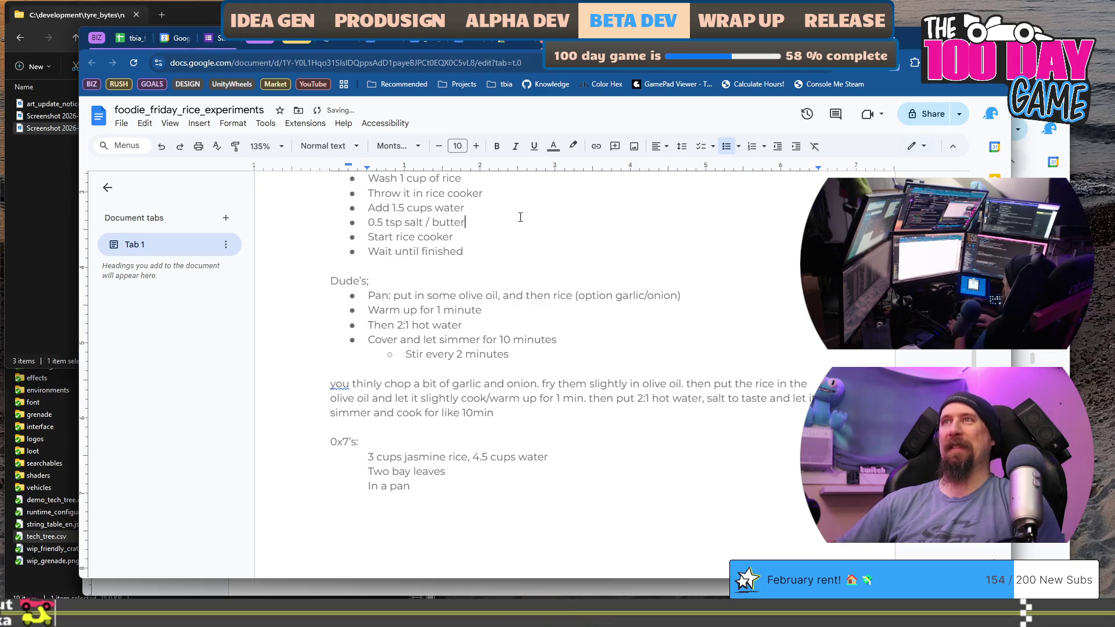
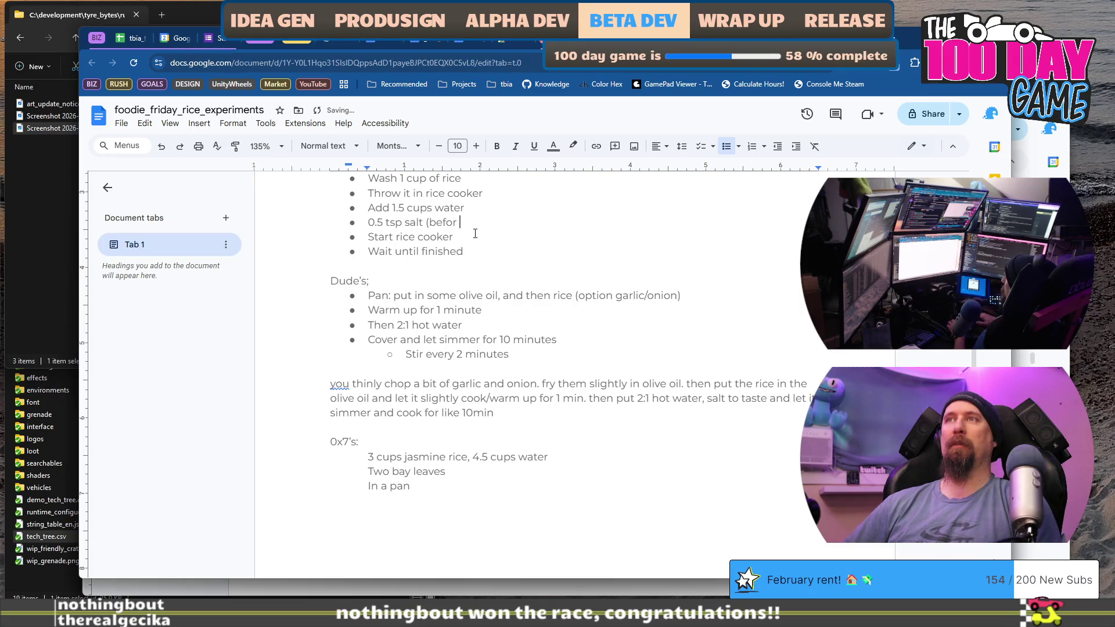
# Finish the '0.5 tsp salt (now not later)' bullet, then select 'Cover and' in Dude's simmer step
pyautogui.write('k')
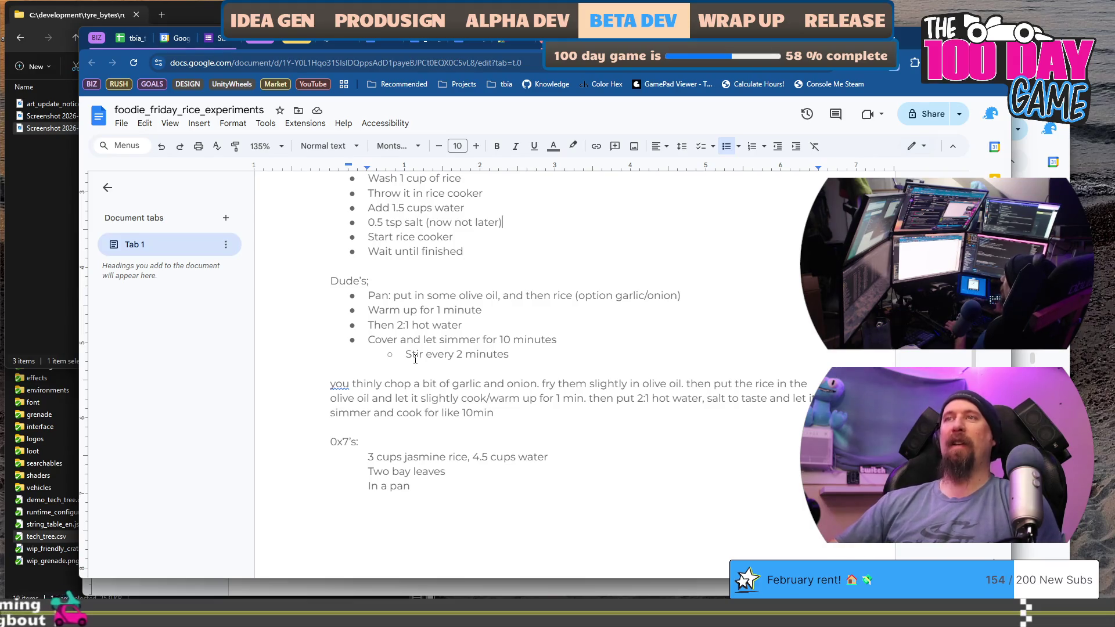
pyautogui.click(423, 339)
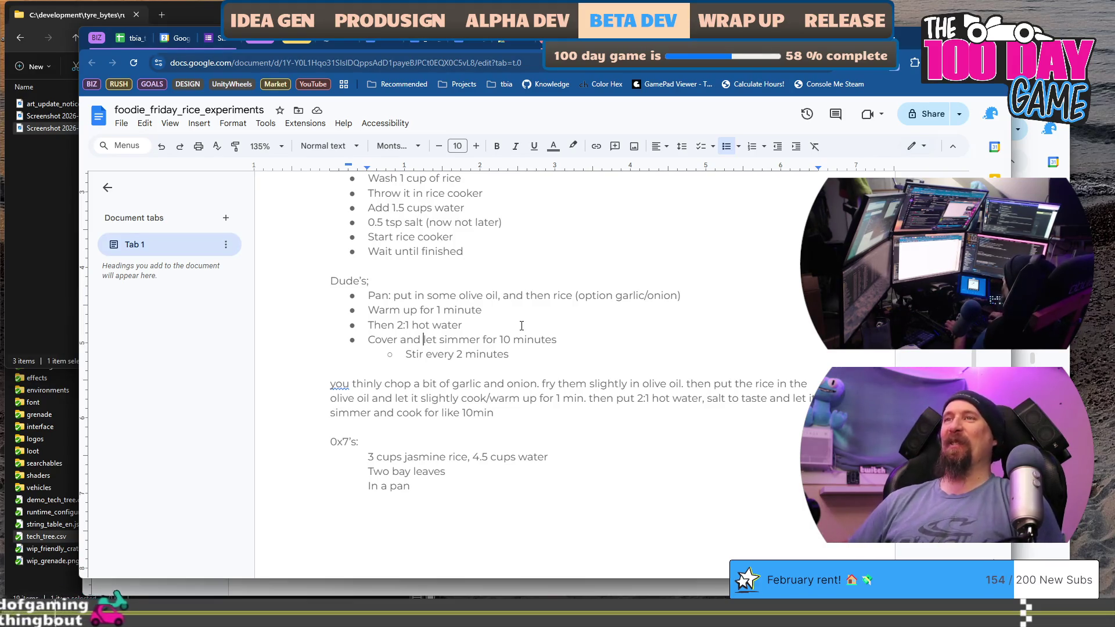
pyautogui.hotkey('shift', 'Home')
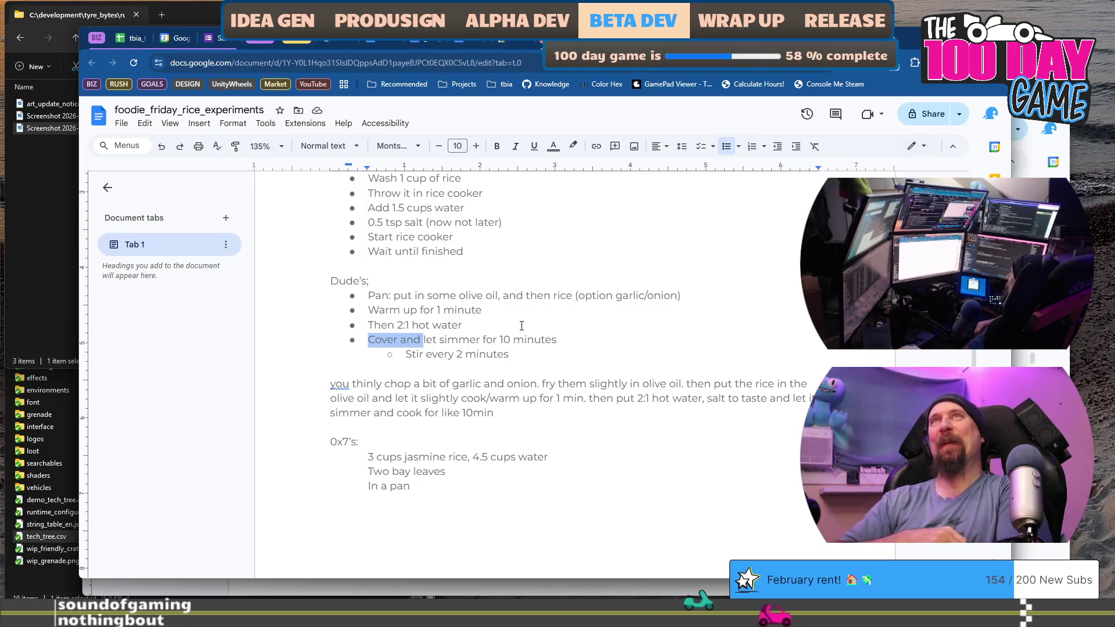
# Replace 'Cover and' with 'Don't cover,' in Dude's simmer step
pyautogui.press('BackSpace')
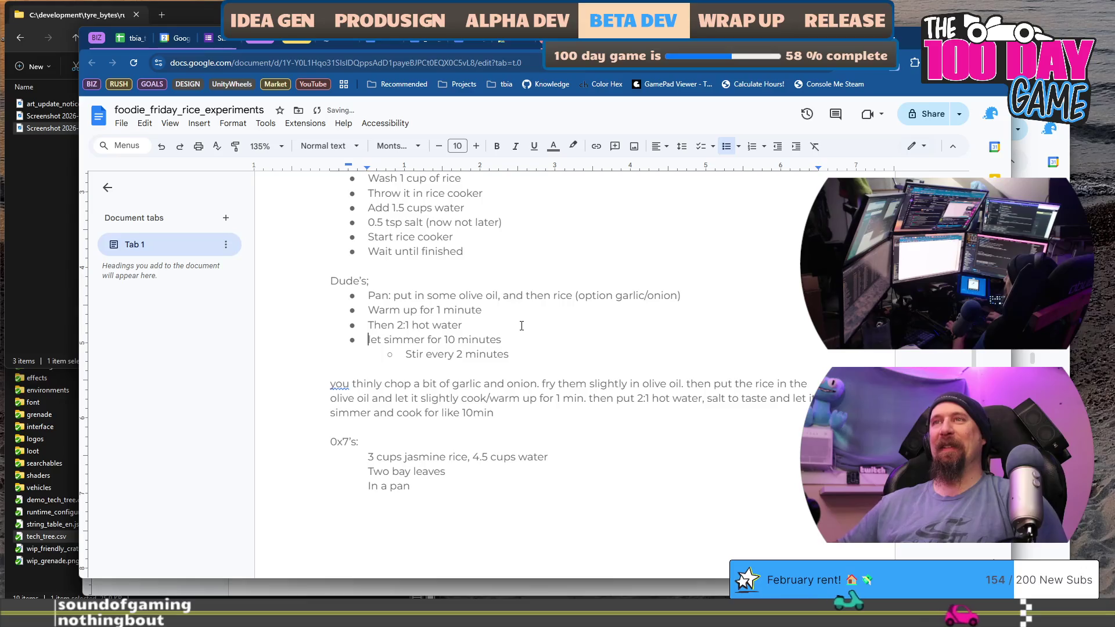
pyautogui.write("Don't cover,")
pyautogui.press('Down')
pyautogui.press('Down')
pyautogui.press('Down')
pyautogui.press('Home')
# Add a blank line below Dude's list and begin the parenthetical note about experimenting with covering
pyautogui.press('Return')
pyautogui.press('Return')
pyautogui.press('Up')
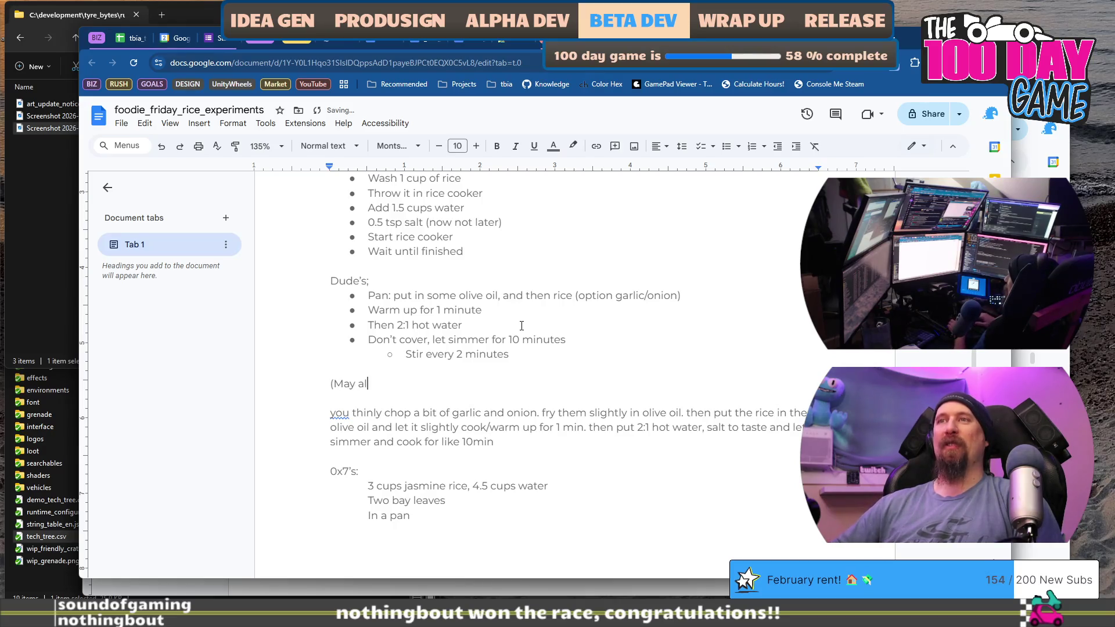
pyautogui.write('so experiment with Dude’s reci')
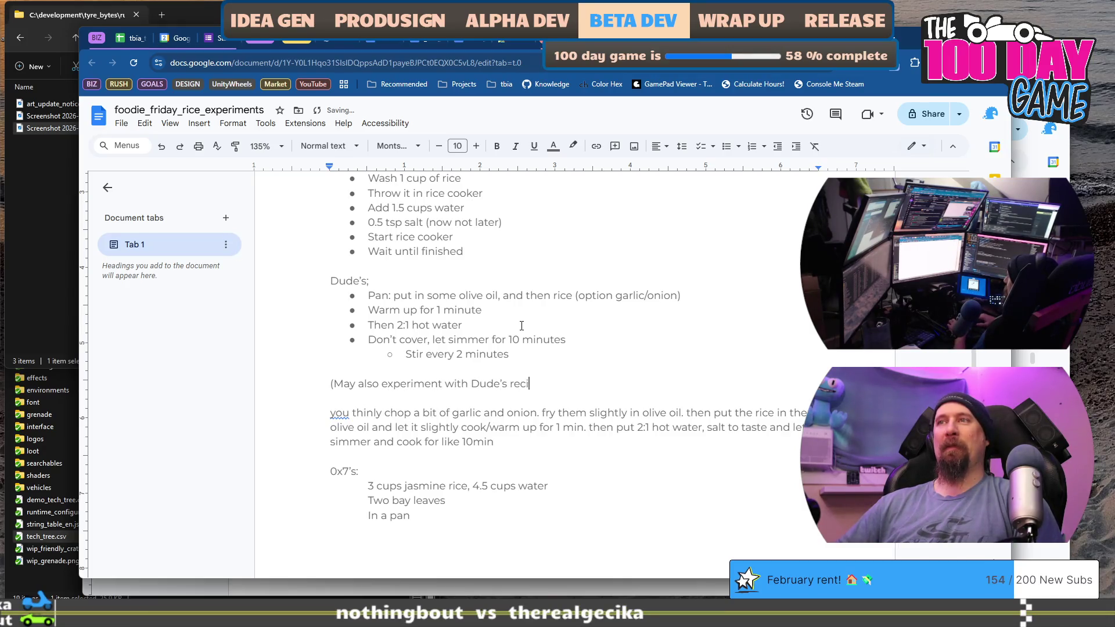
pyautogui.write('pe and covering for The')
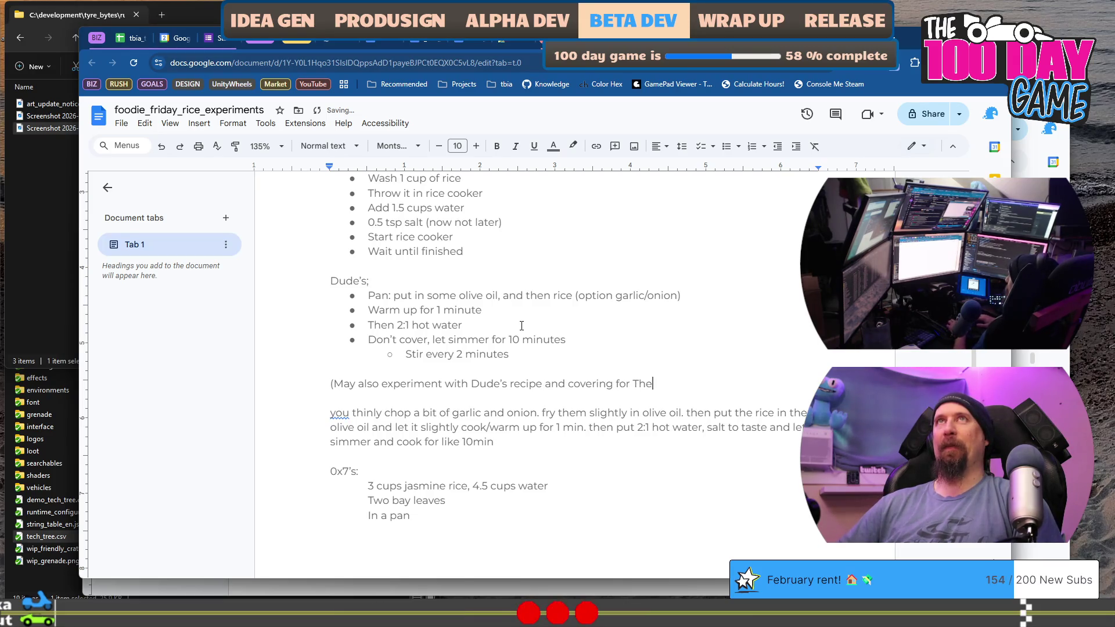
pyautogui.write('RealGe')
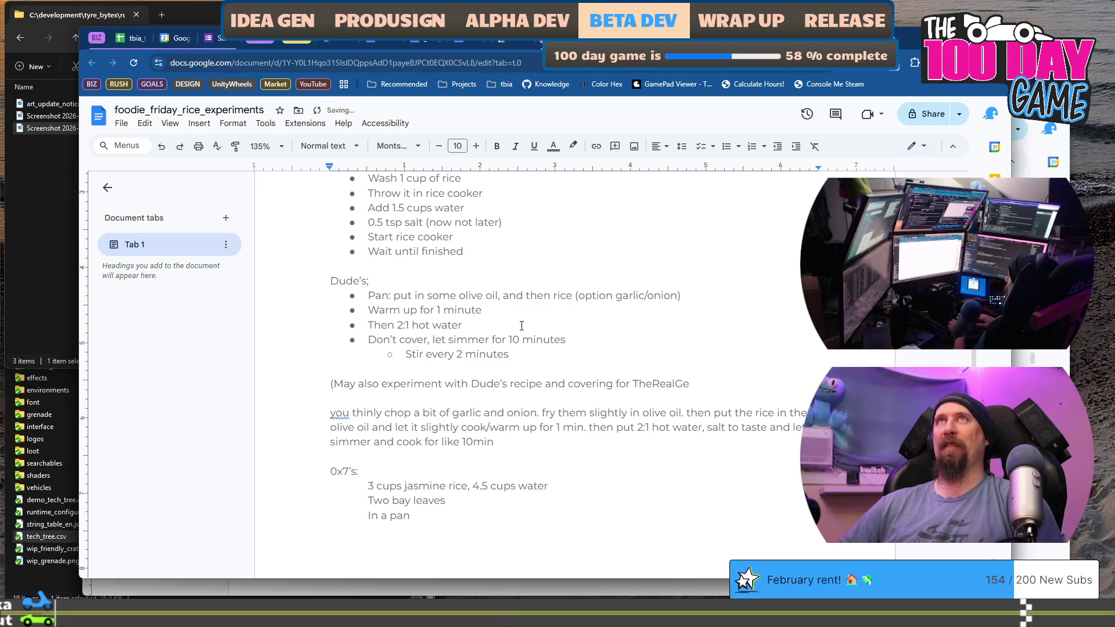
pyautogui.write('cika)')
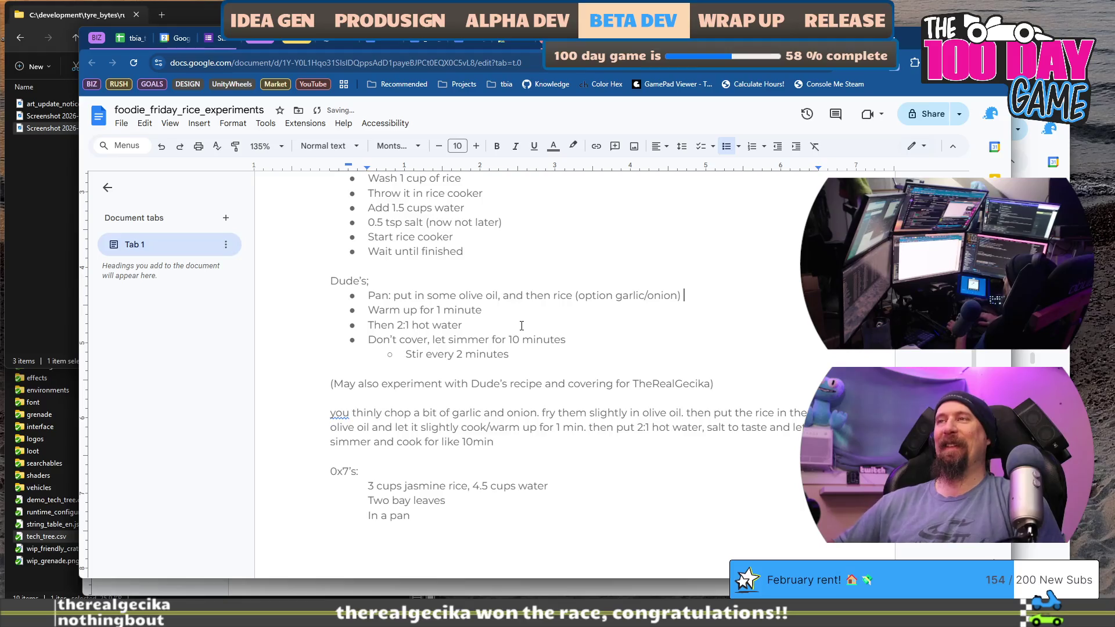
# Make Dude's first step start with 'Pan on medium heat:'
pyautogui.press('Home')
pyautogui.press('Right')
pyautogui.press('Right')
pyautogui.press('Right')
pyautogui.write('on')
pyautogui.press('Delete')
pyautogui.write('medium heat')
# End the note with 'probably lower heat when covered'
pyautogui.press('Down')
pyautogui.press('Down')
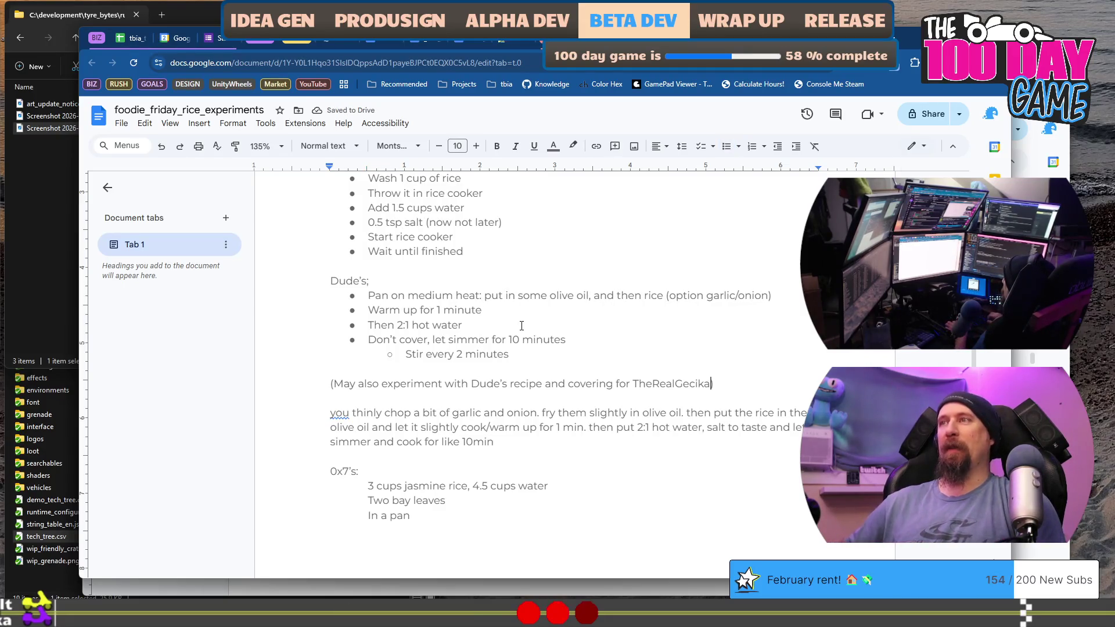
pyautogui.write(', probably low')
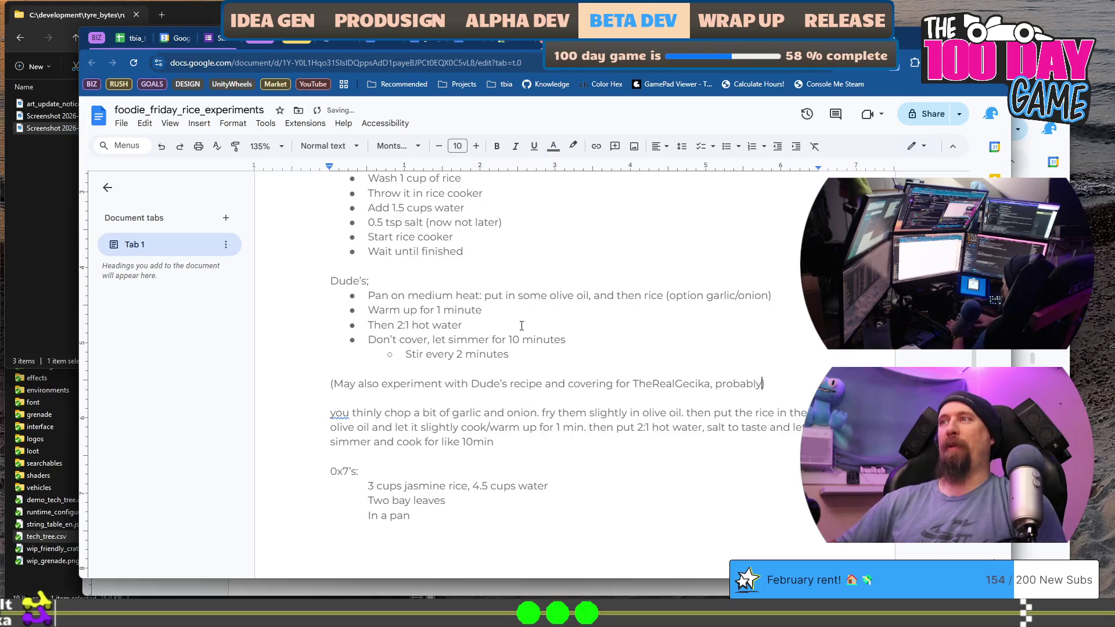
pyautogui.write('er heat when ')
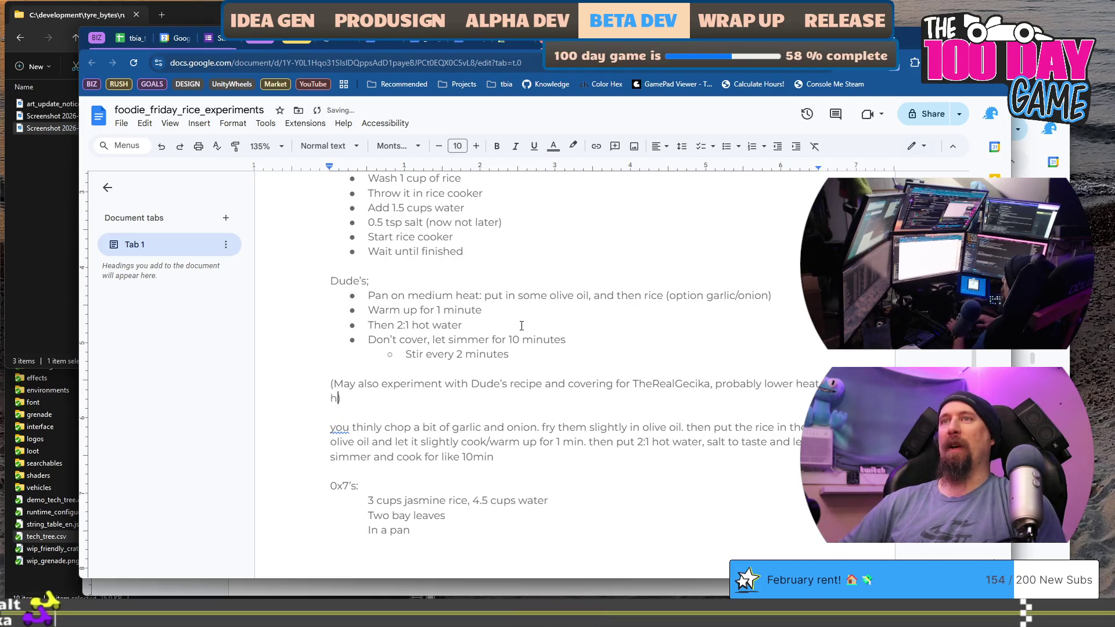
pyautogui.write('covere')
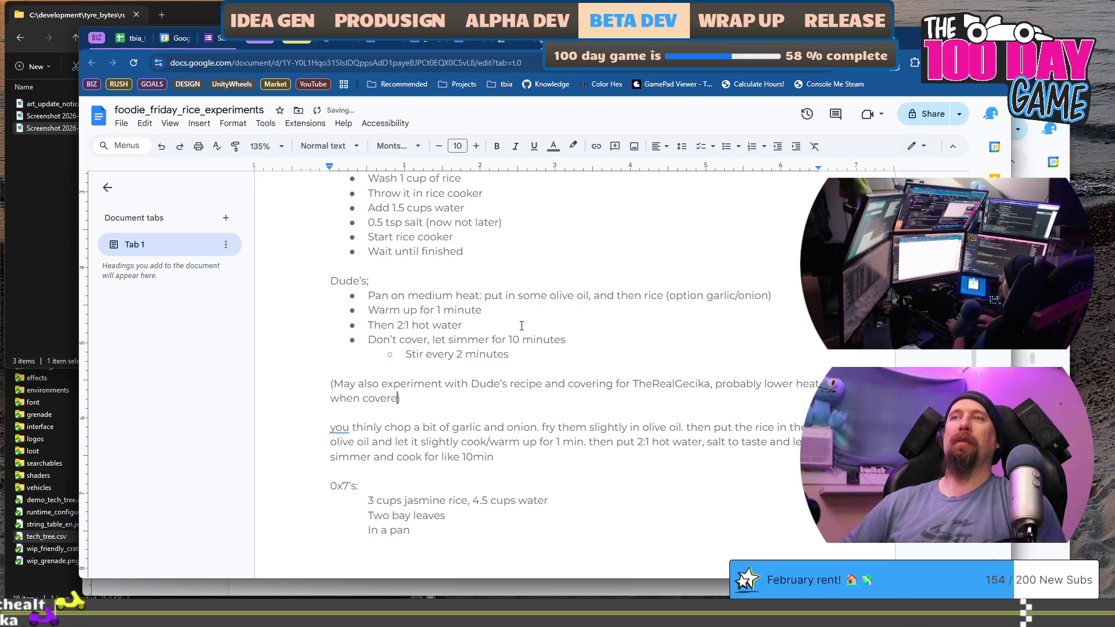
pyautogui.write('d')
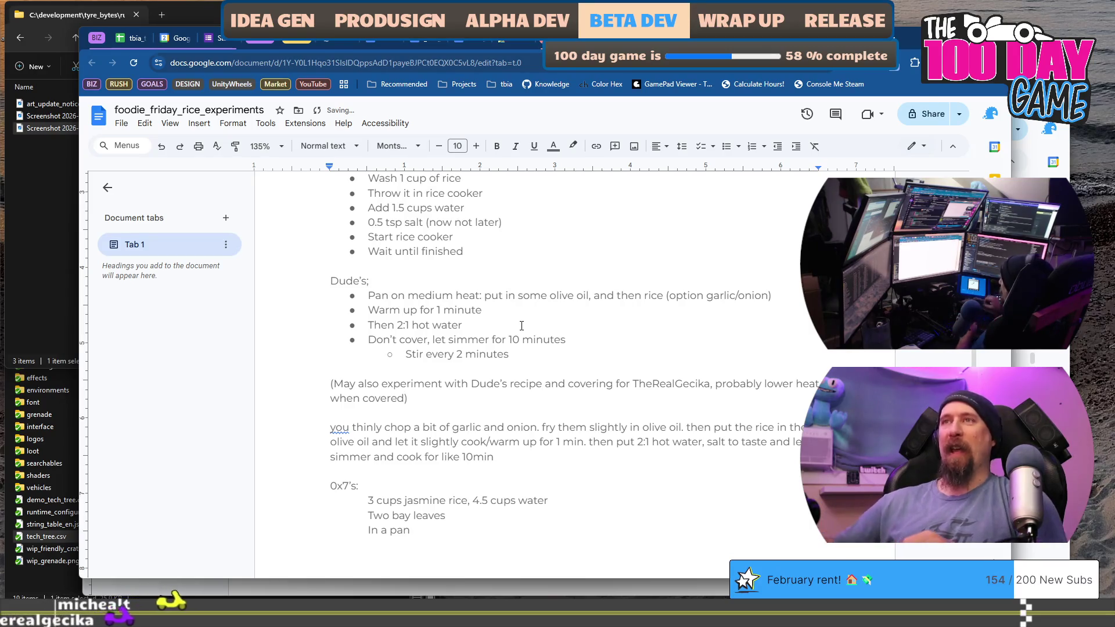
pyautogui.scroll(-1, 528, 344)
pyautogui.scroll(4, 528, 344)
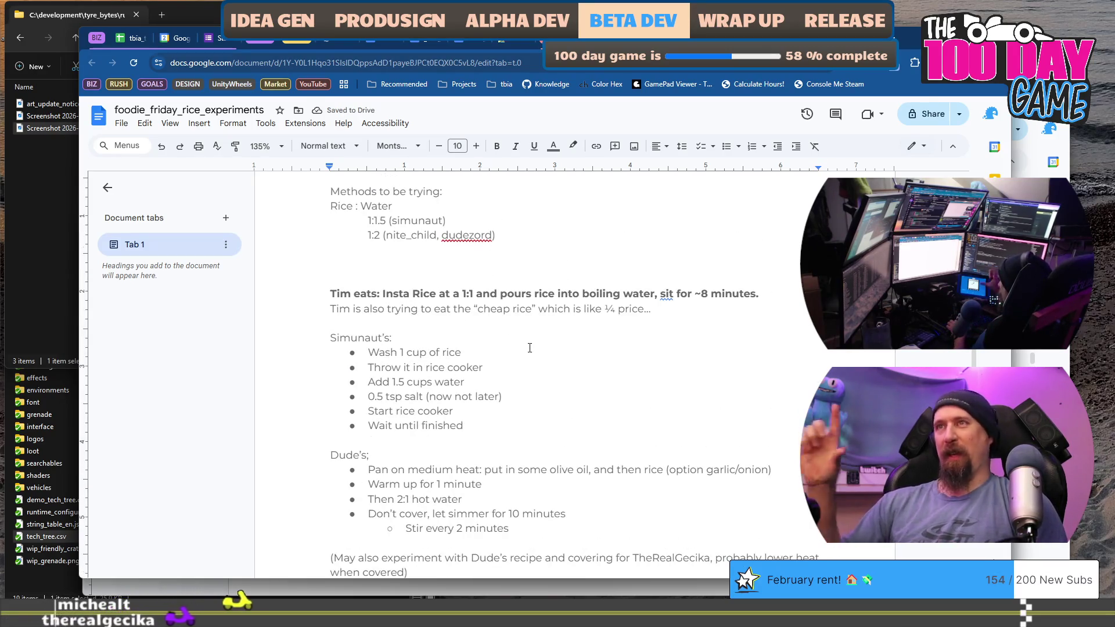
pyautogui.scroll(-5, 526, 350)
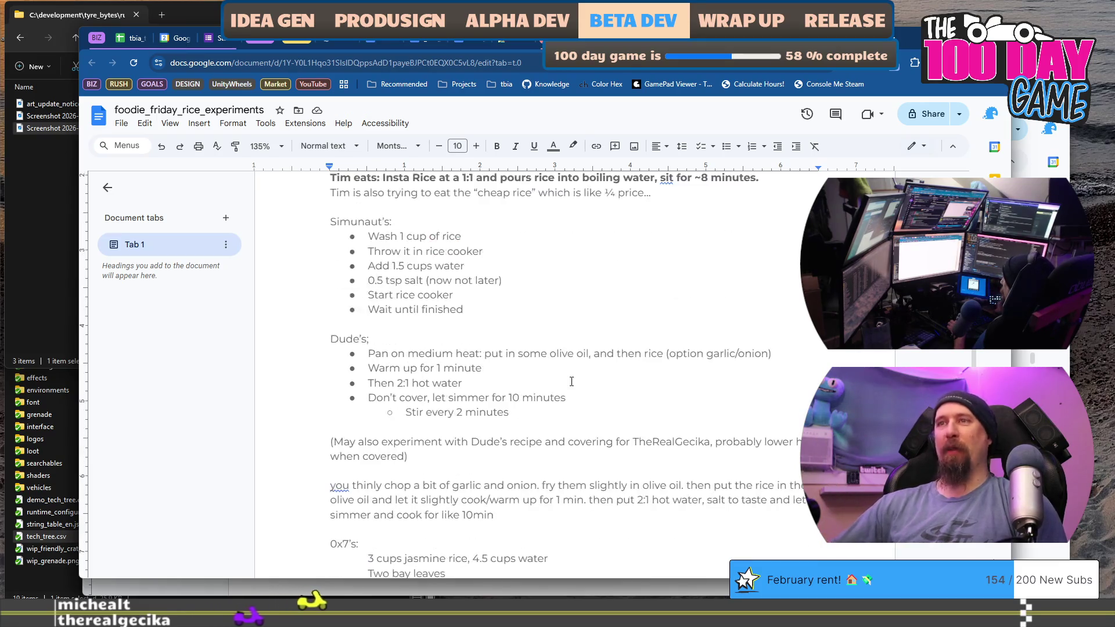
pyautogui.scroll(6, 514, 356)
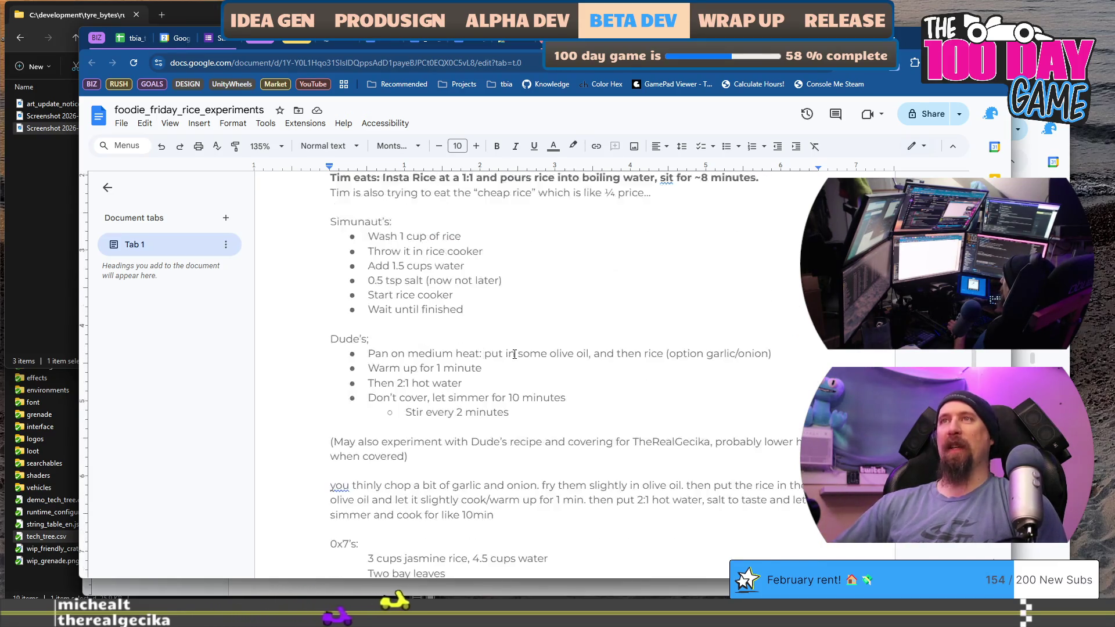
pyautogui.scroll(-4, 525, 332)
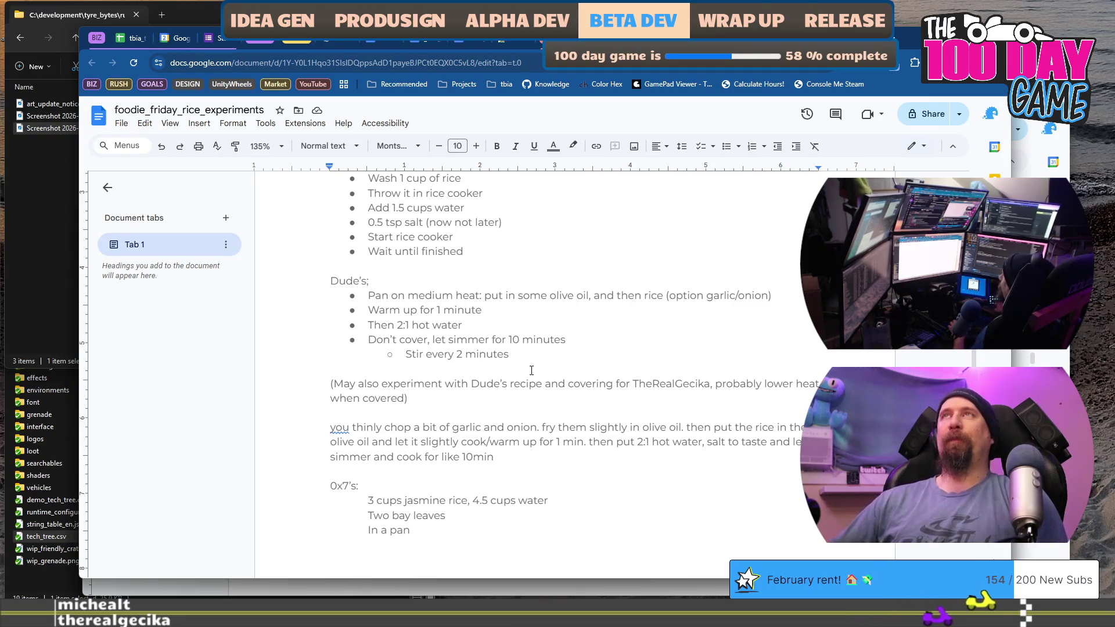
pyautogui.scroll(2, 531, 370)
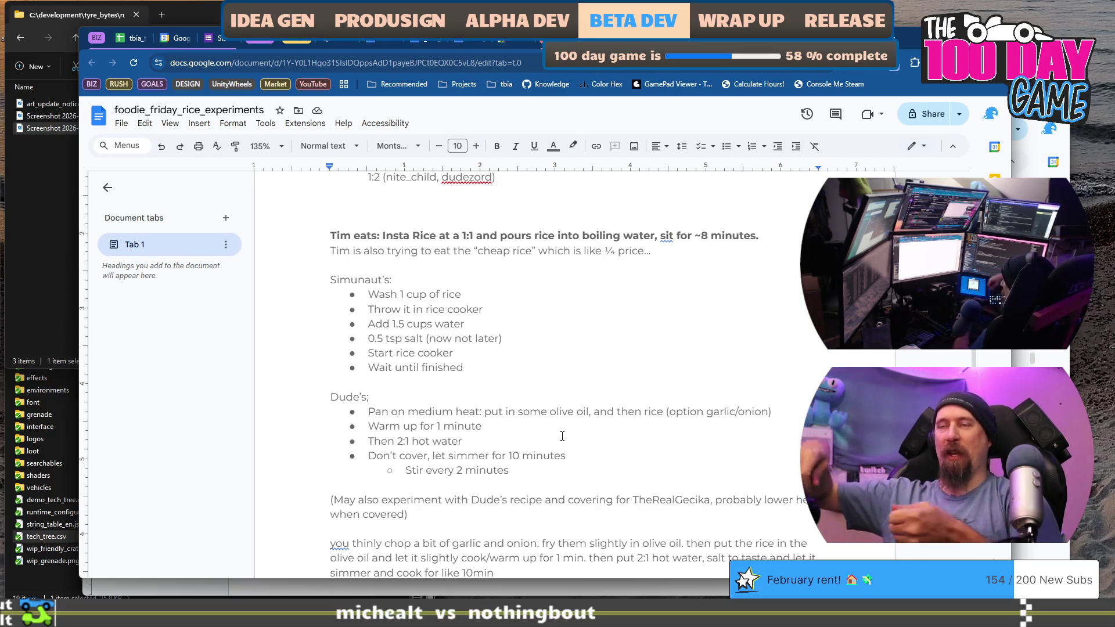
pyautogui.moveTo(388, 440); pyautogui.dragTo(531, 440)
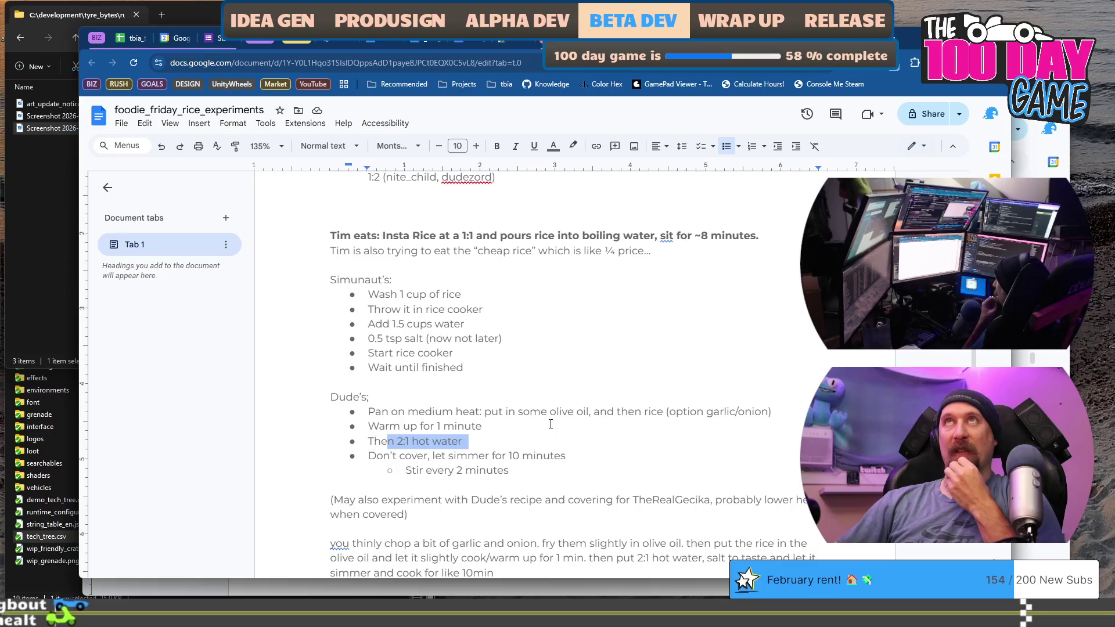
pyautogui.moveTo(463, 368)
pyautogui.mouseDown()
pyautogui.moveTo(465, 336)
pyautogui.moveTo(272, 273)
pyautogui.mouseUp()
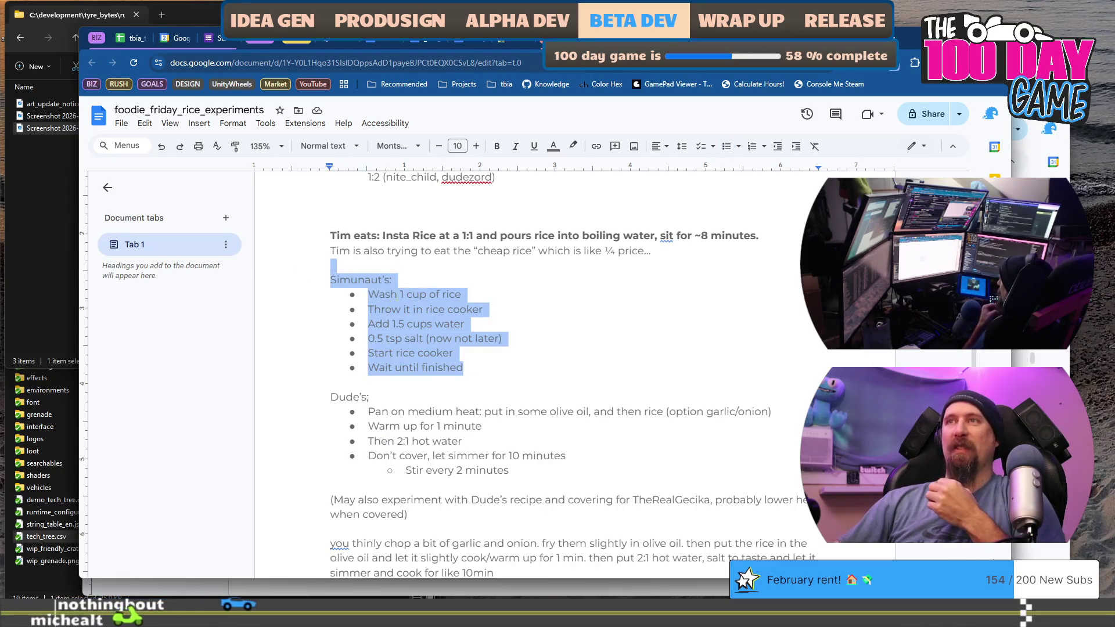
# Add a 'Tim's Insta:' heading above Simunaut's and start a bulleted list under it
pyautogui.click(510, 266)
pyautogui.press('Return')
pyautogui.press('Up')
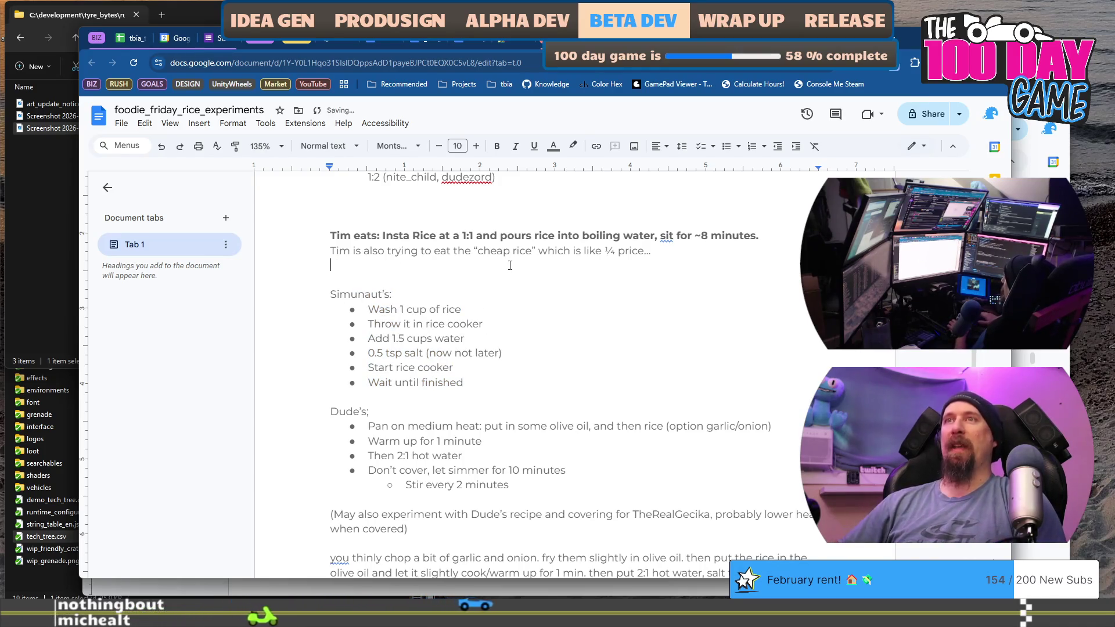
pyautogui.press('Return')
pyautogui.write('Tim')
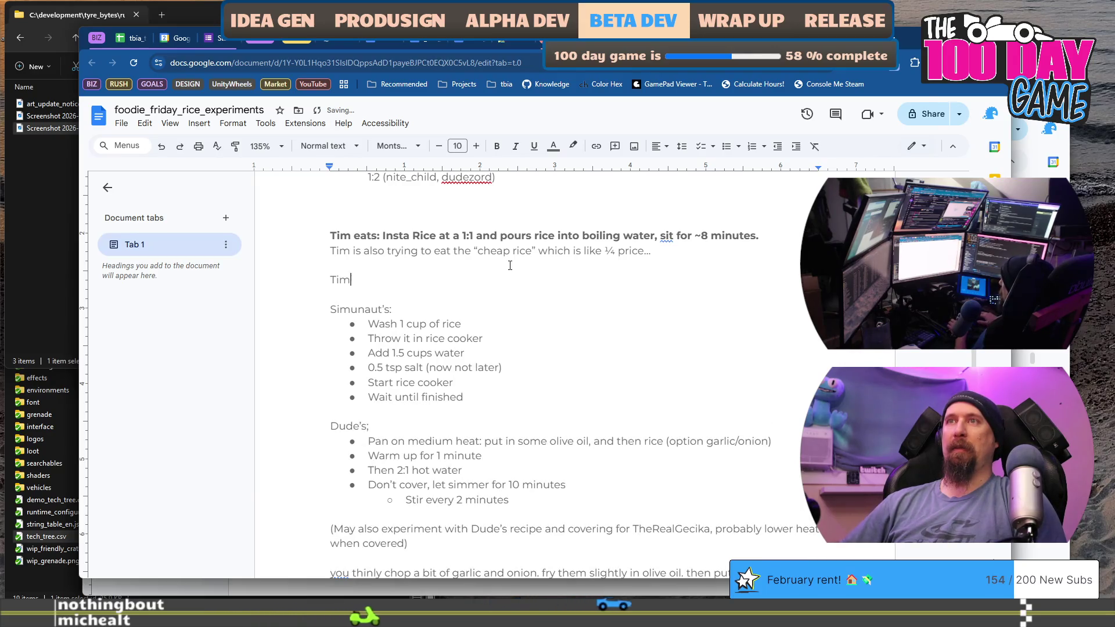
pyautogui.write("'s Inst")
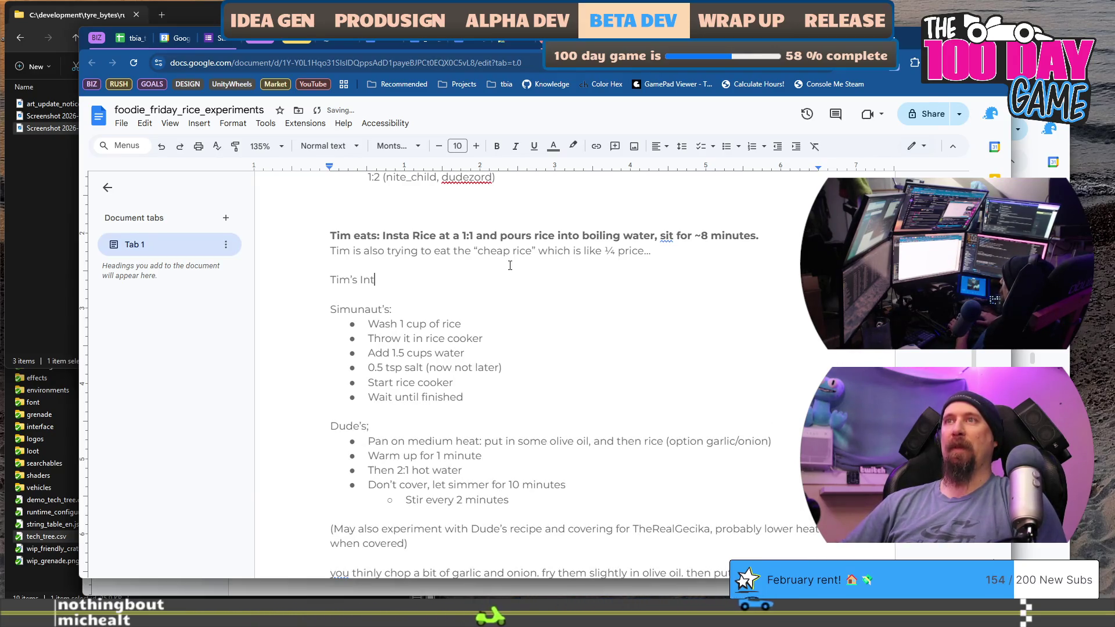
pyautogui.write('a:')
pyautogui.press('Return')
pyautogui.hotkey('ctrl', 'shift', '8')
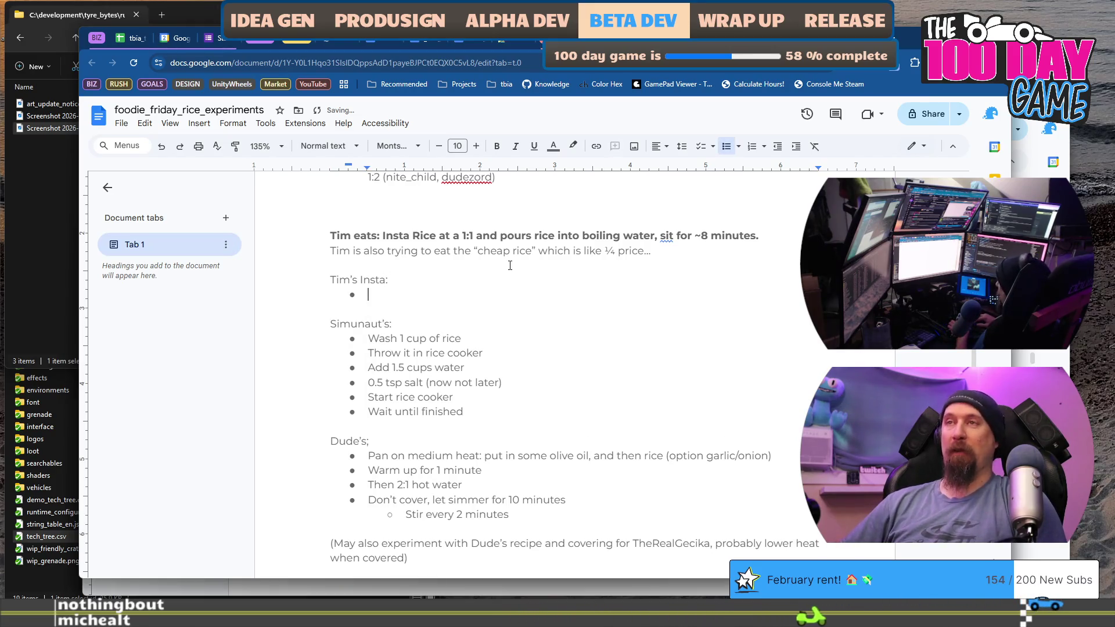
# Type the bullets Boil 1 cup water, Pour in 1 cup rice, Turn off heat, Wait 8 minutes
pyautogui.write('Boi')
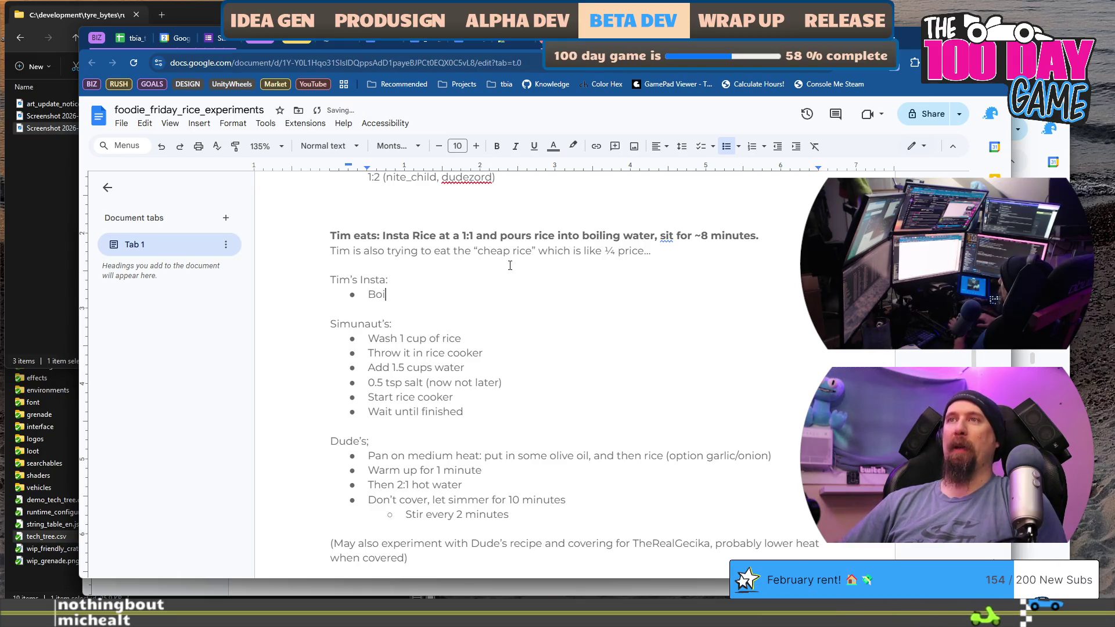
pyautogui.write('l 1 cup water')
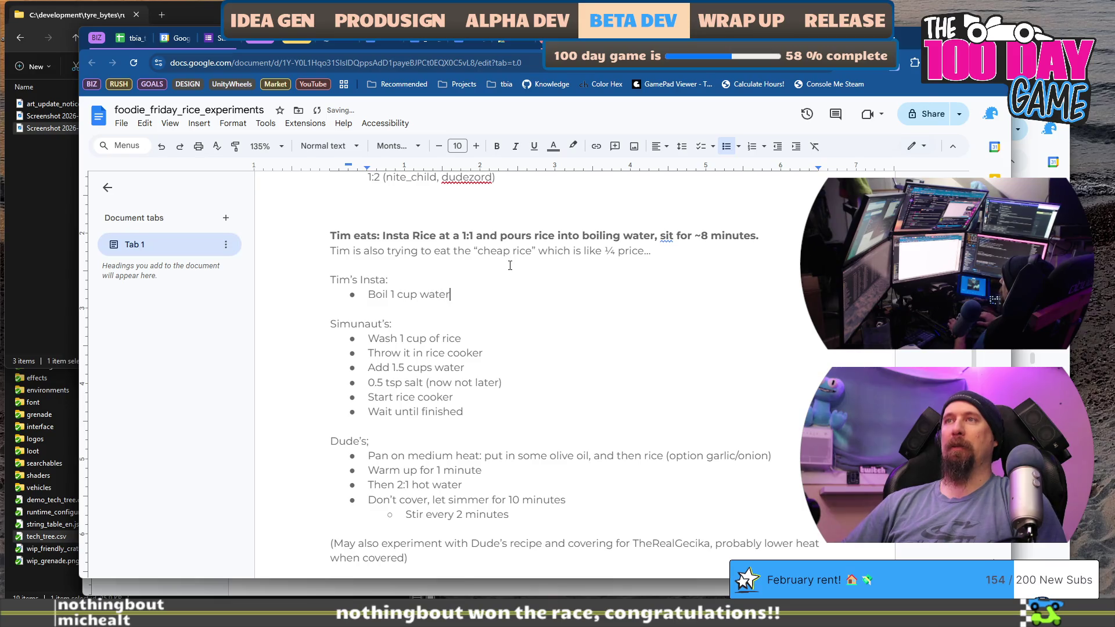
pyautogui.press('Return')
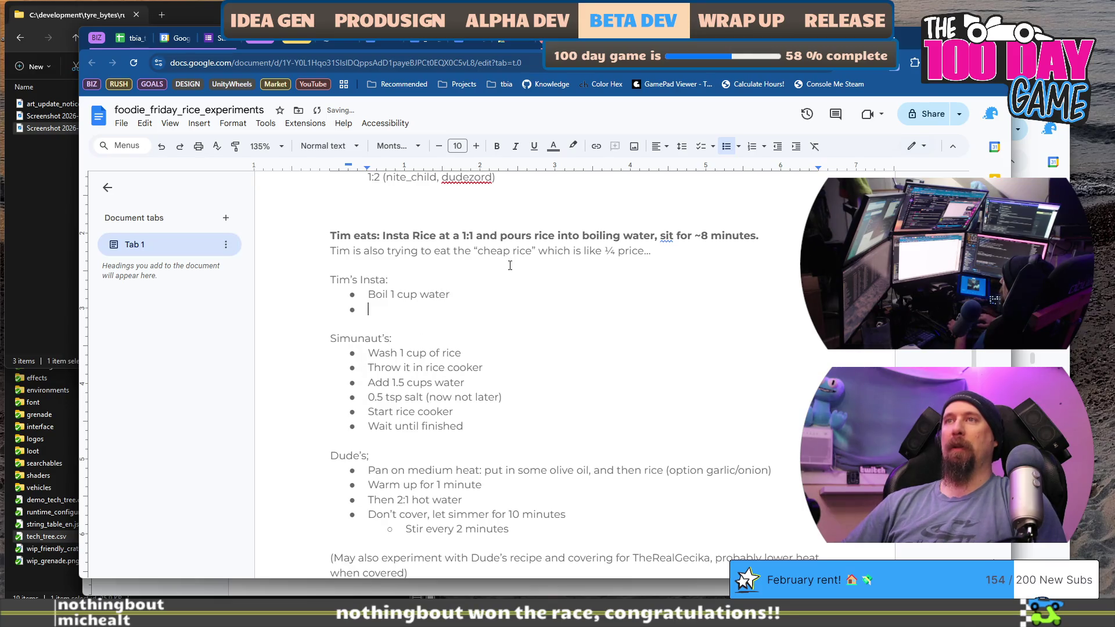
pyautogui.press('BackSpace')
pyautogui.press('BackSpace')
pyautogui.write('ric')
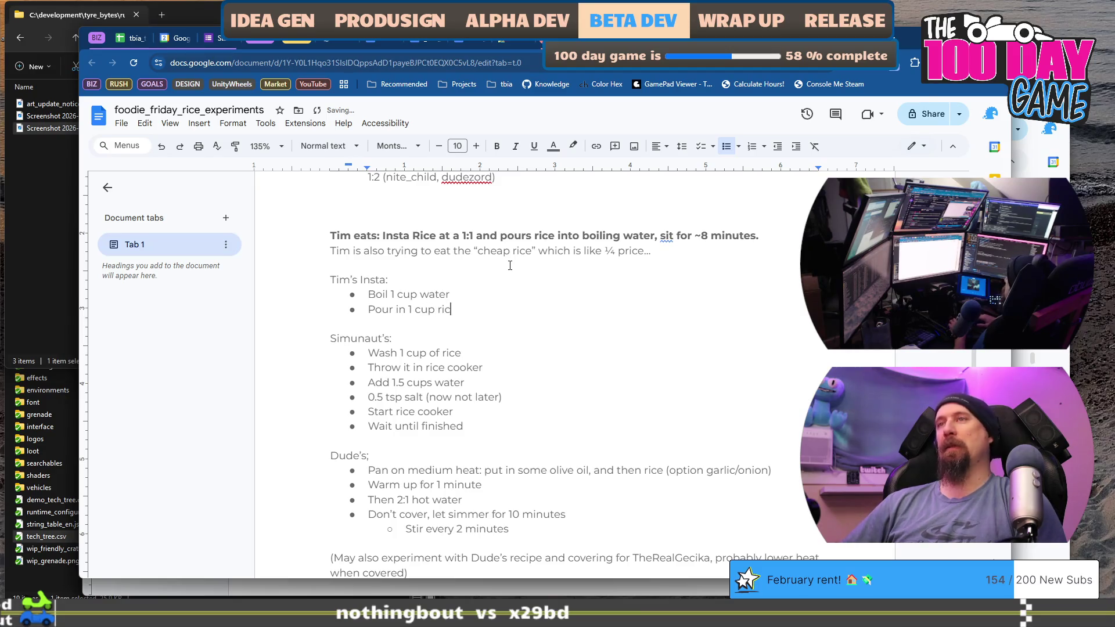
pyautogui.write('e')
pyautogui.press('Return')
pyautogui.write('Wai')
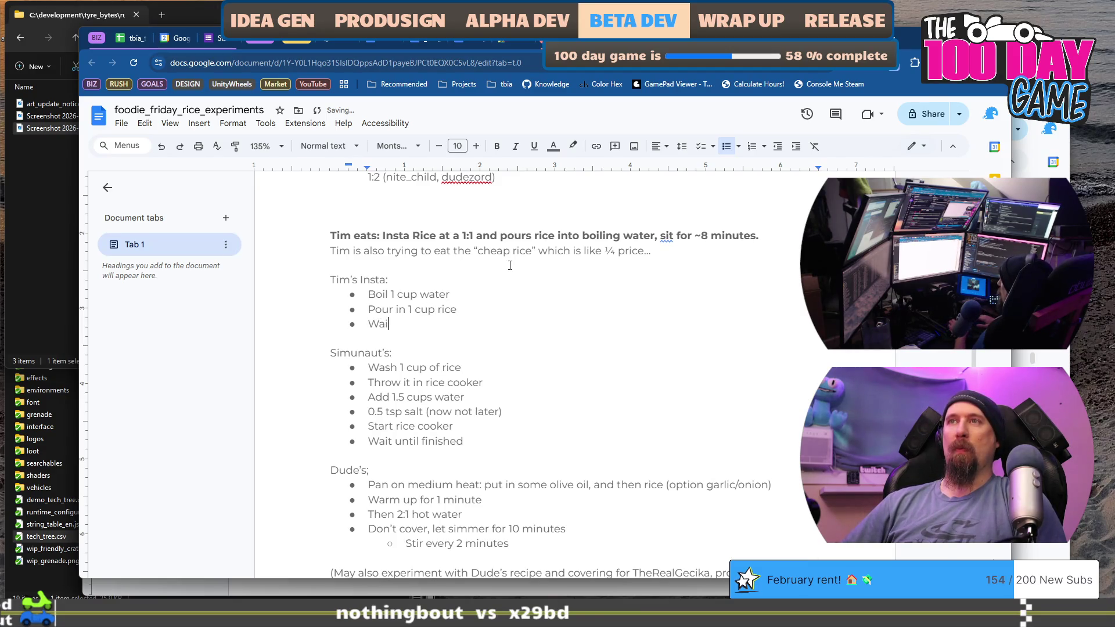
pyautogui.press('BackSpace')
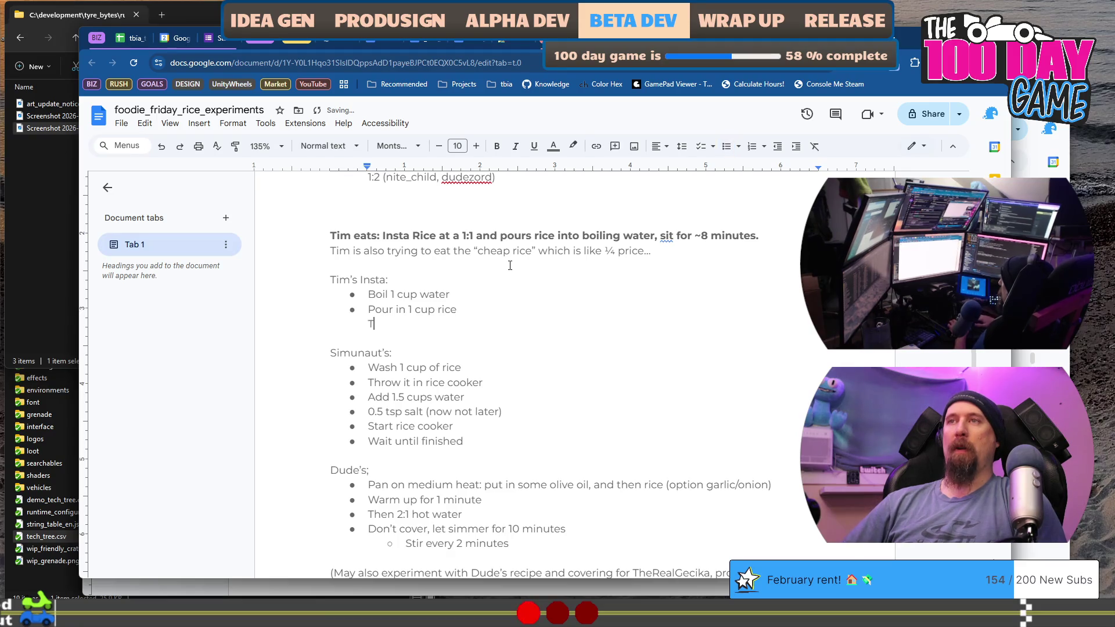
pyautogui.hotkey('ctrl', 'shift', '8')
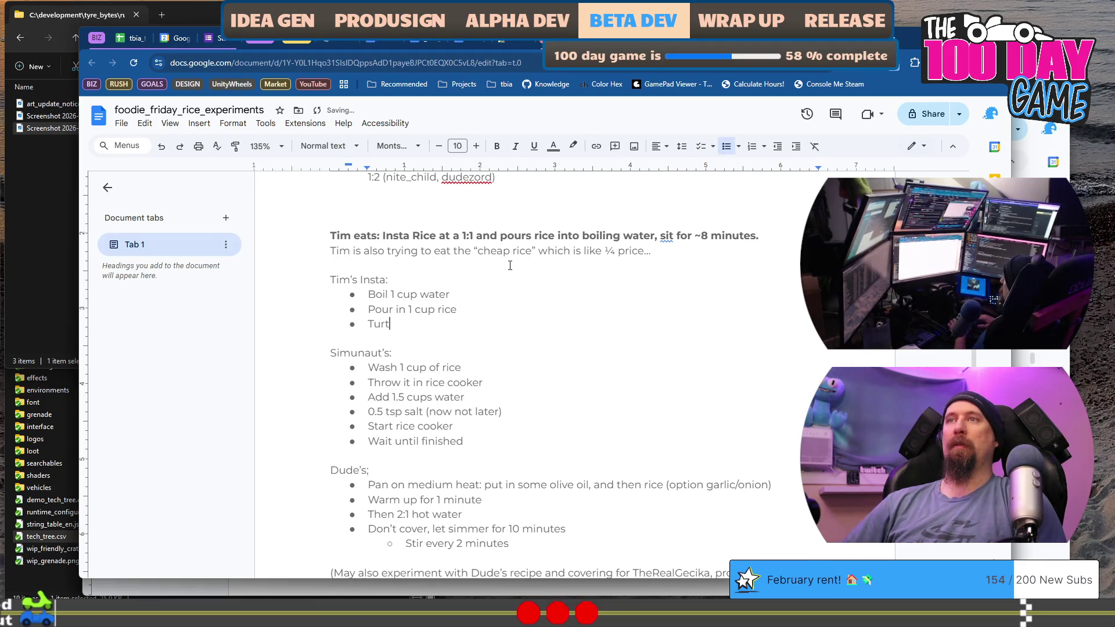
pyautogui.press('BackSpace')
pyautogui.write('n off heat')
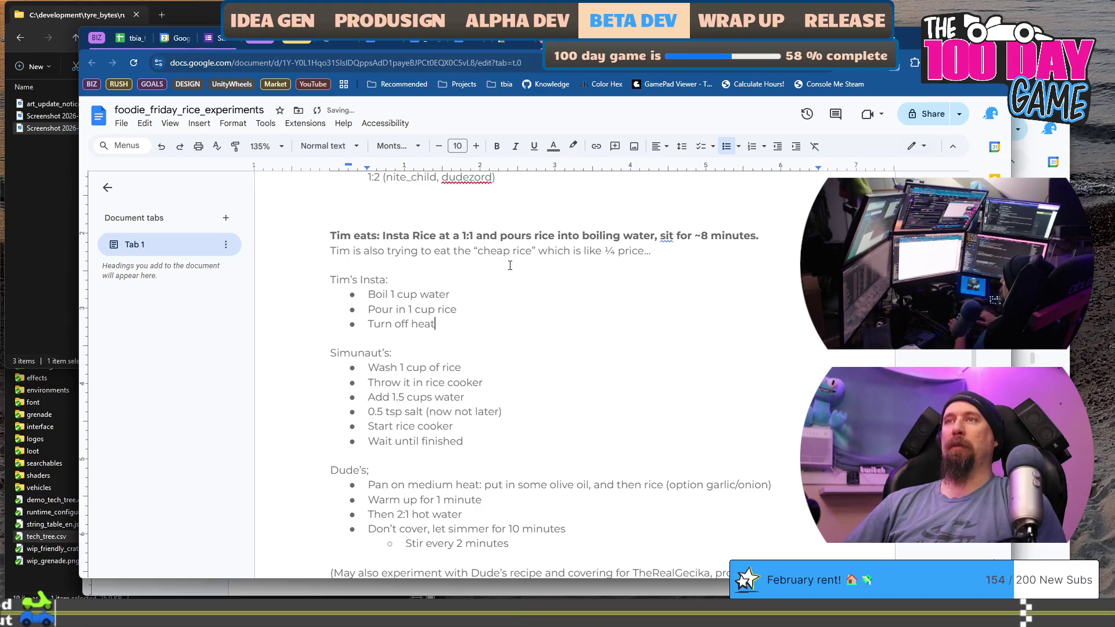
pyautogui.press('Return')
pyautogui.write('Wait 8')
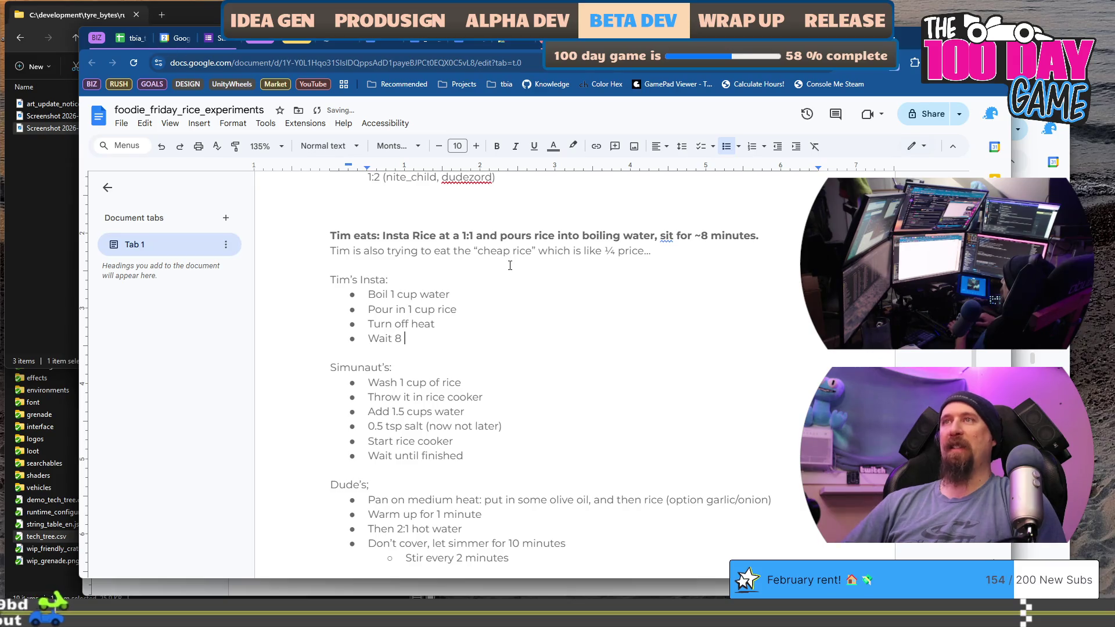
pyautogui.write('minutes')
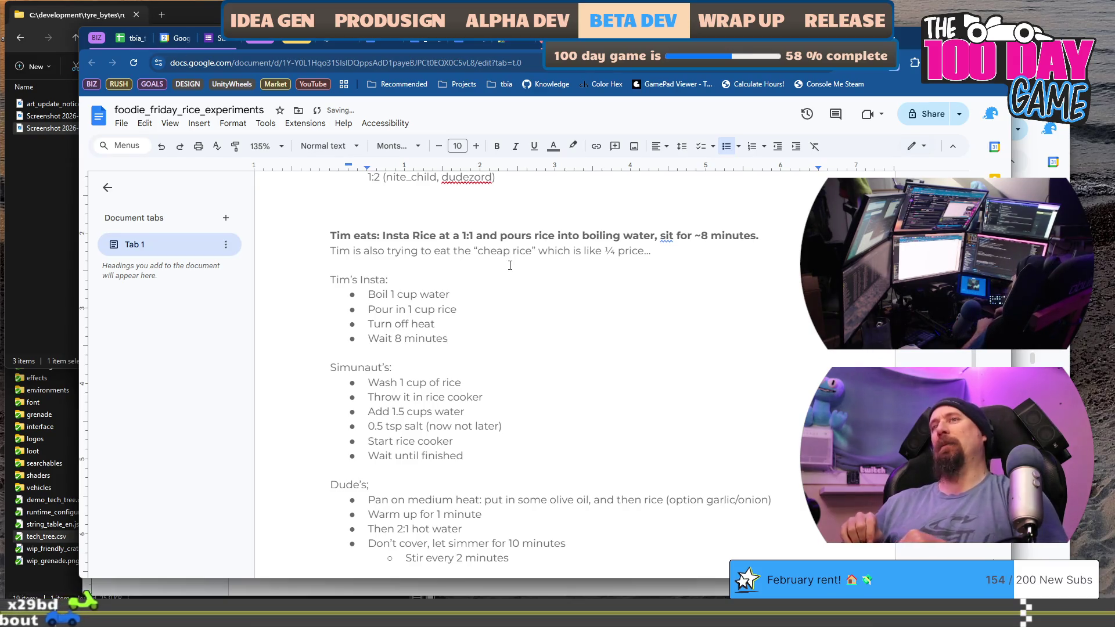
# Change the water and rice amounts from 1 cup to 2 cups
pyautogui.press('Down')
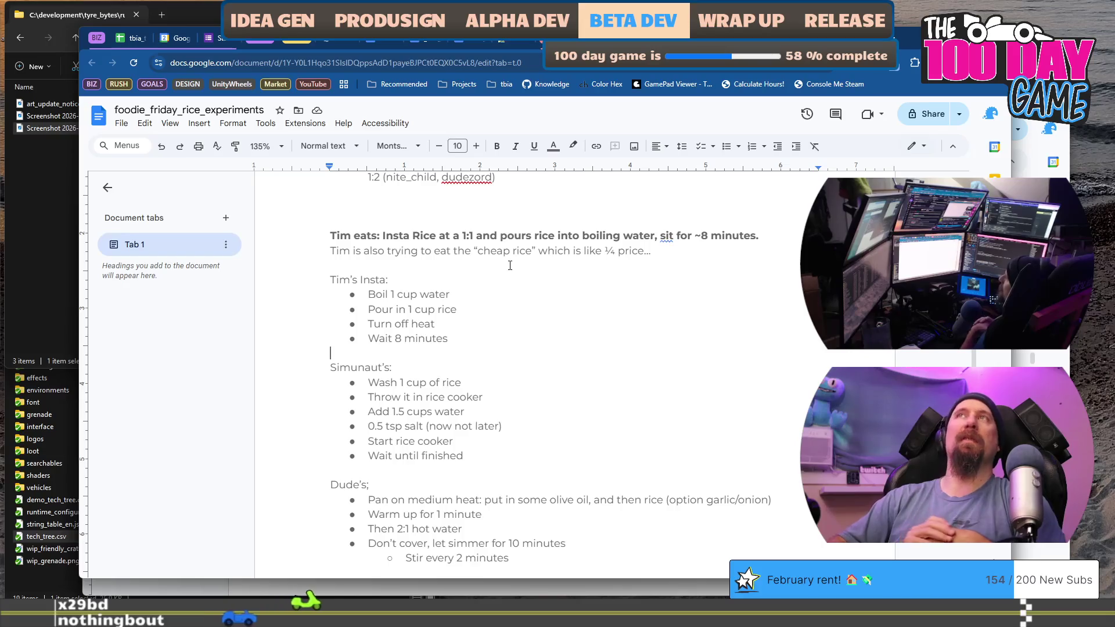
pyautogui.press('Up')
pyautogui.press('Up')
pyautogui.press('Up')
pyautogui.press('Left')
pyautogui.press('Left')
pyautogui.press('Left')
pyautogui.press('BackSpace')
pyautogui.write('2')
pyautogui.press('Up')
pyautogui.press('BackSpace')
pyautogui.press('BackSpace')
pyautogui.write('2')
pyautogui.press('Down')
pyautogui.press('Down')
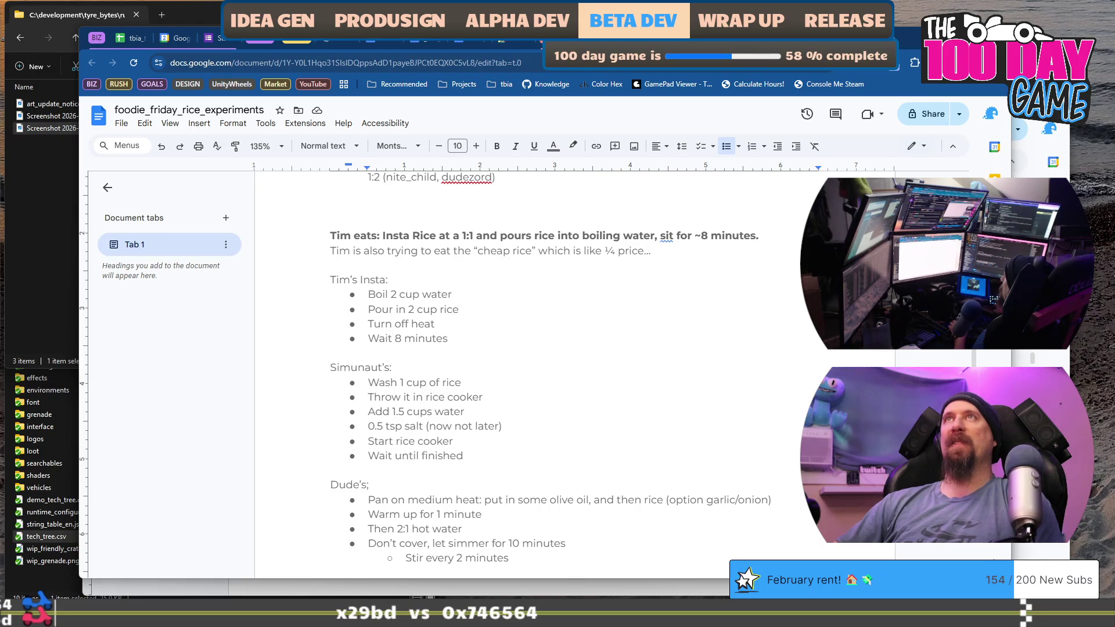
pyautogui.scroll(-6, 564, 279)
pyautogui.scroll(4, 564, 279)
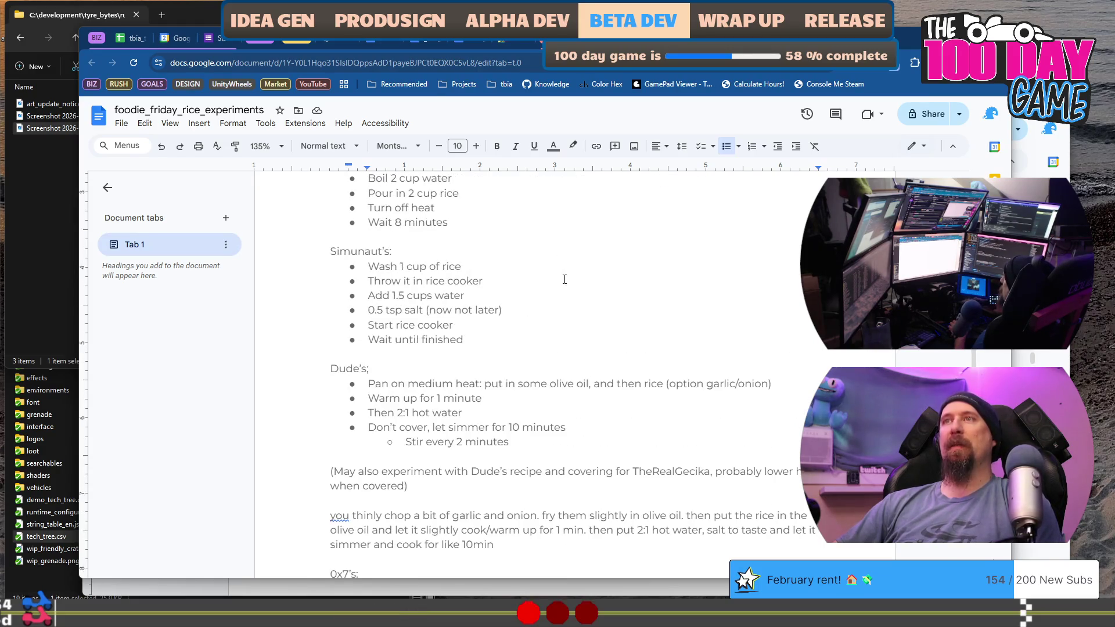
pyautogui.scroll(-1, 590, 319)
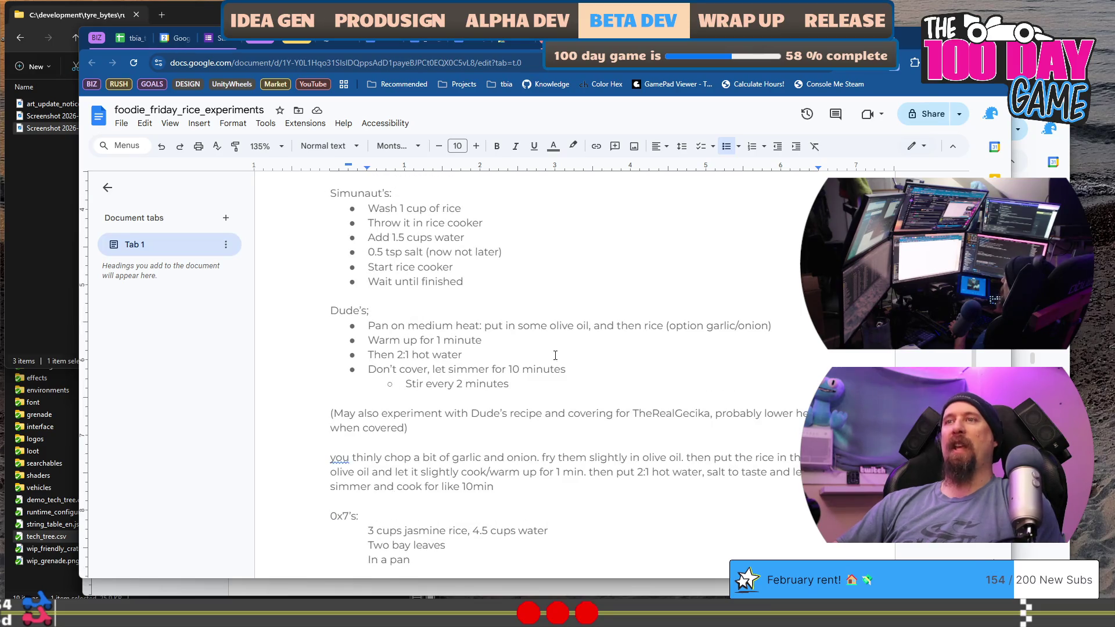
pyautogui.scroll(-2, 555, 354)
pyautogui.click(348, 414)
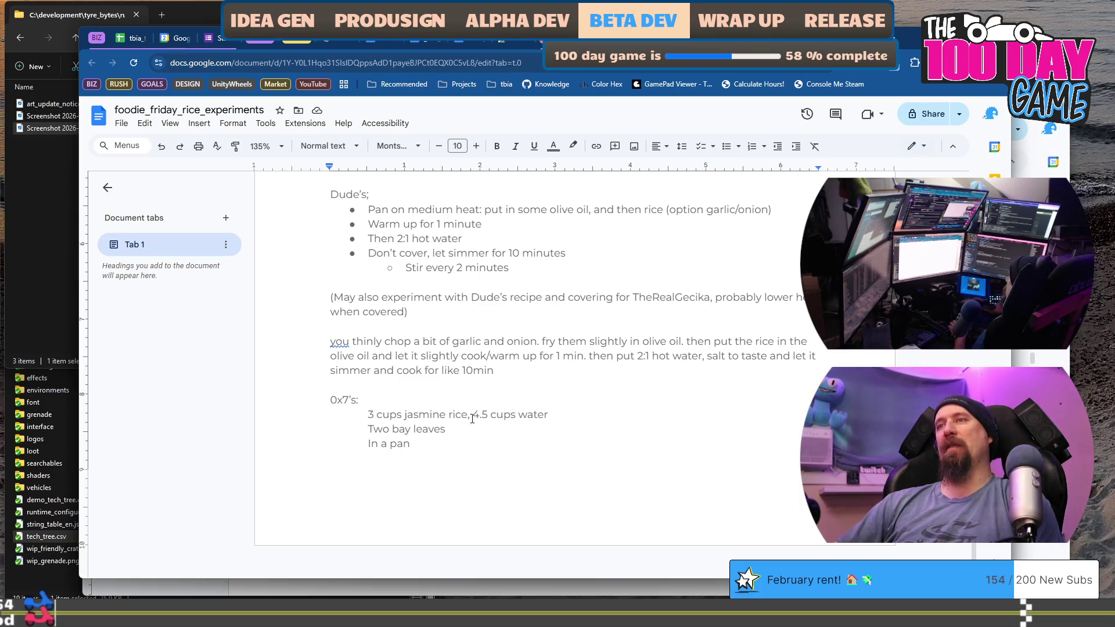
pyautogui.moveTo(472, 418); pyautogui.dragTo(559, 412)
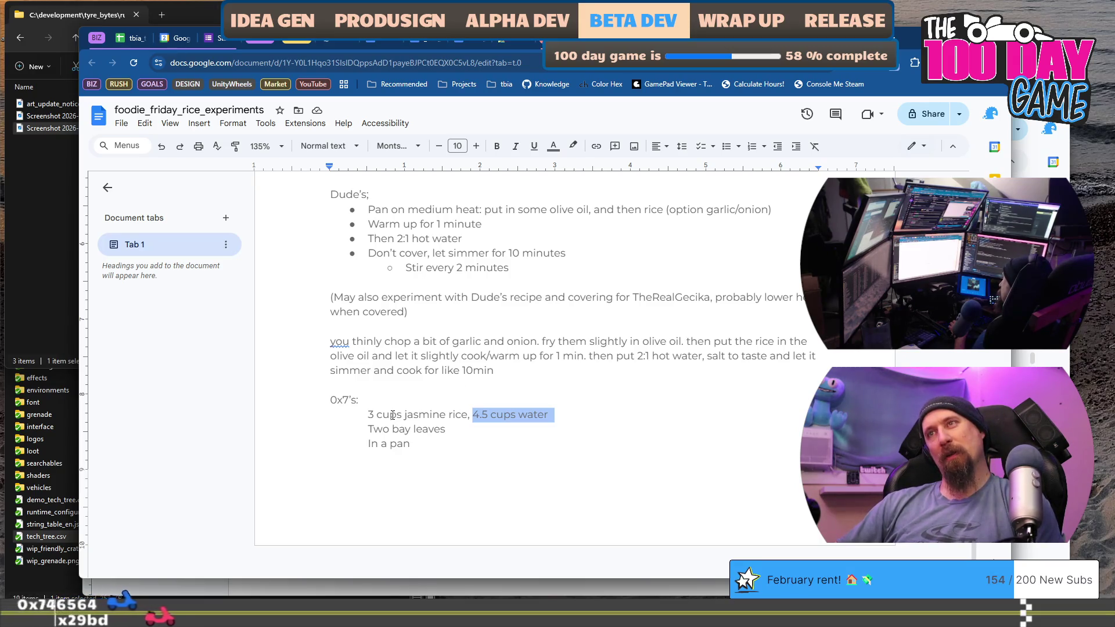
pyautogui.click(523, 414)
pyautogui.hotkey('ctrl', 't')
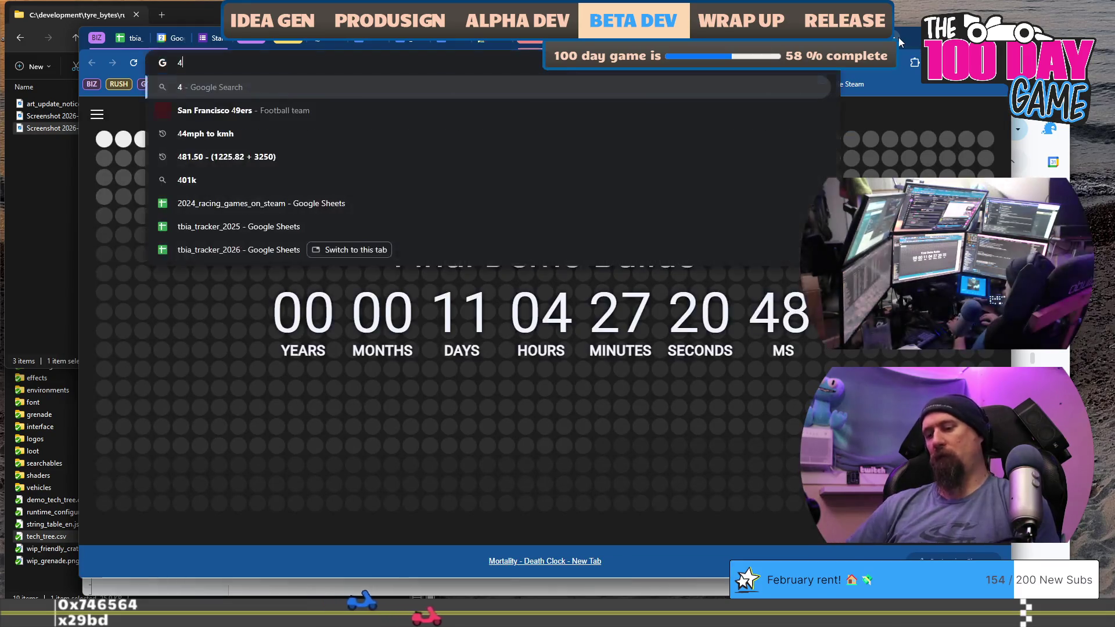
pyautogui.write('4.5 / 3')
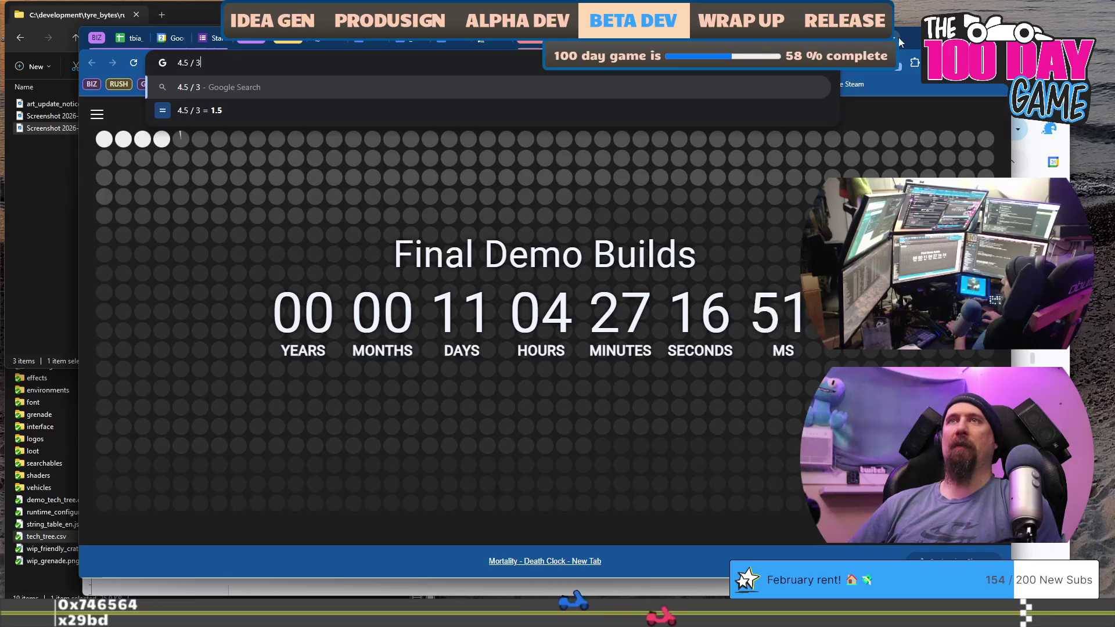
pyautogui.press('Return')
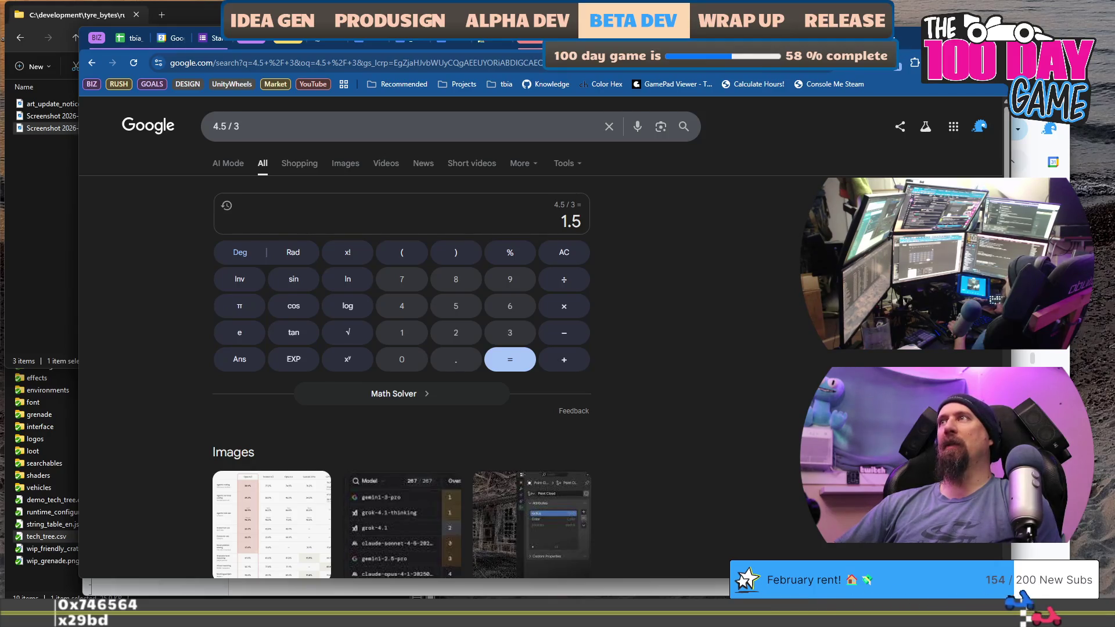
pyautogui.hotkey('ctrl', 'w')
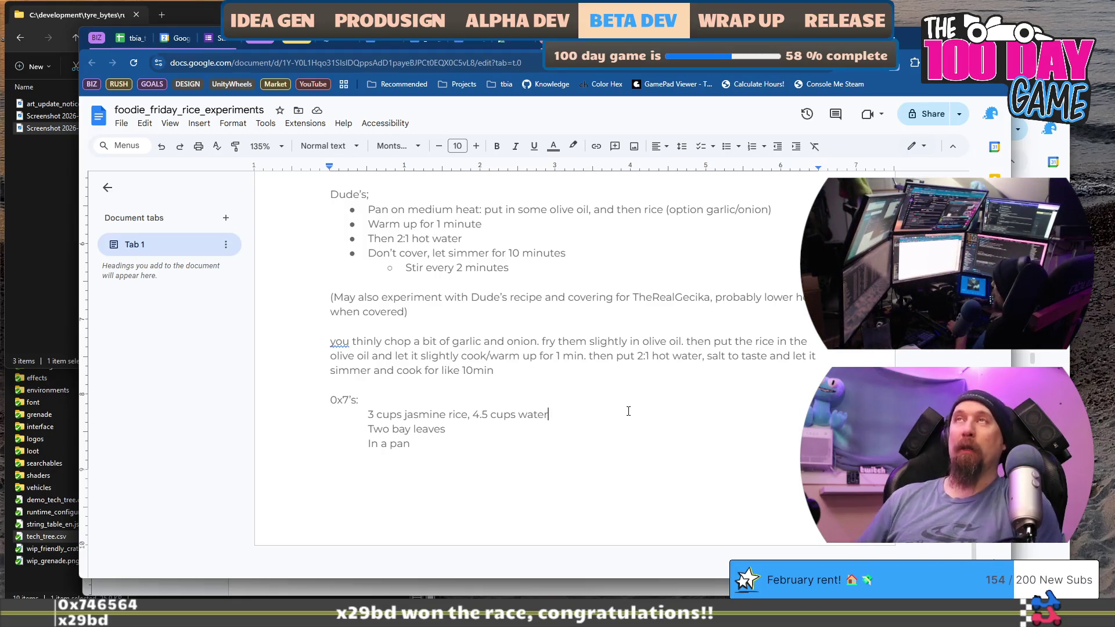
# Add a colon after the 0x7's heading and dismiss the suggestion on the word 'you'
pyautogui.write(':')
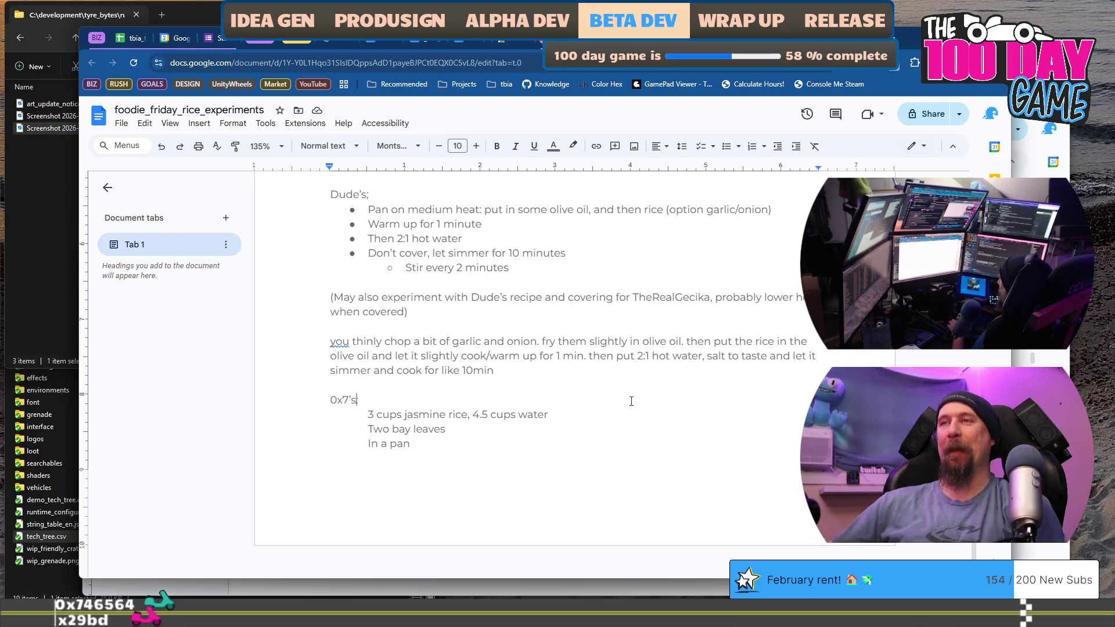
pyautogui.scroll(1, 709, 386)
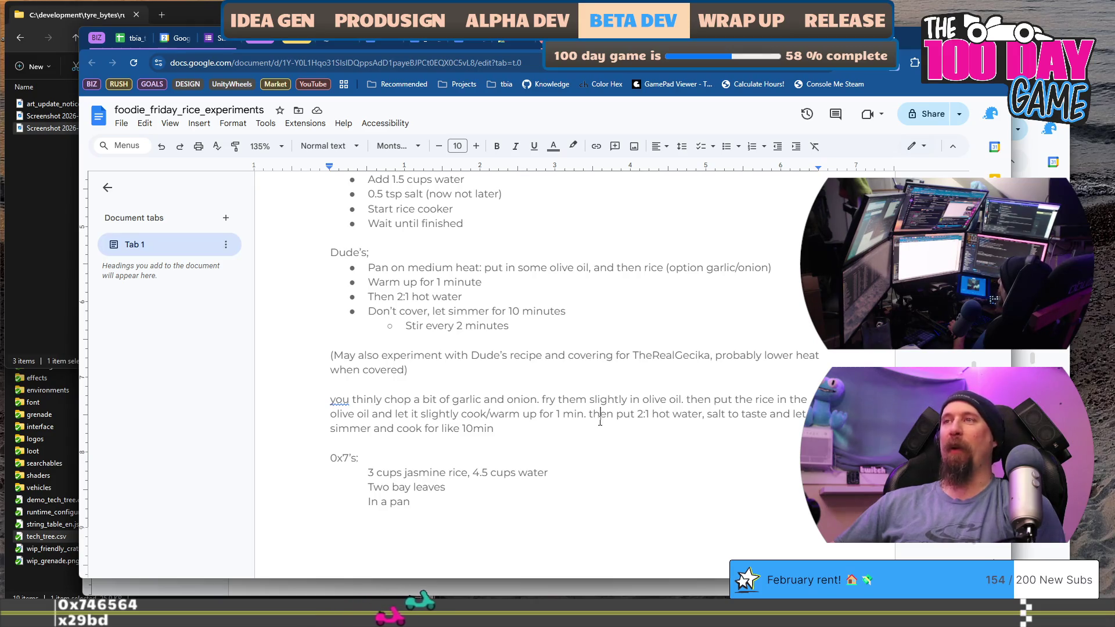
pyautogui.click(347, 400)
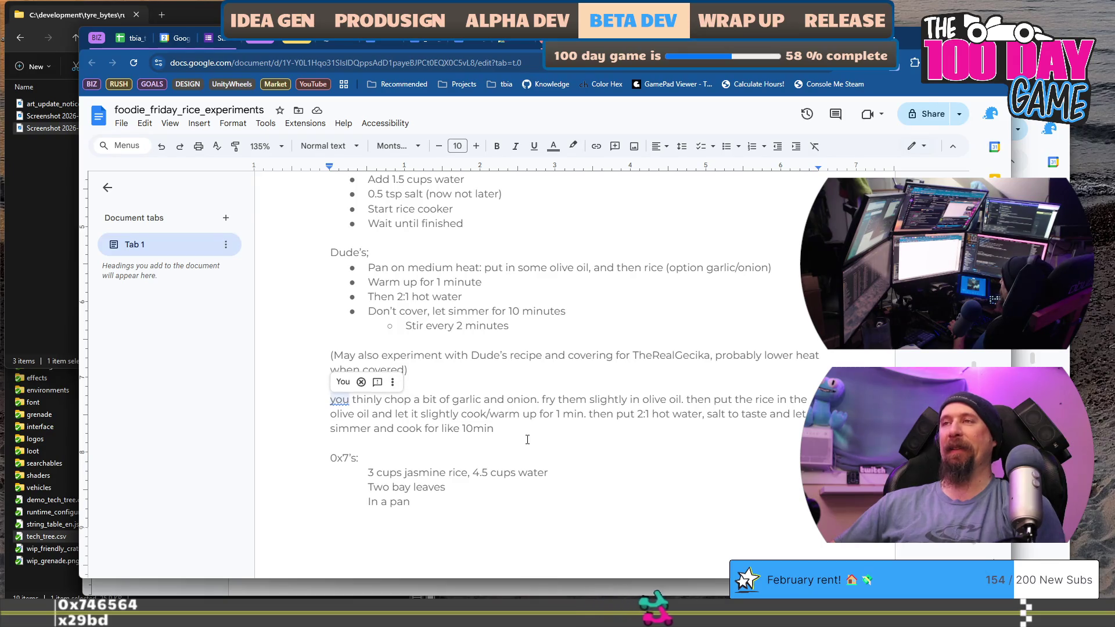
pyautogui.click(550, 440)
# Select the three 0x7's lines: 3 cups jasmine rice, 4.5 cups water; Two bay leaves; In a pan
pyautogui.scroll(7, 459, 337)
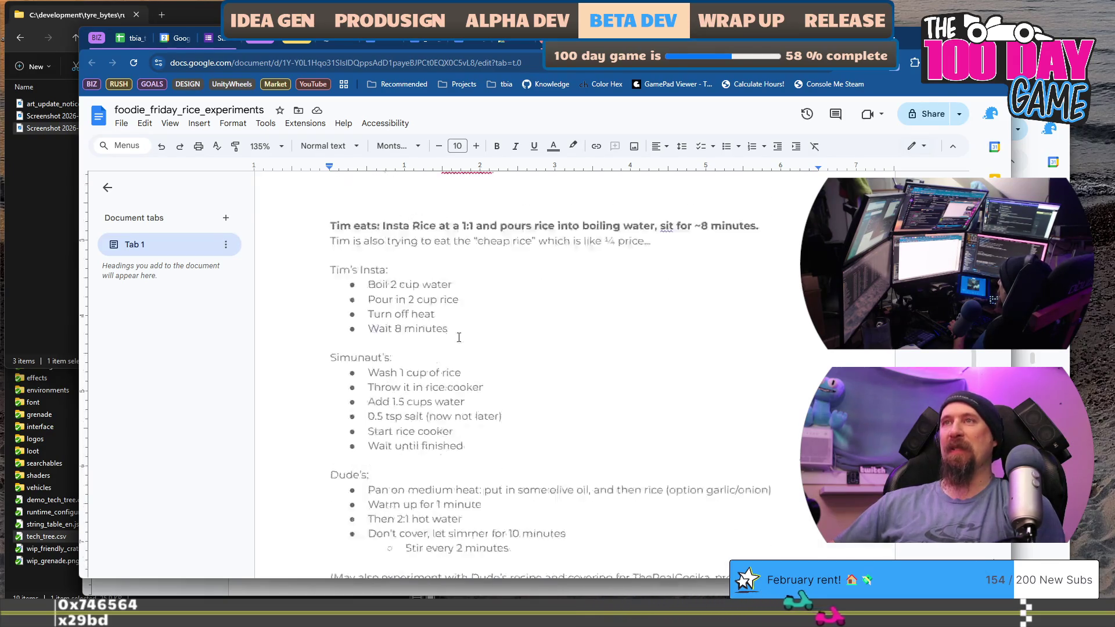
pyautogui.scroll(-4, 459, 336)
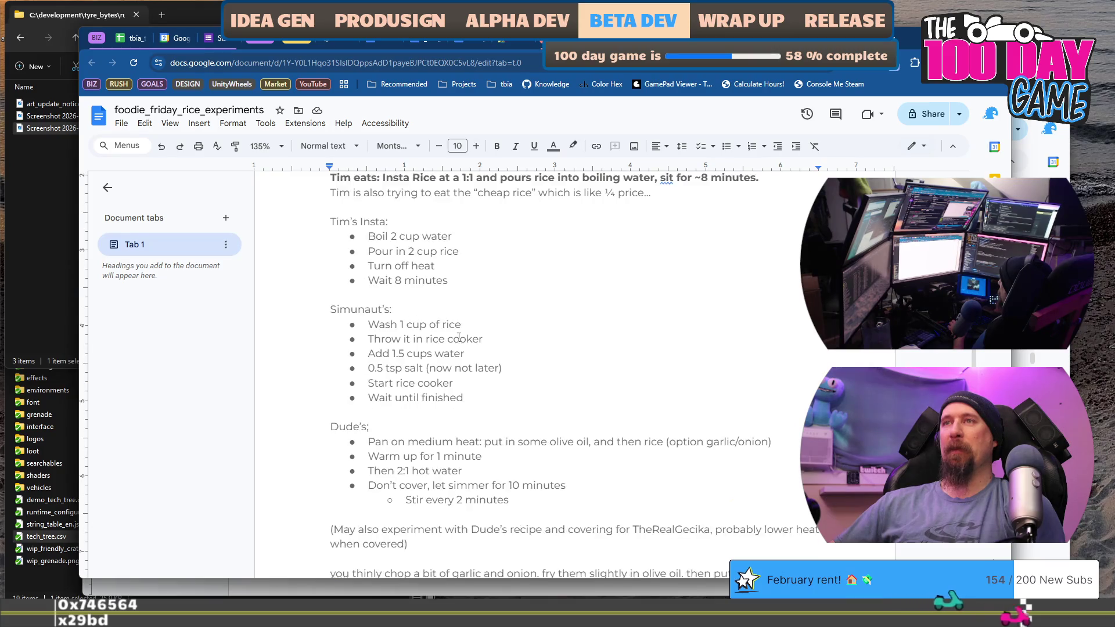
pyautogui.scroll(-3, 462, 331)
pyautogui.scroll(2, 462, 331)
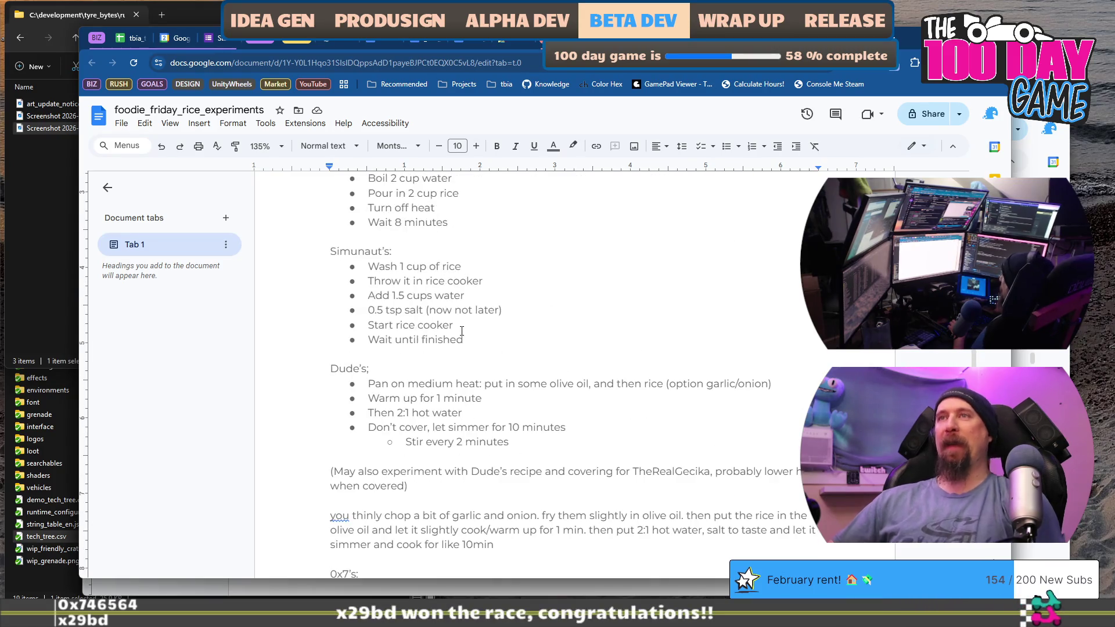
pyautogui.scroll(-2, 457, 347)
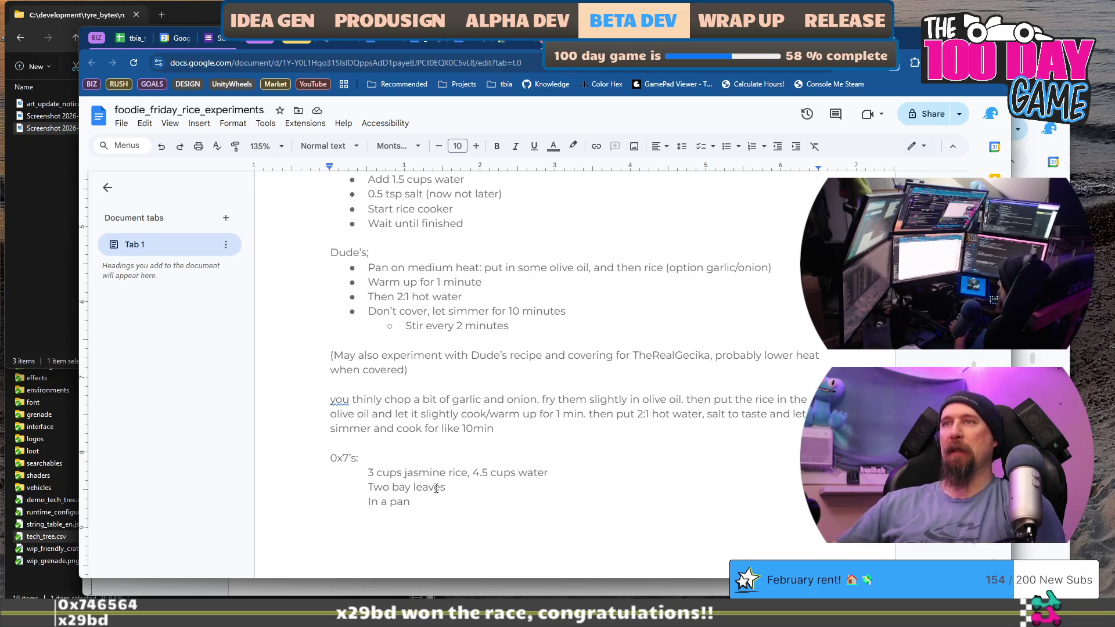
pyautogui.moveTo(473, 500); pyautogui.dragTo(363, 479)
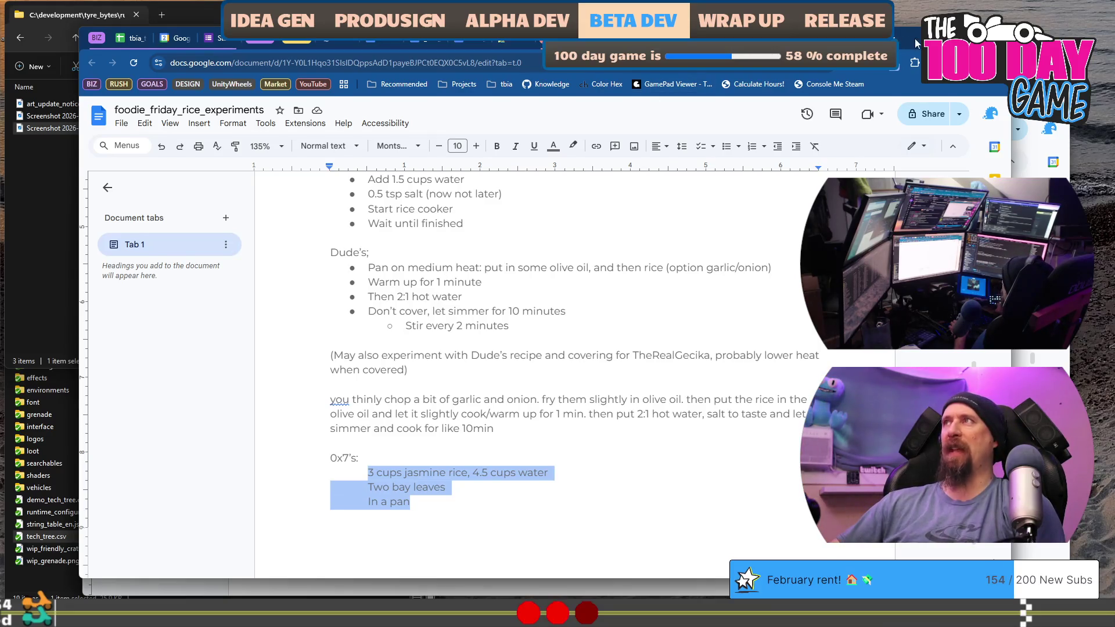
pyautogui.moveTo(916, 43); pyautogui.dragTo(909, 40)
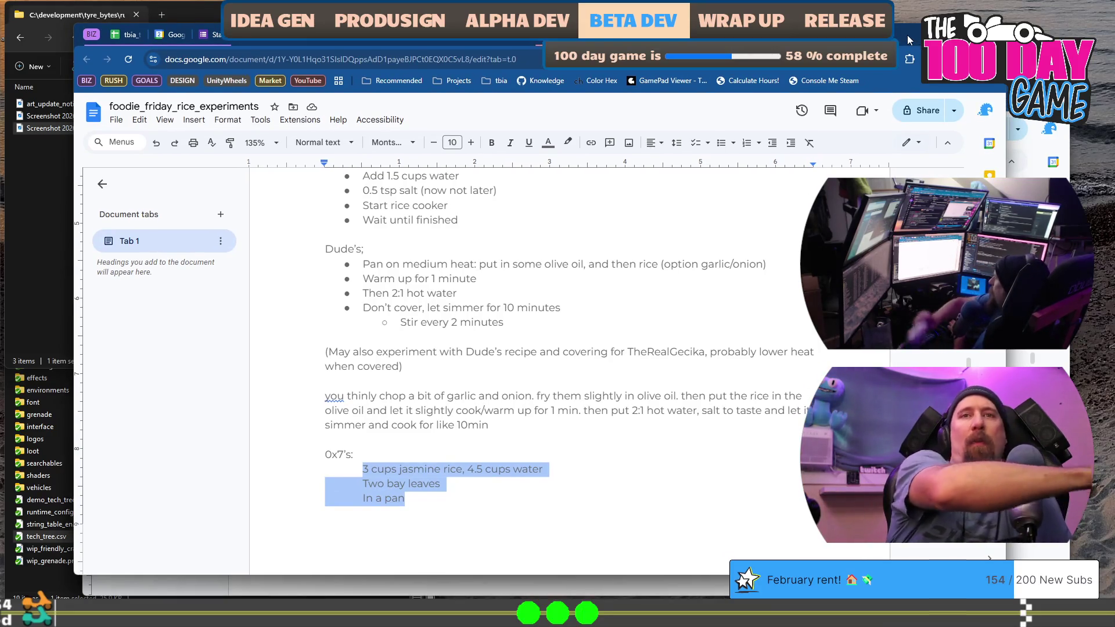